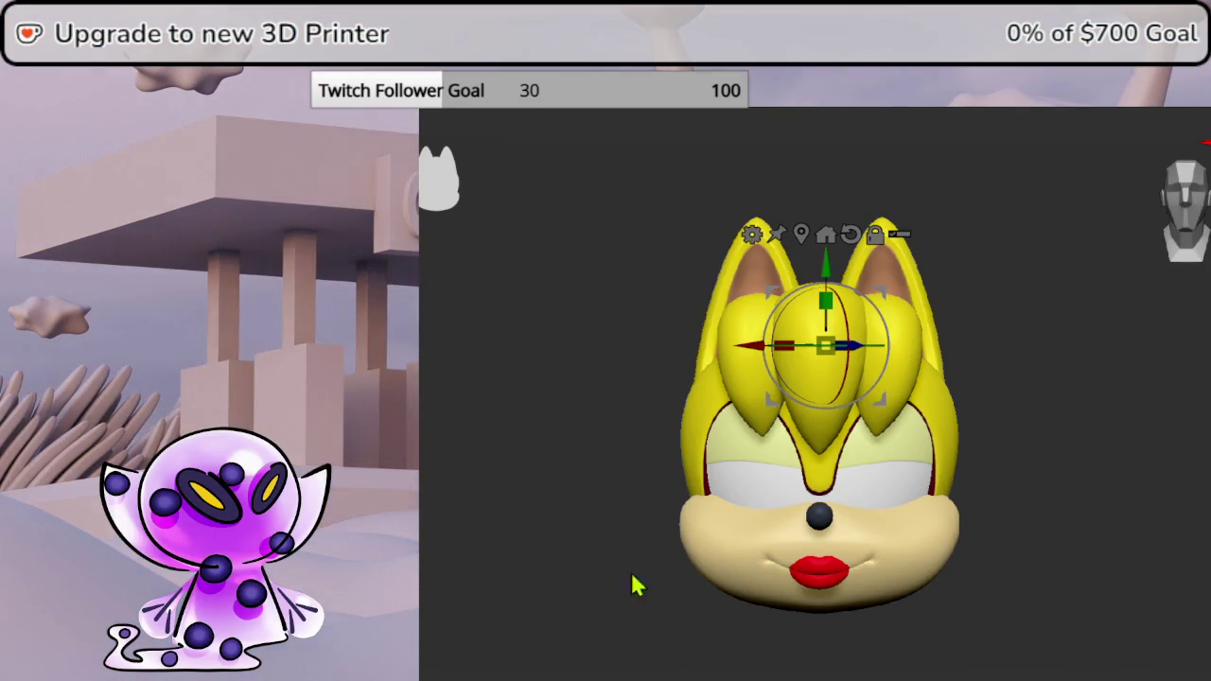
- Compare the head with the reference plane, then hide the yellow head and frame the full drawing
drag(1015, 370, 974, 379)
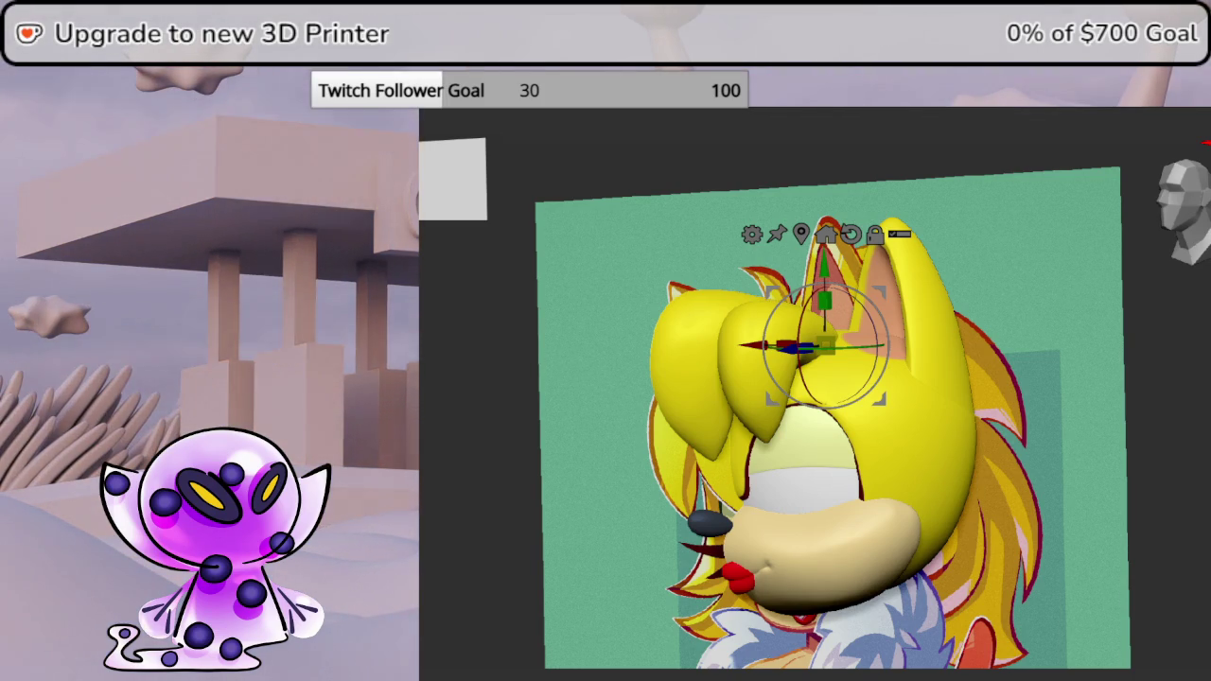
mouse_move(1129, 462)
middle_down()
mouse_move(1067, 462)
mouse_move(1163, 288)
mouse_move(1094, 387)
mouse_move(1068, 387)
middle_up()
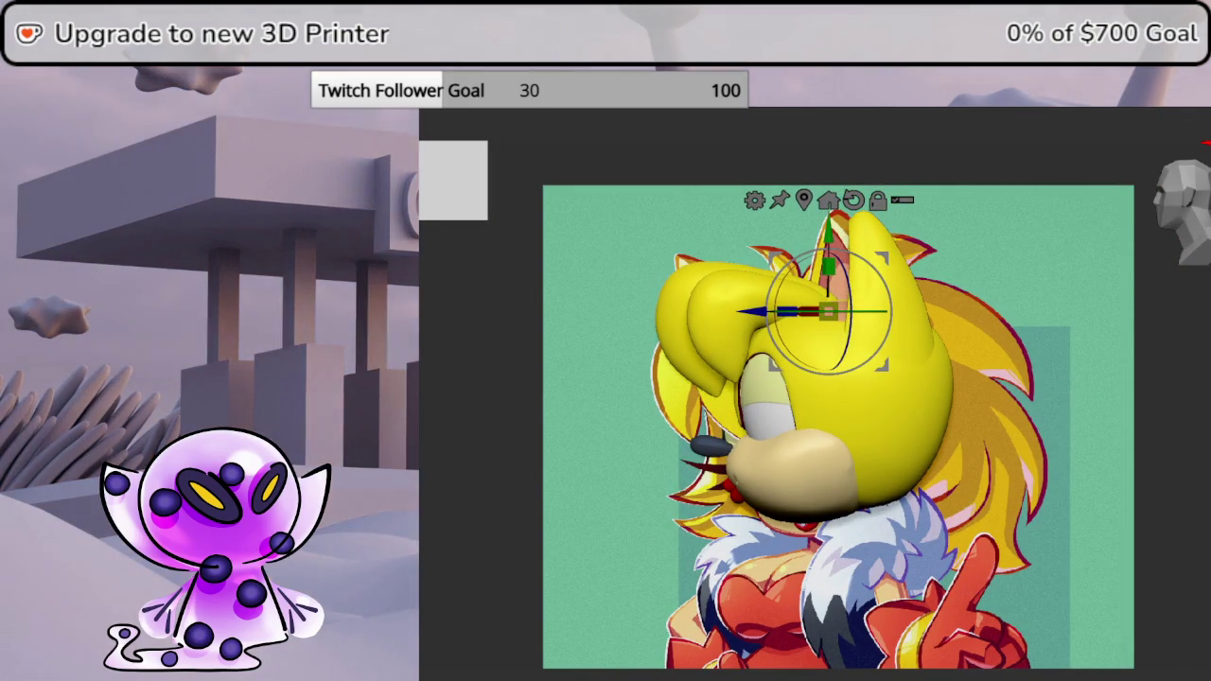
click(842, 546)
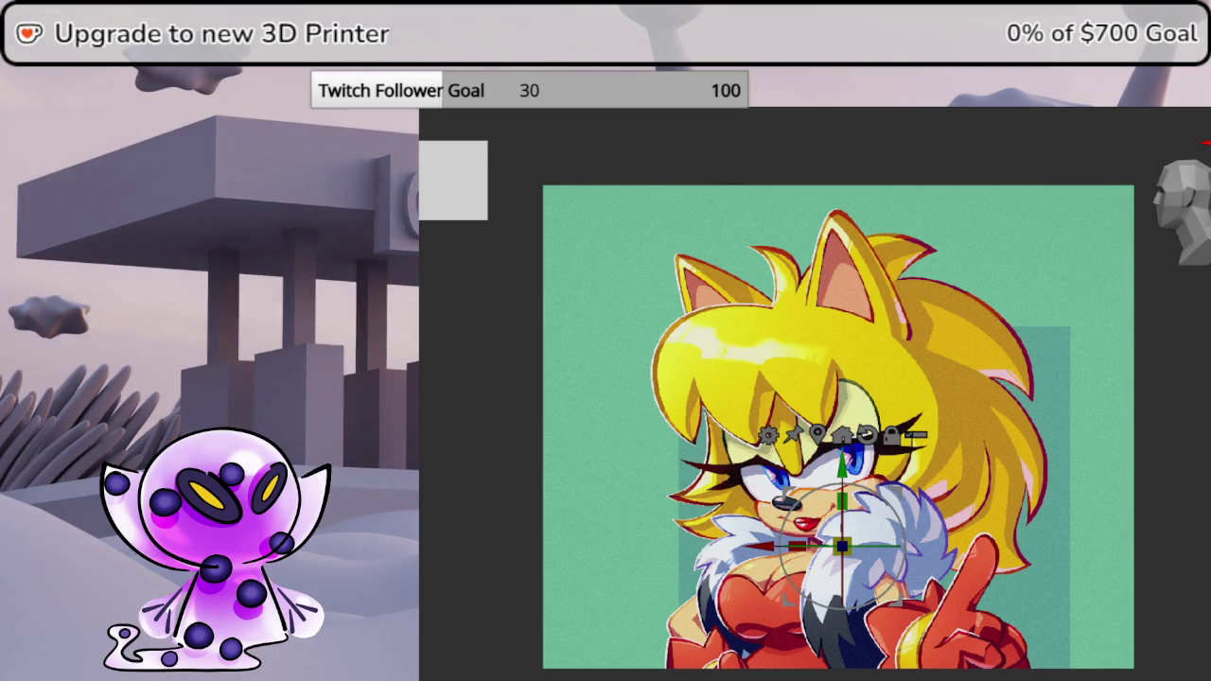
middle_drag(818, 485, 784, 444)
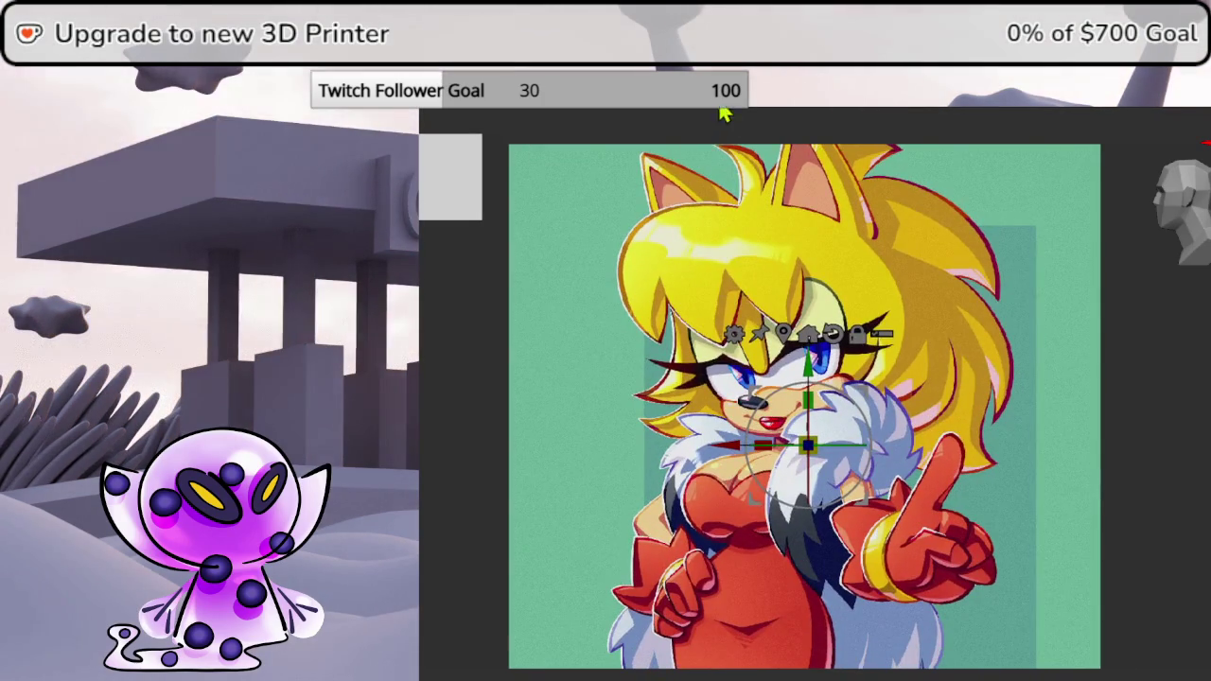
click(722, 117)
middle_drag(918, 346, 1088, 194)
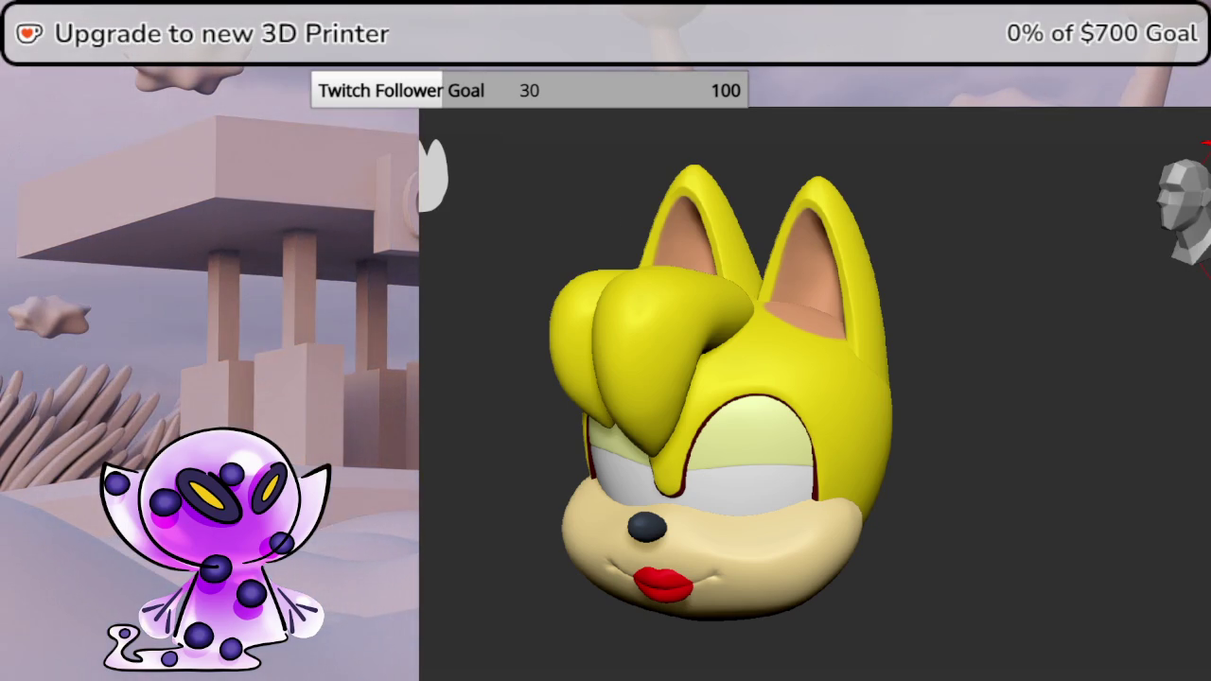
- Snap the head to a straight front view and show the reference image
mouse_move(1032, 409)
mouse_down()
mouse_move(954, 388)
mouse_move(1087, 401)
mouse_up()
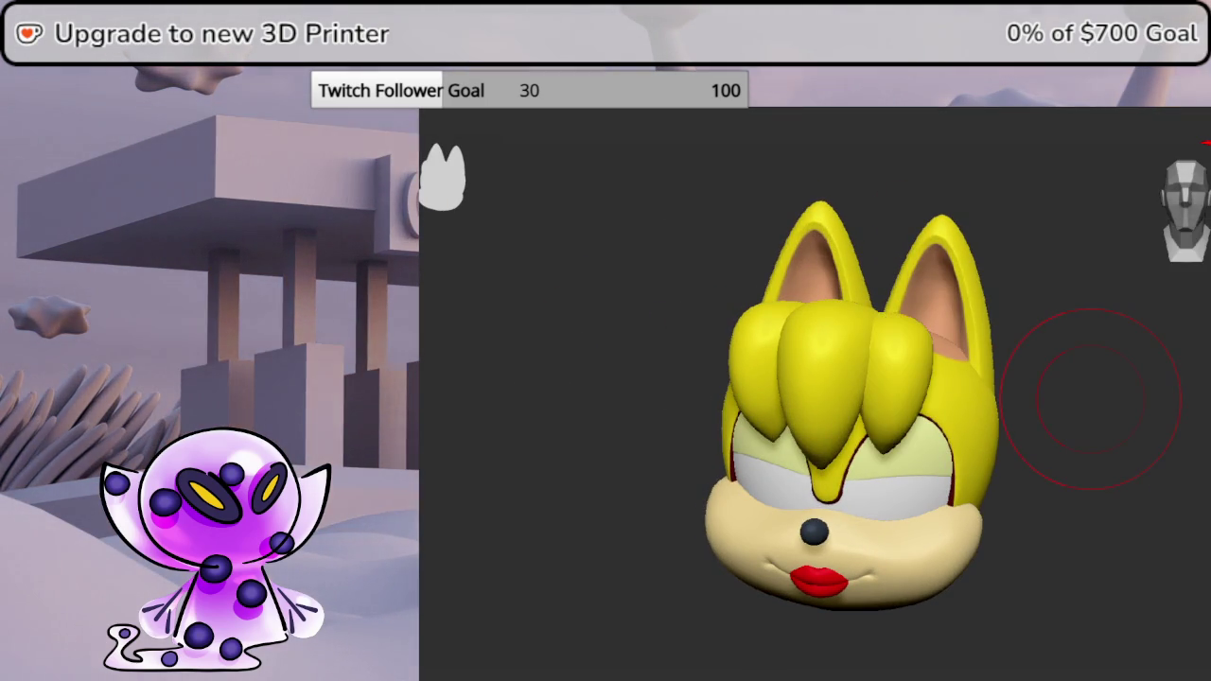
mouse_move(1094, 392)
mouse_down()
mouse_move(1203, 373)
mouse_move(1161, 338)
mouse_move(1206, 307)
mouse_move(1153, 352)
mouse_up()
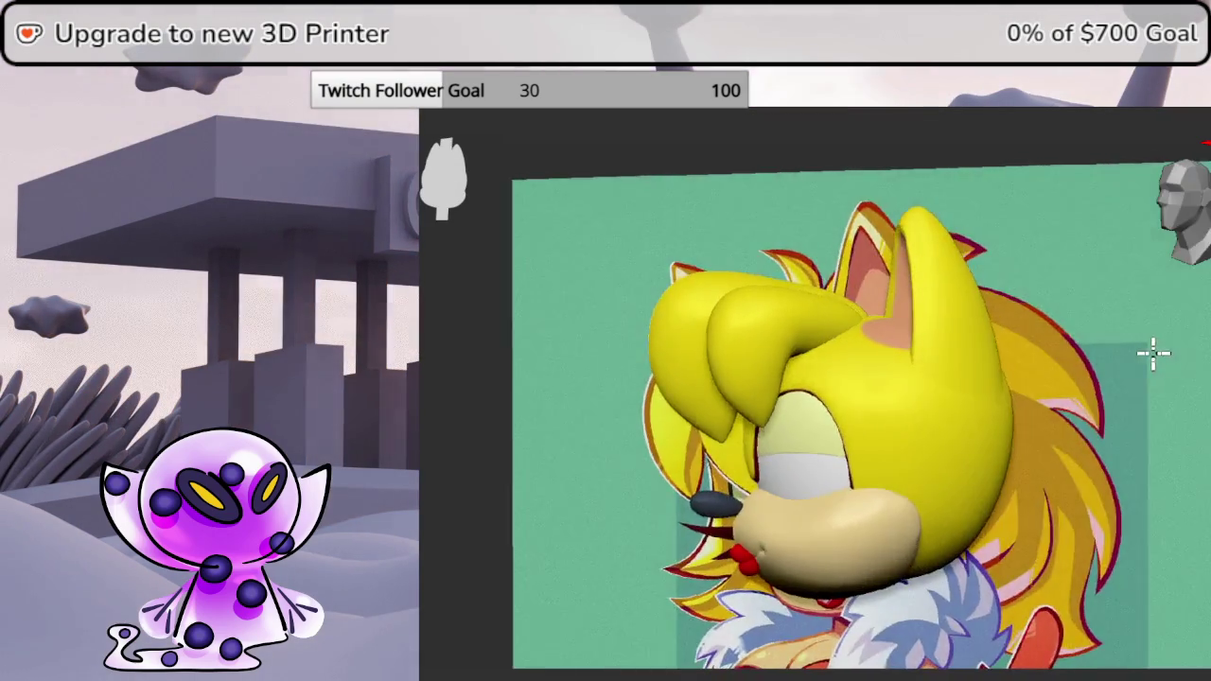
click(1184, 210)
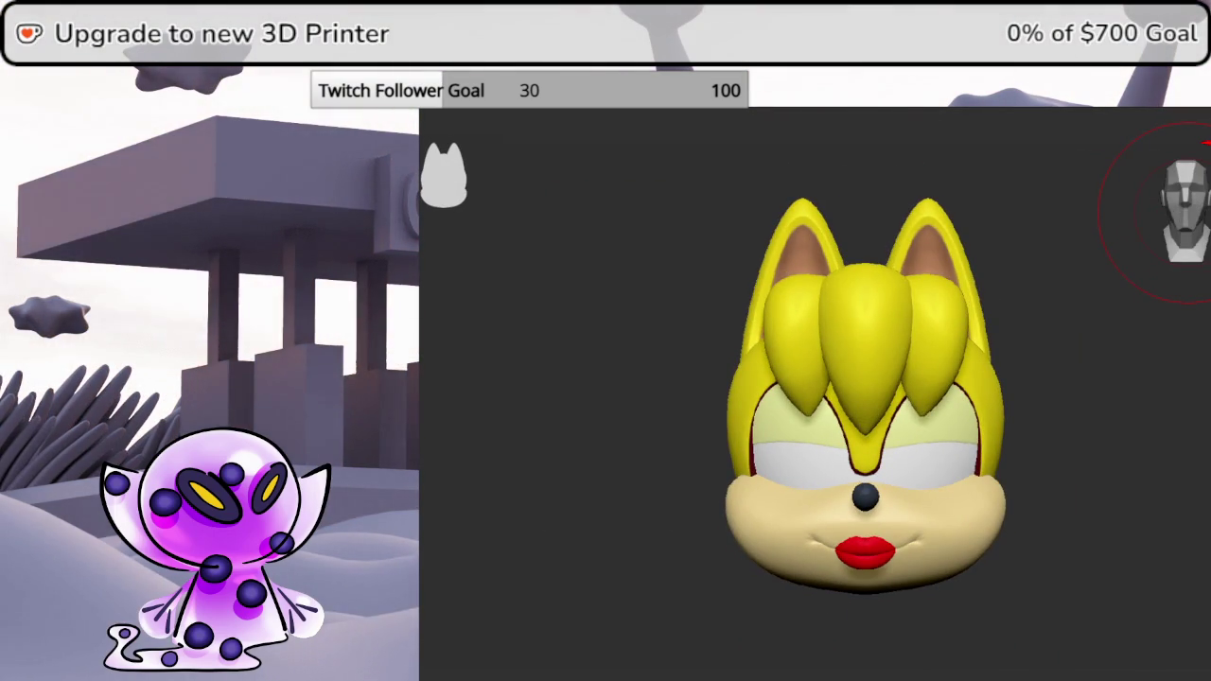
key(w)
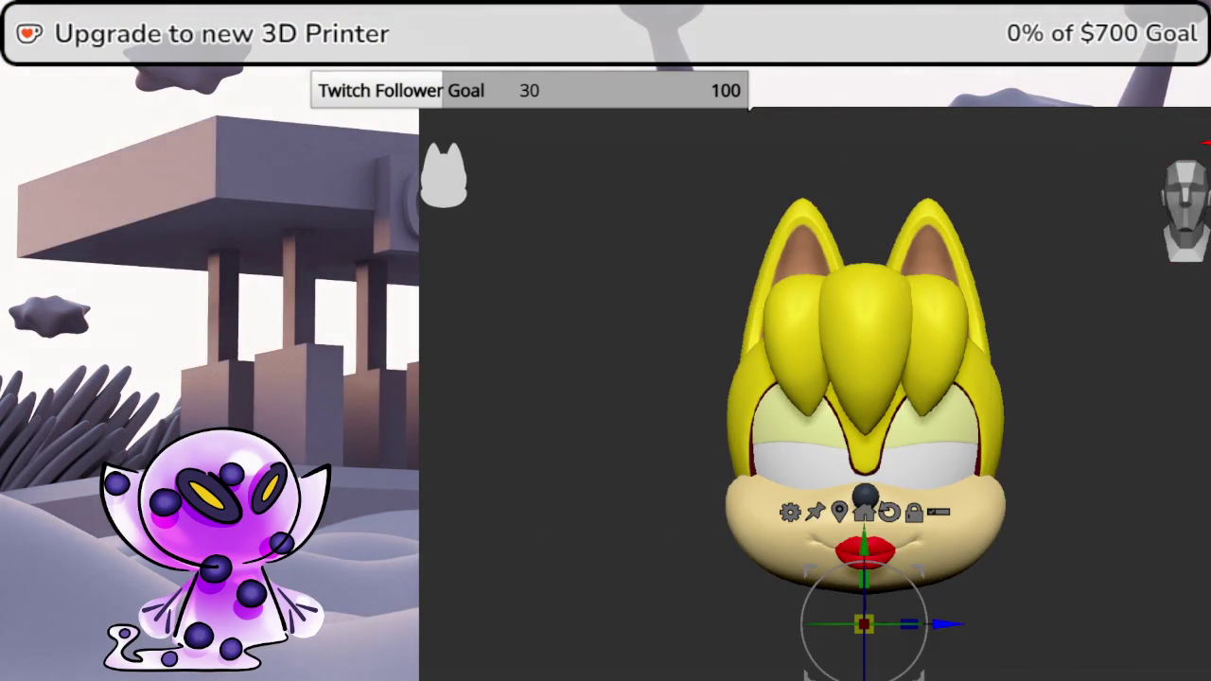
key(shift+p)
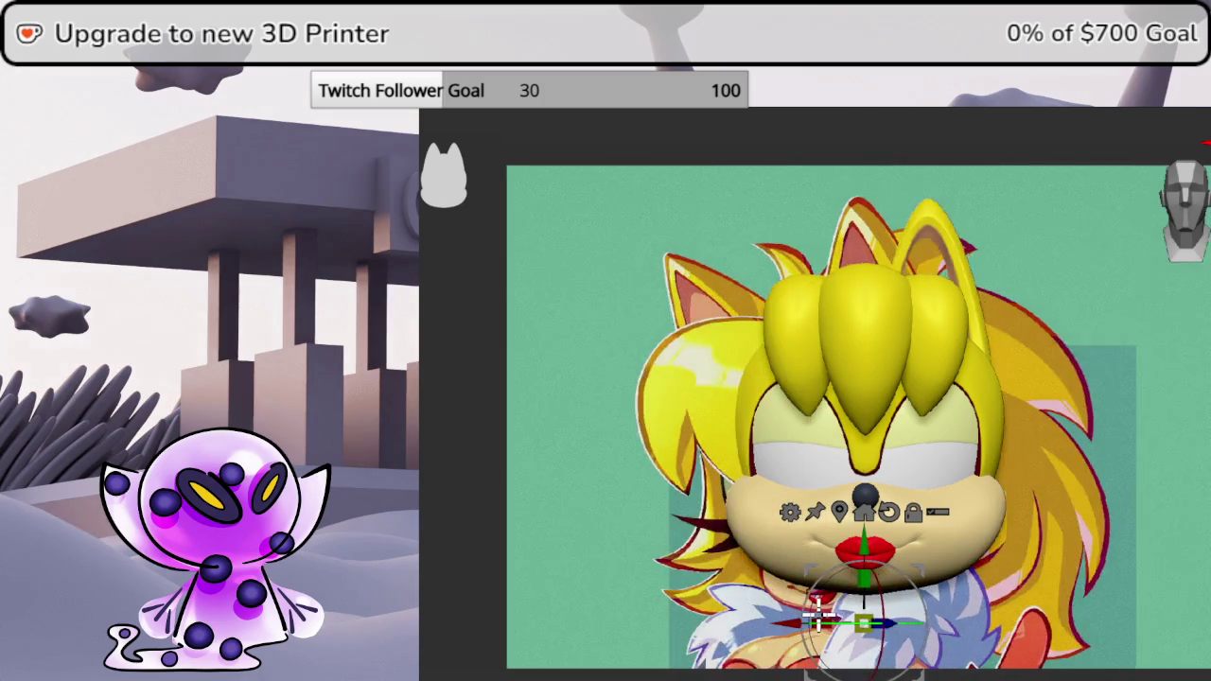
- Scale the reference down to about 0.27 beside the head and zoom in on the eye
mouse_move(799, 620)
middle_down()
mouse_move(784, 568)
mouse_move(748, 537)
middle_up()
drag(745, 535, 1106, 435)
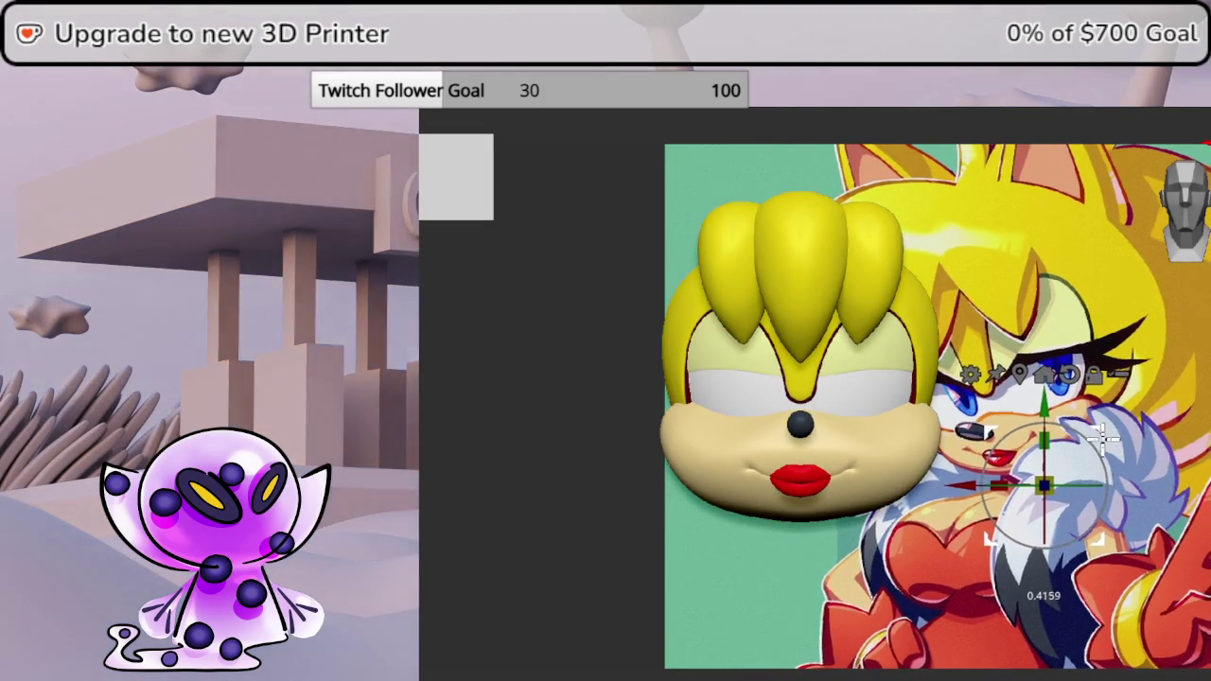
drag(1107, 435, 1018, 451)
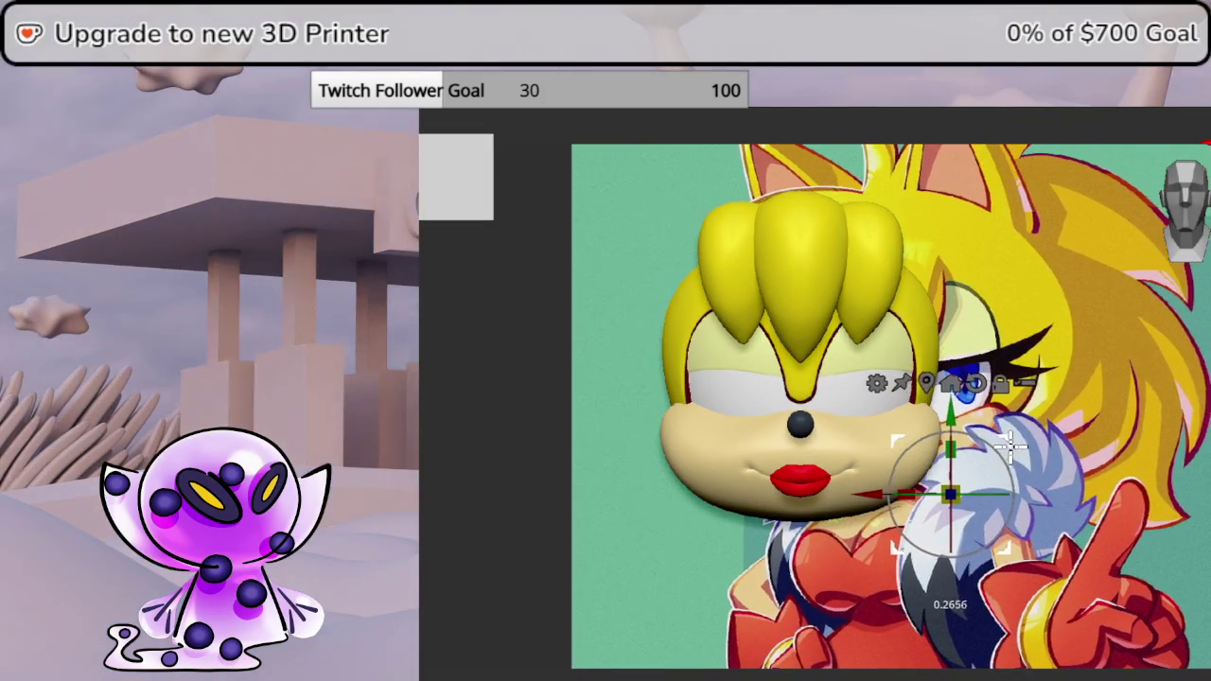
middle_drag(1018, 451, 948, 449)
scroll(948, 448, up, 5)
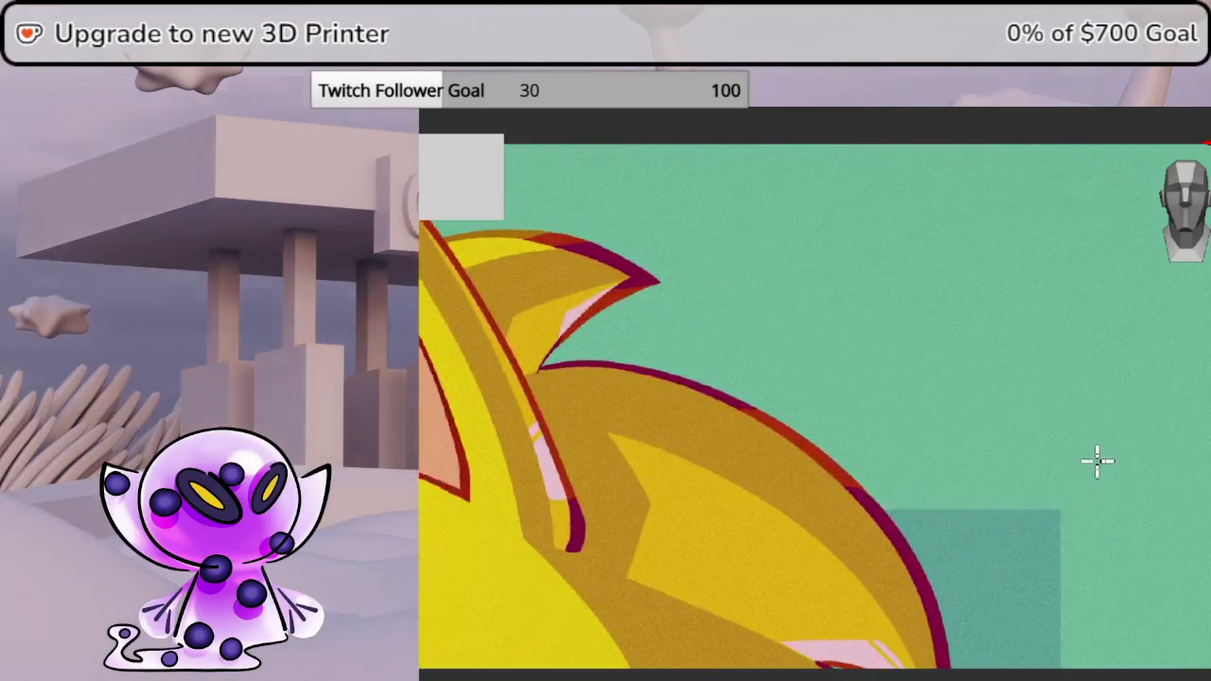
scroll(1094, 460, down, 3)
shift+middle_drag(1016, 397, 1122, 320)
scroll(1097, 341, up, 3)
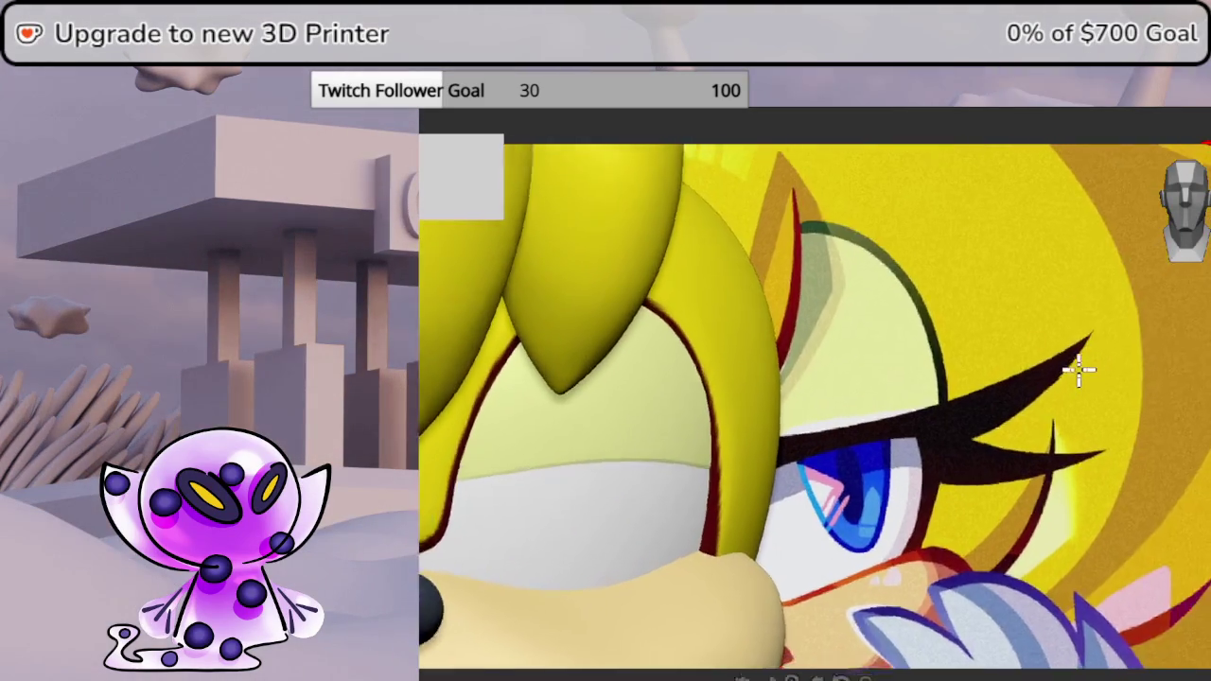
scroll(1087, 378, down, 2)
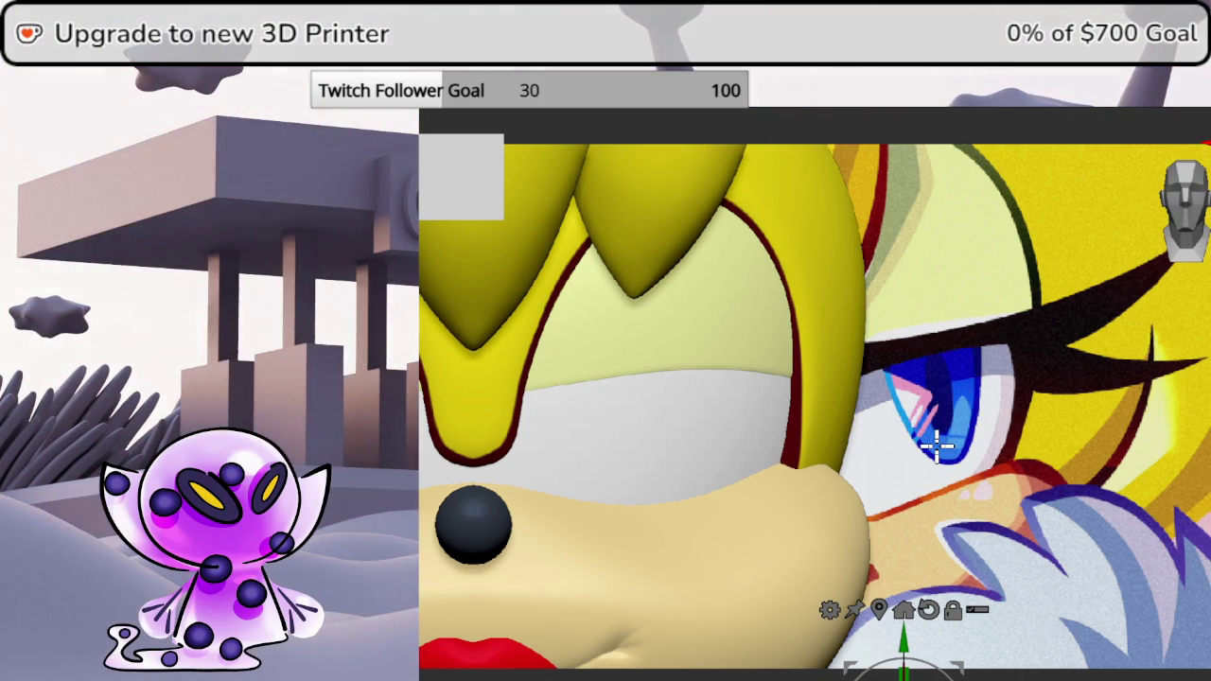
- Select the hair spike subtool, return to Draw mode and shrink Draw Size to a small brush
click(473, 446)
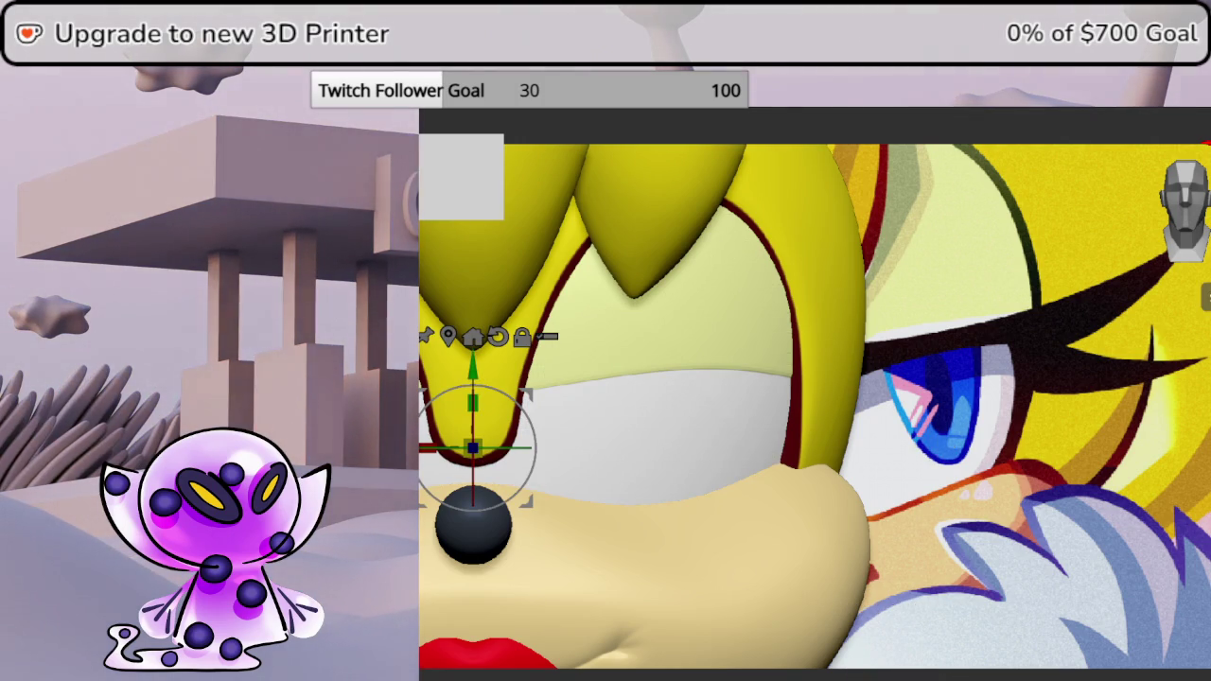
key(Escape)
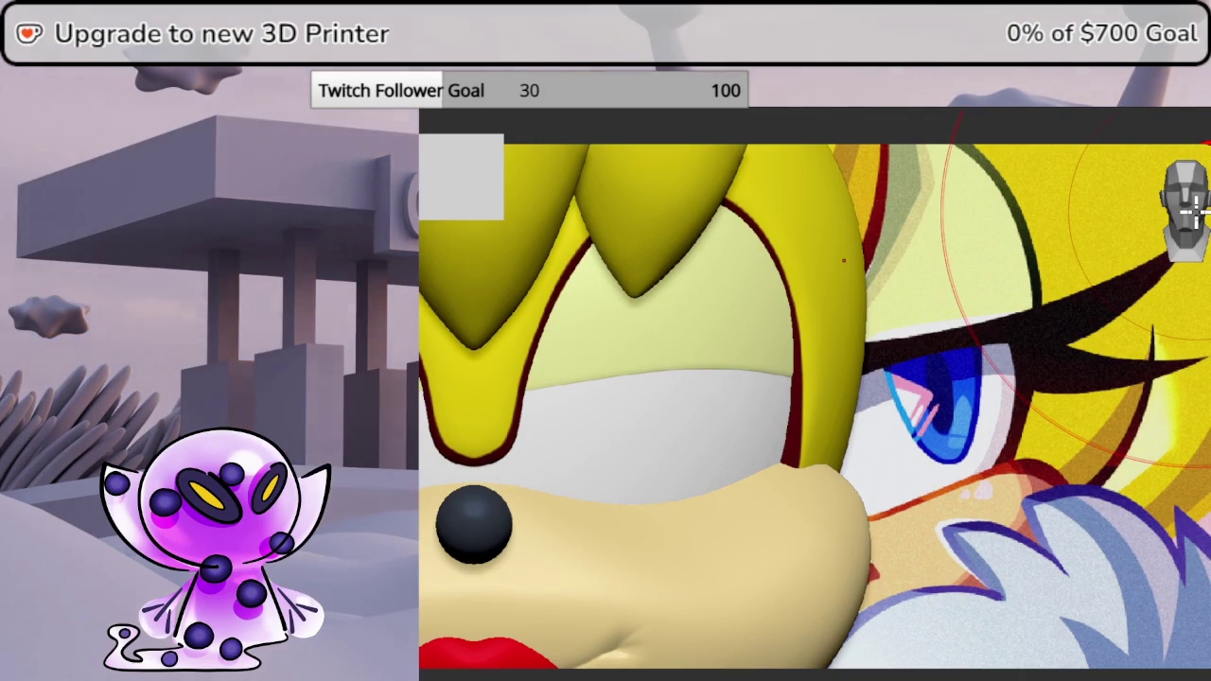
drag(728, 422, 715, 422)
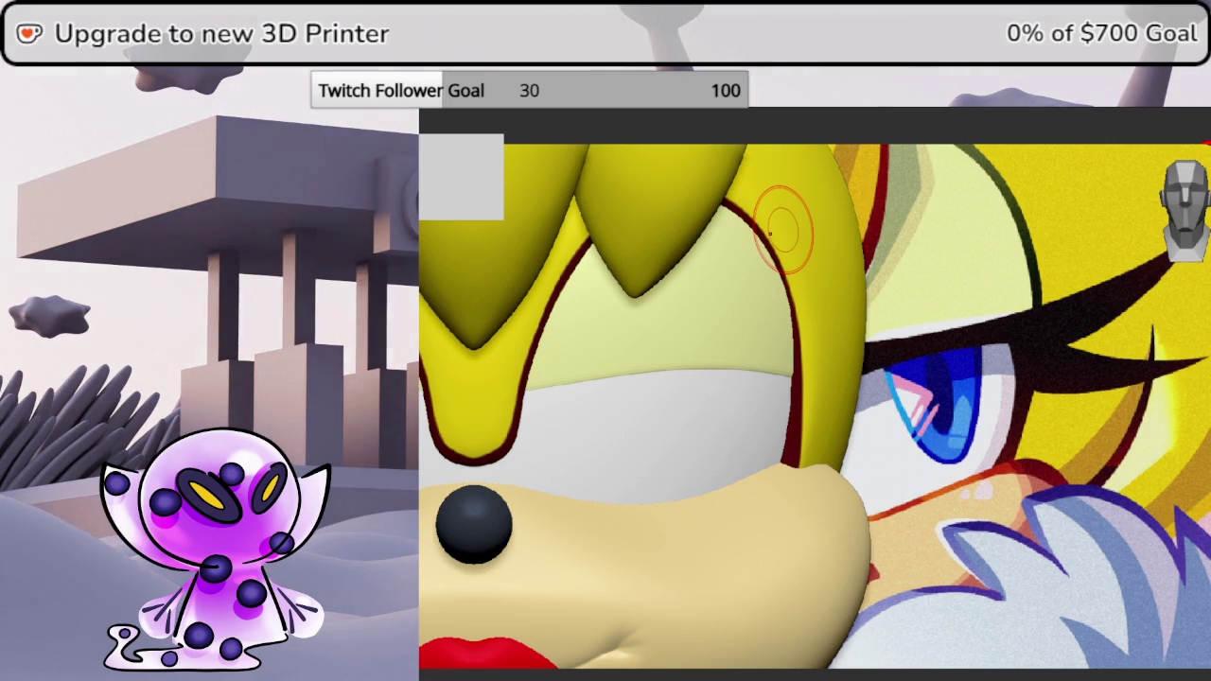
- Try painting blue spots on the eye white and undo each attempt
scroll(1184, 220, up, 2)
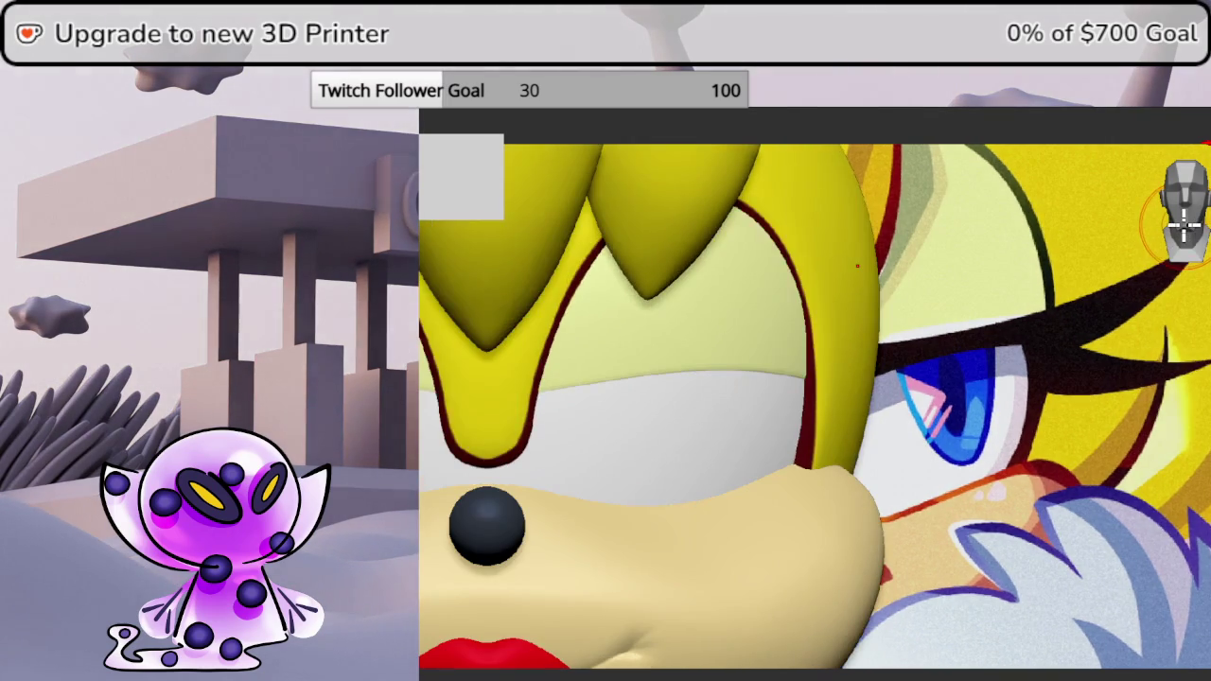
drag(690, 398, 674, 422)
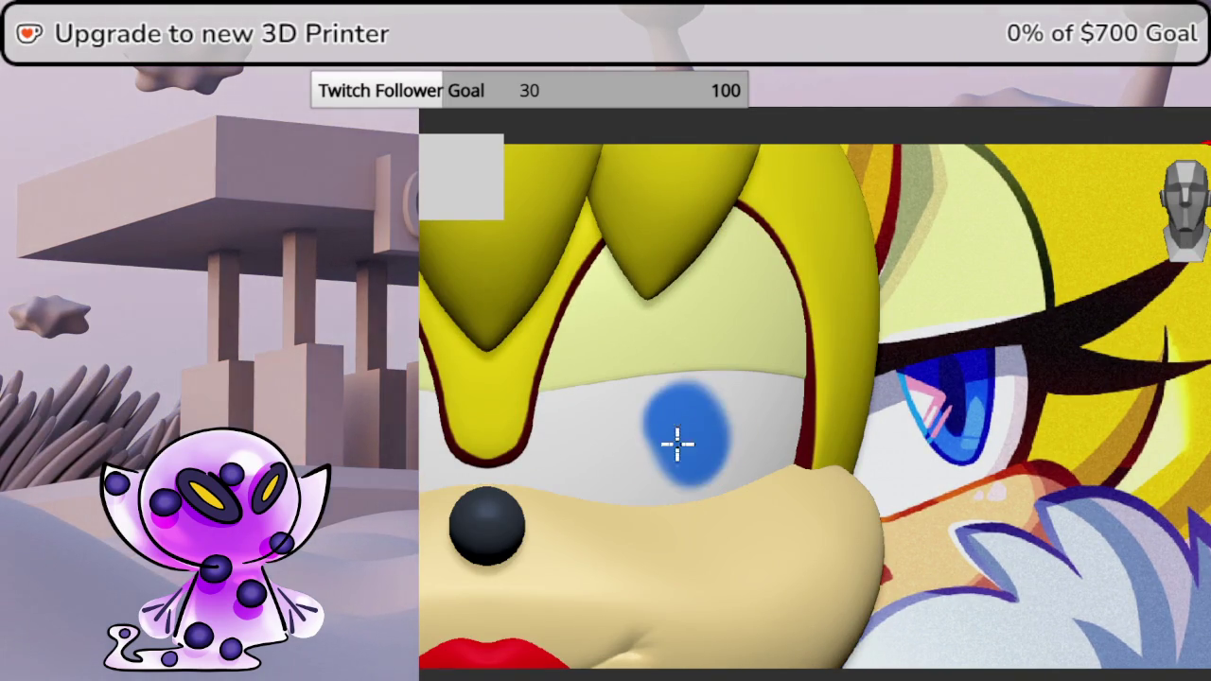
key(ctrl+z)
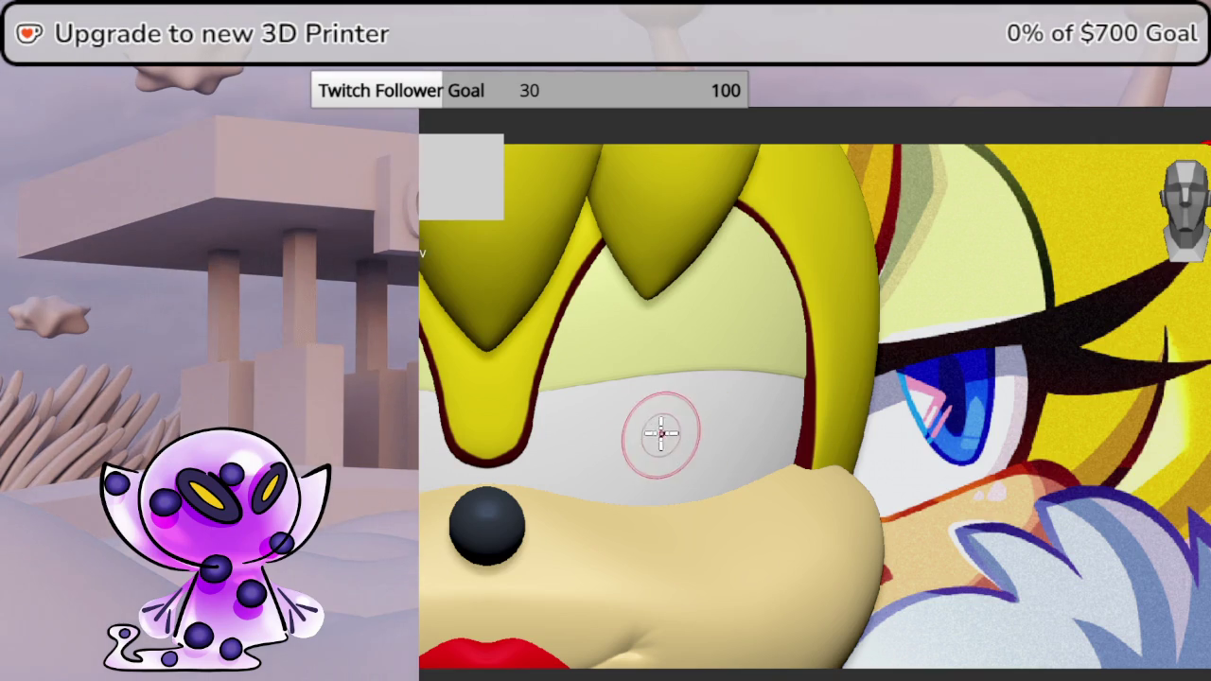
drag(656, 432, 666, 423)
mouse_move(666, 423)
middle_down()
mouse_move(638, 454)
mouse_move(759, 432)
mouse_move(675, 439)
middle_up()
key(ctrl+z)
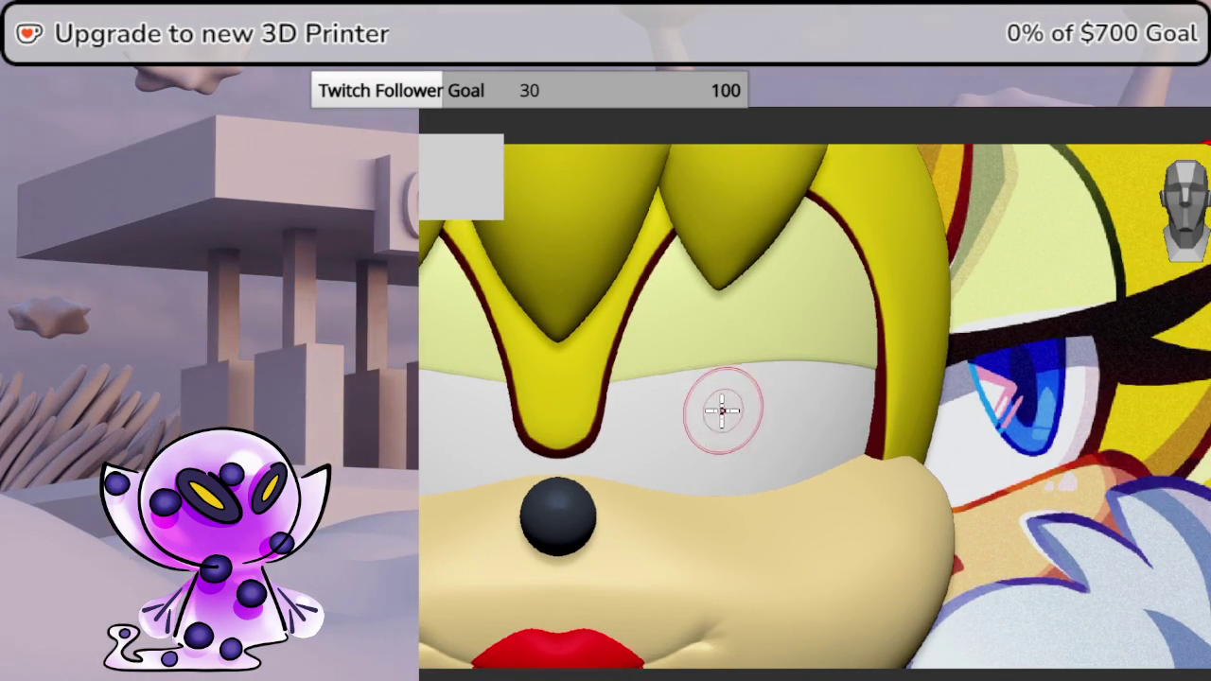
- Paint mirrored blue pupils, undo them, and Solo the white eyeball sphere
key(space)
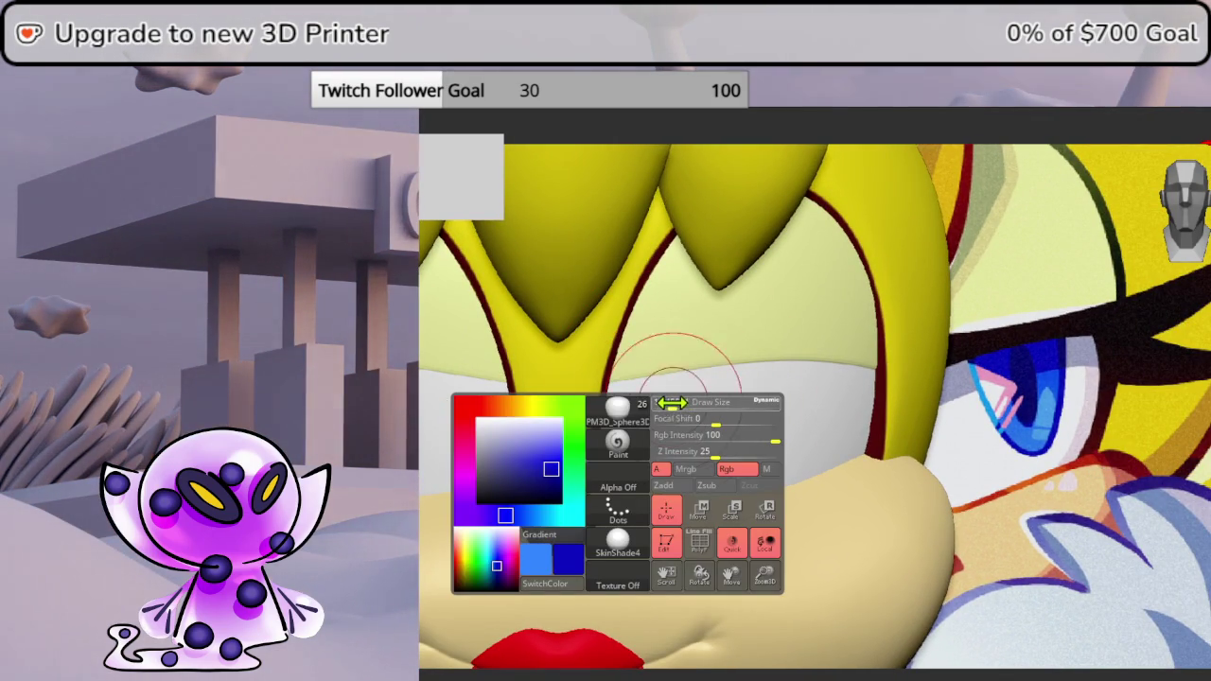
drag(656, 383, 657, 400)
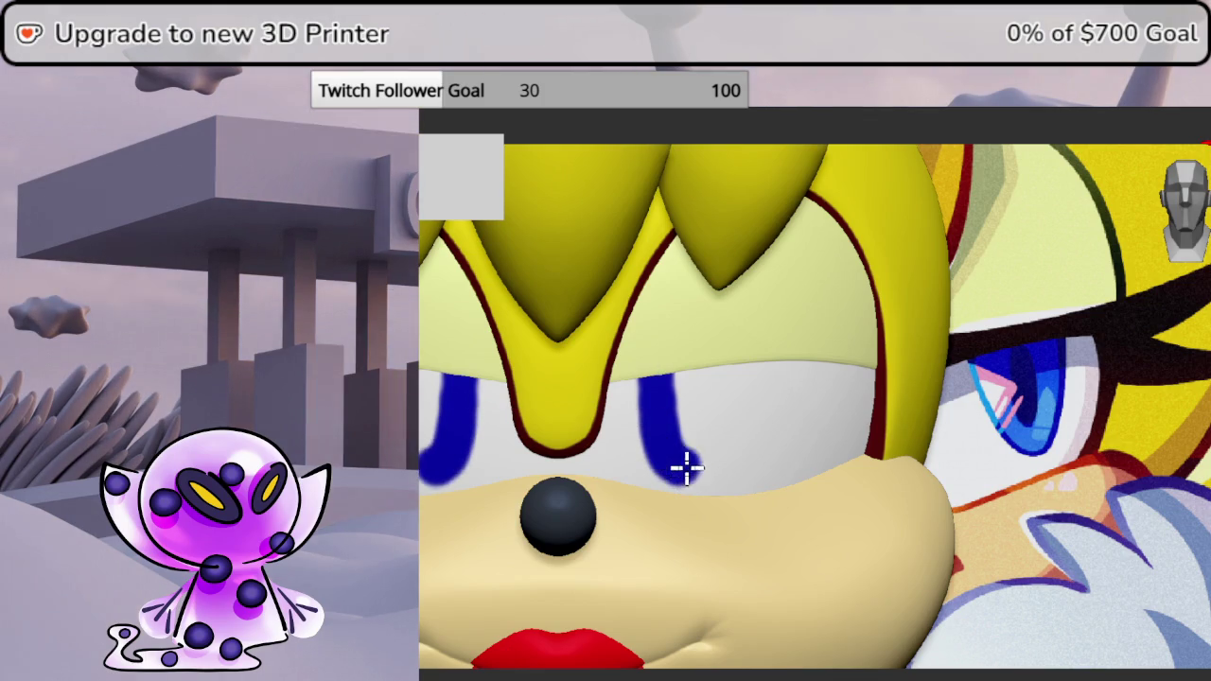
drag(678, 464, 724, 397)
drag(708, 346, 707, 407)
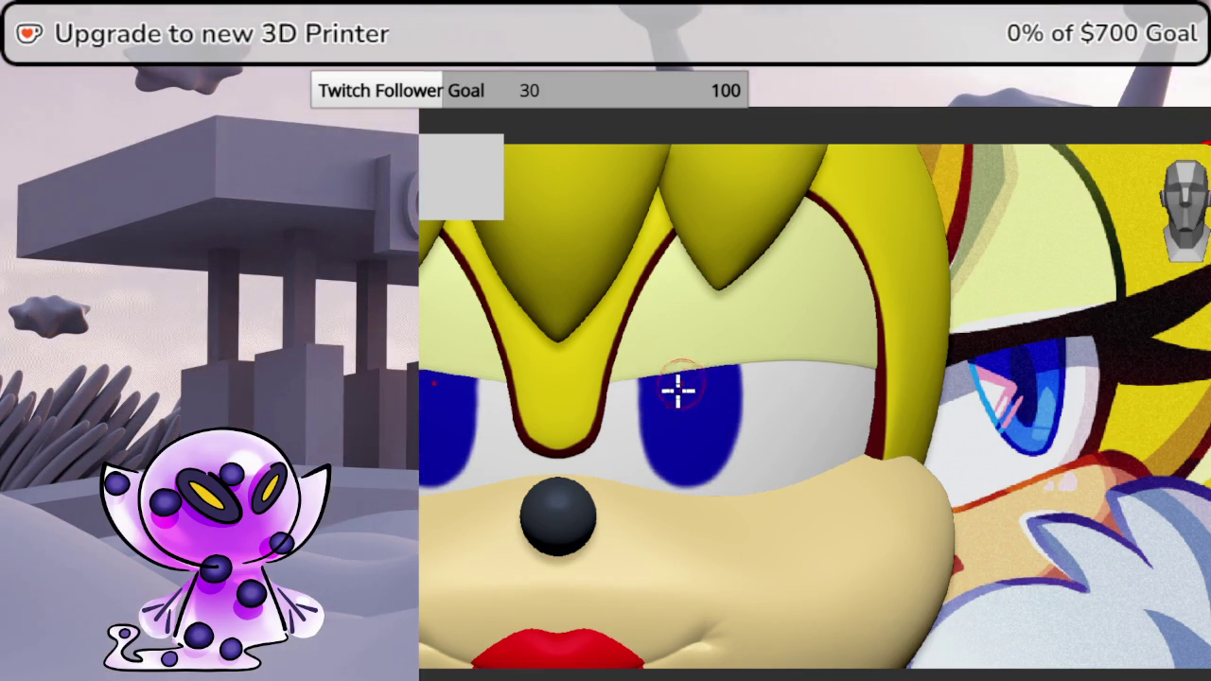
key(ctrl+z)
ctrl+shift+click(691, 410)
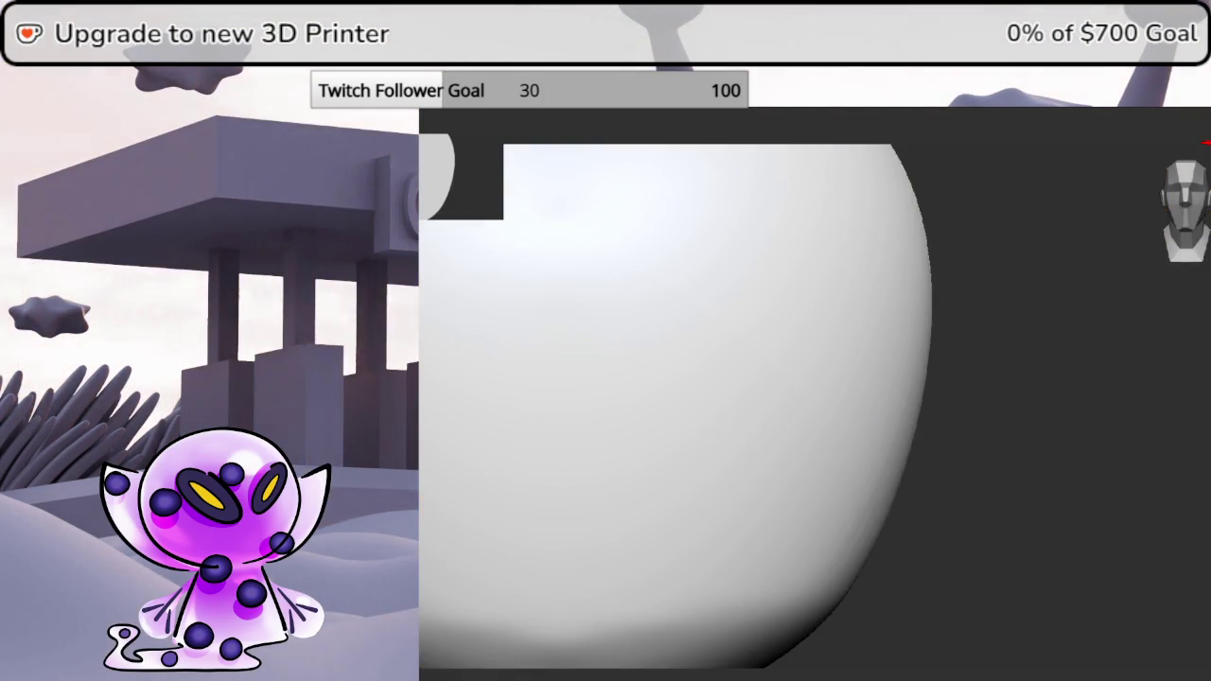
- Try a curved blue Rgb stroke on the eye and repaint it after adjusting the brush
key(ctrl+z)
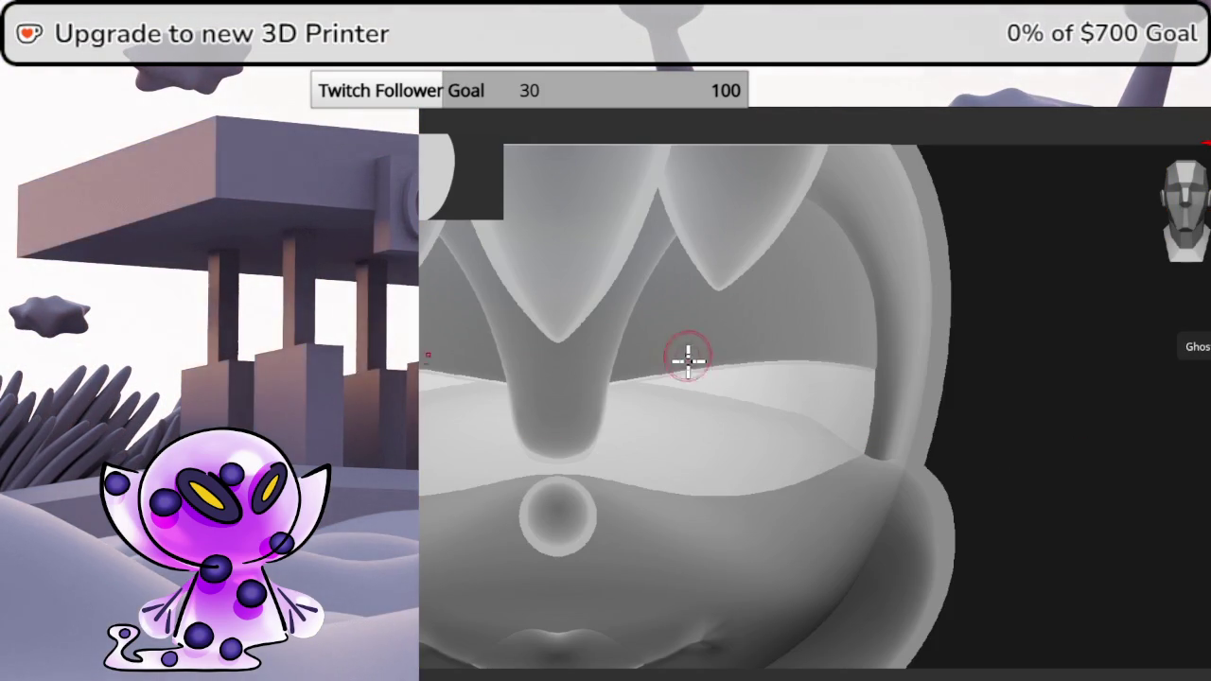
mouse_move(686, 340)
mouse_down()
mouse_move(678, 366)
mouse_move(727, 440)
mouse_up()
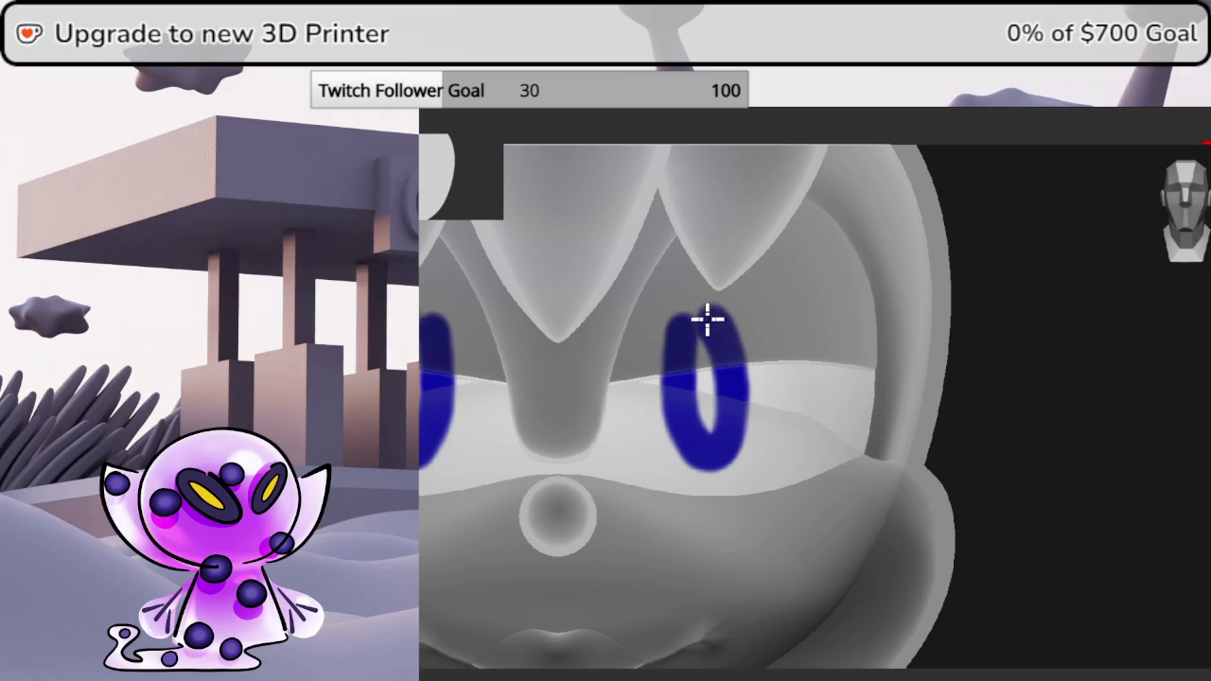
key(ctrl+z)
key(space)
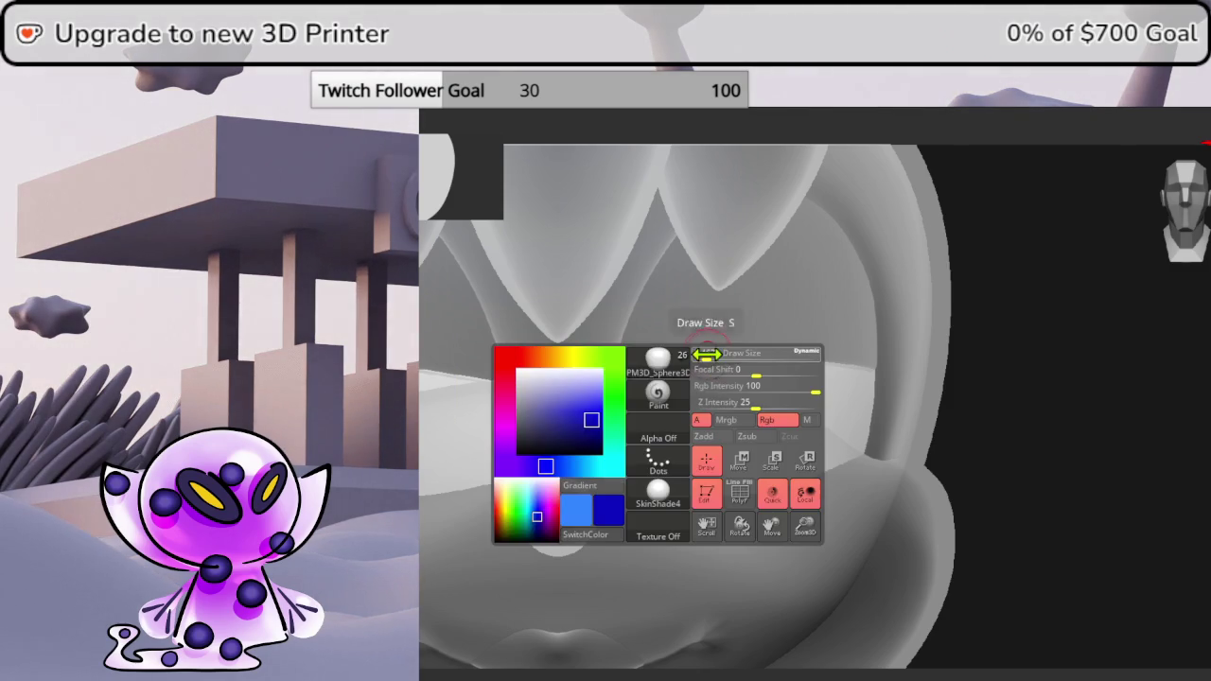
drag(682, 338, 693, 436)
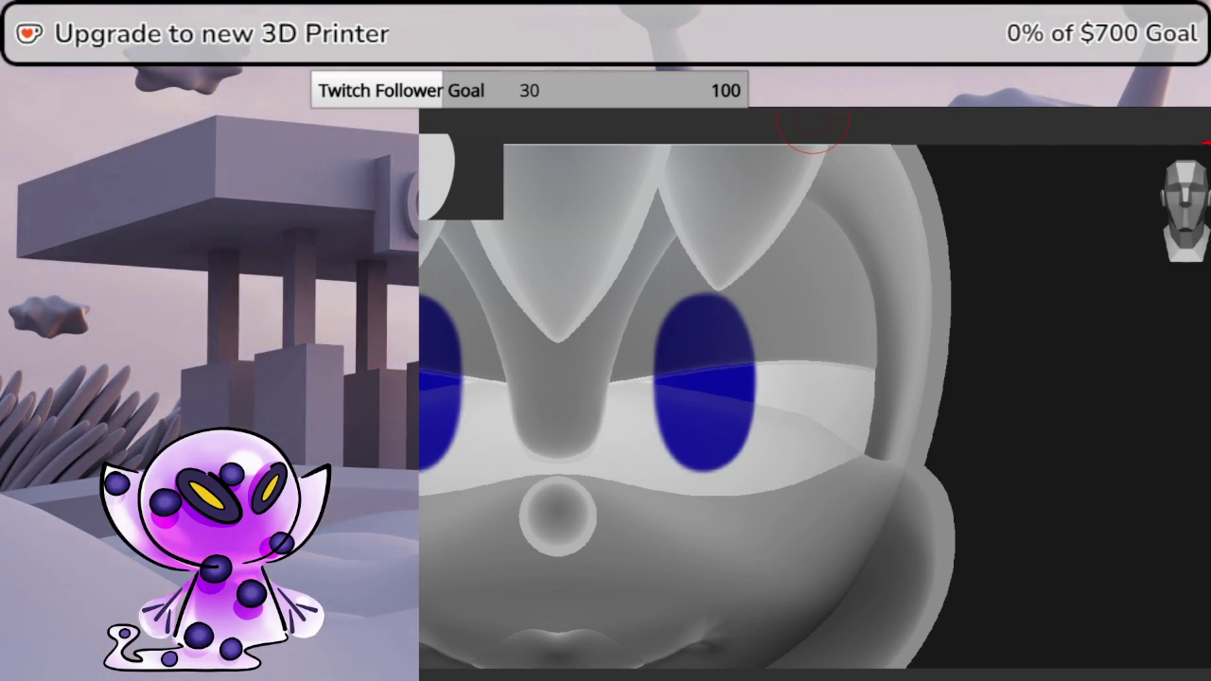
- Paint lighter blue into both eye centres and compare them against the reference
mouse_move(705, 357)
mouse_down()
mouse_move(707, 394)
mouse_move(703, 338)
mouse_move(695, 399)
mouse_up()
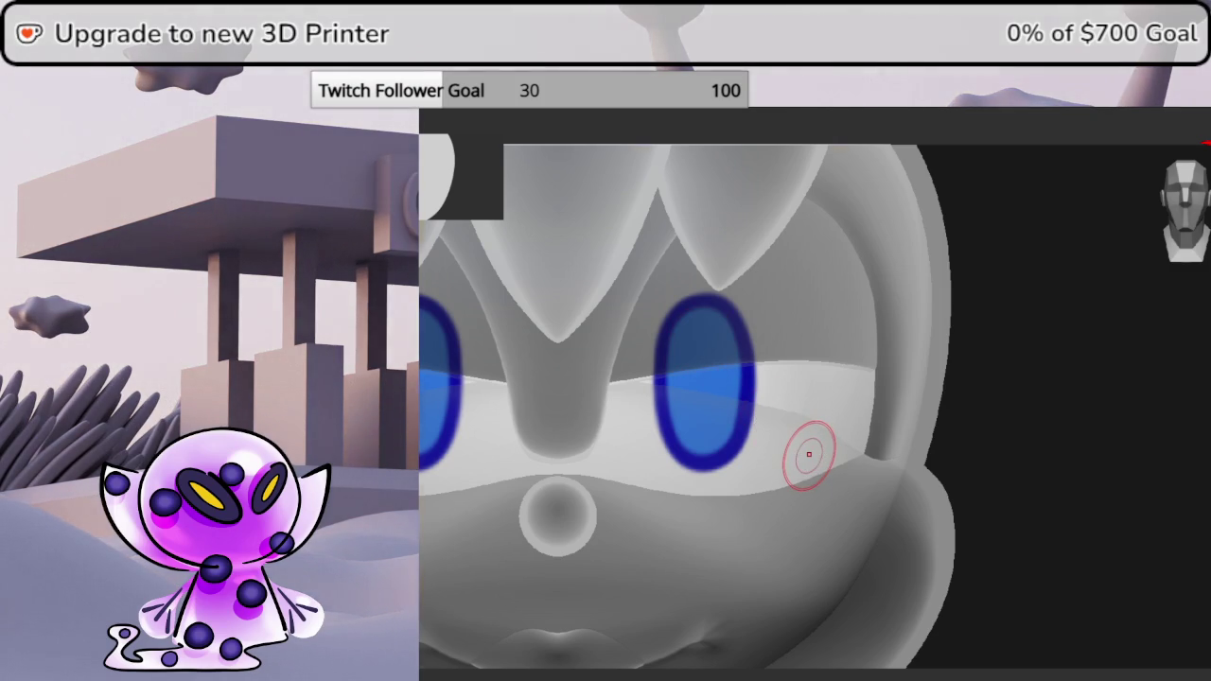
key(Tab)
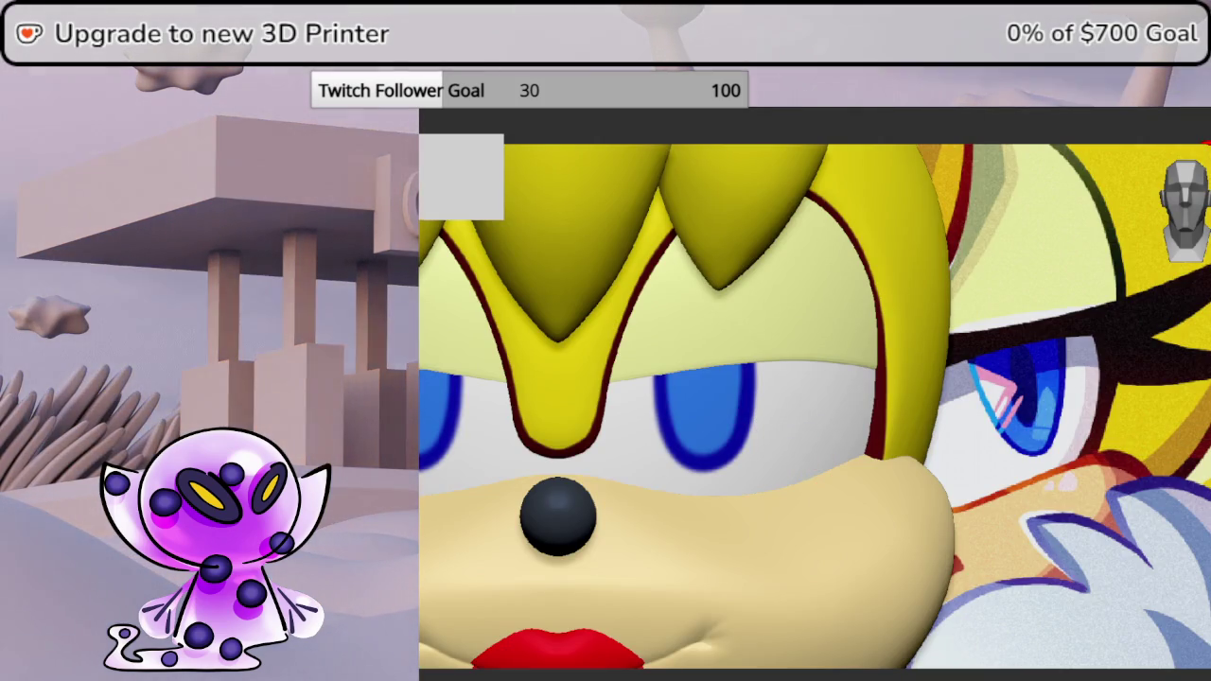
key(Tab)
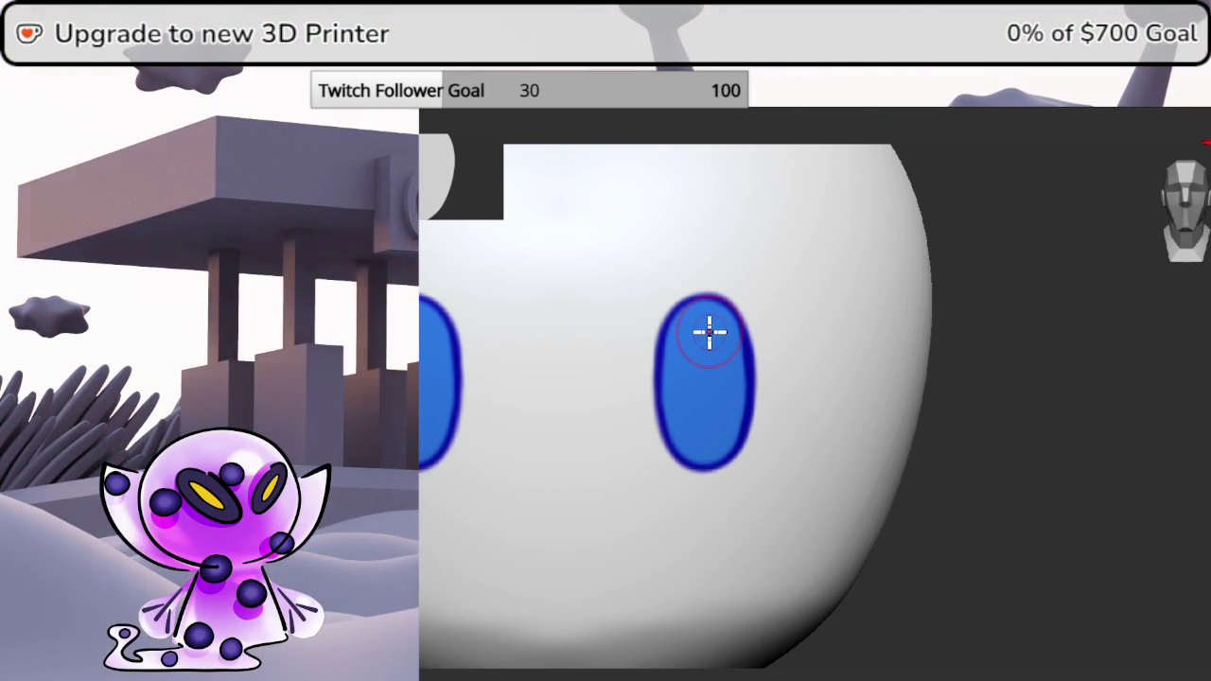
key(ctrl+z)
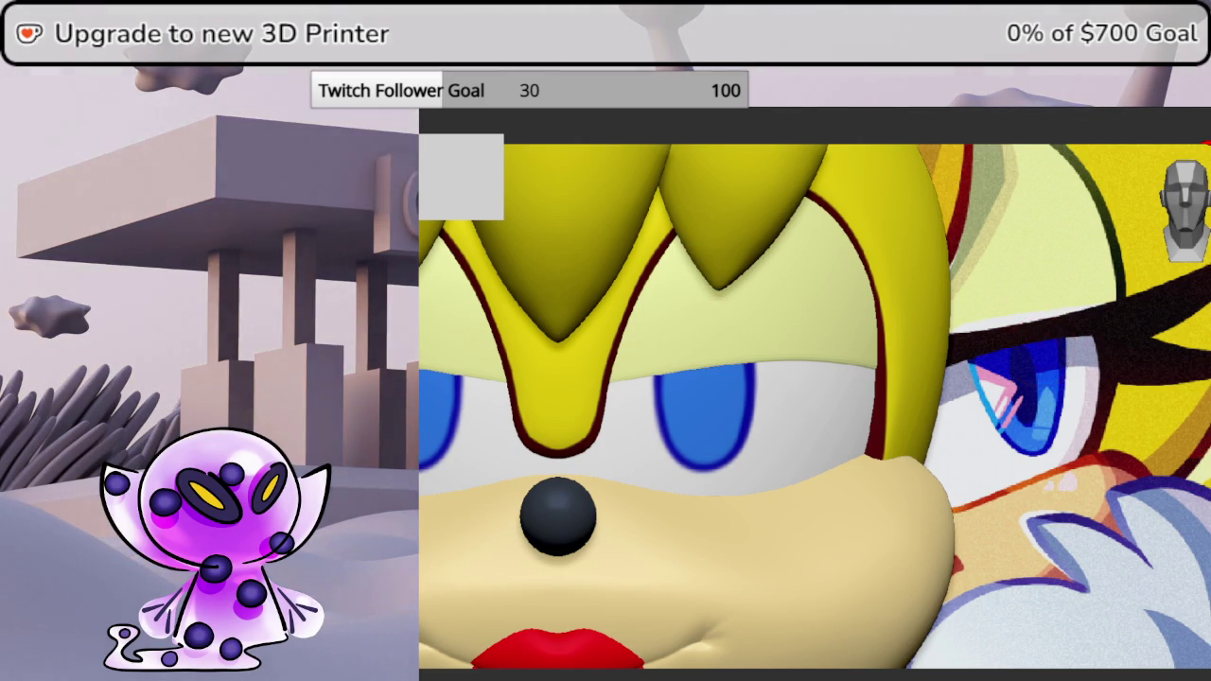
- Try a dark pupil stroke near the eye tops and undo it
key(ctrl+shift+z)
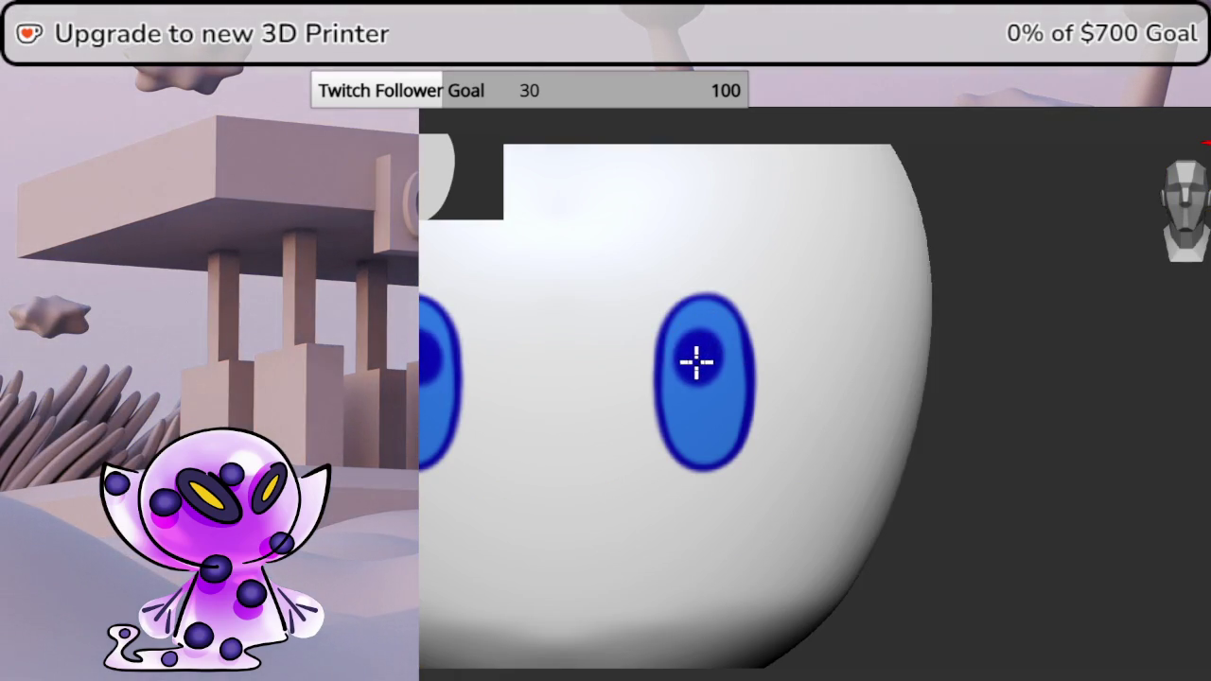
drag(691, 361, 686, 347)
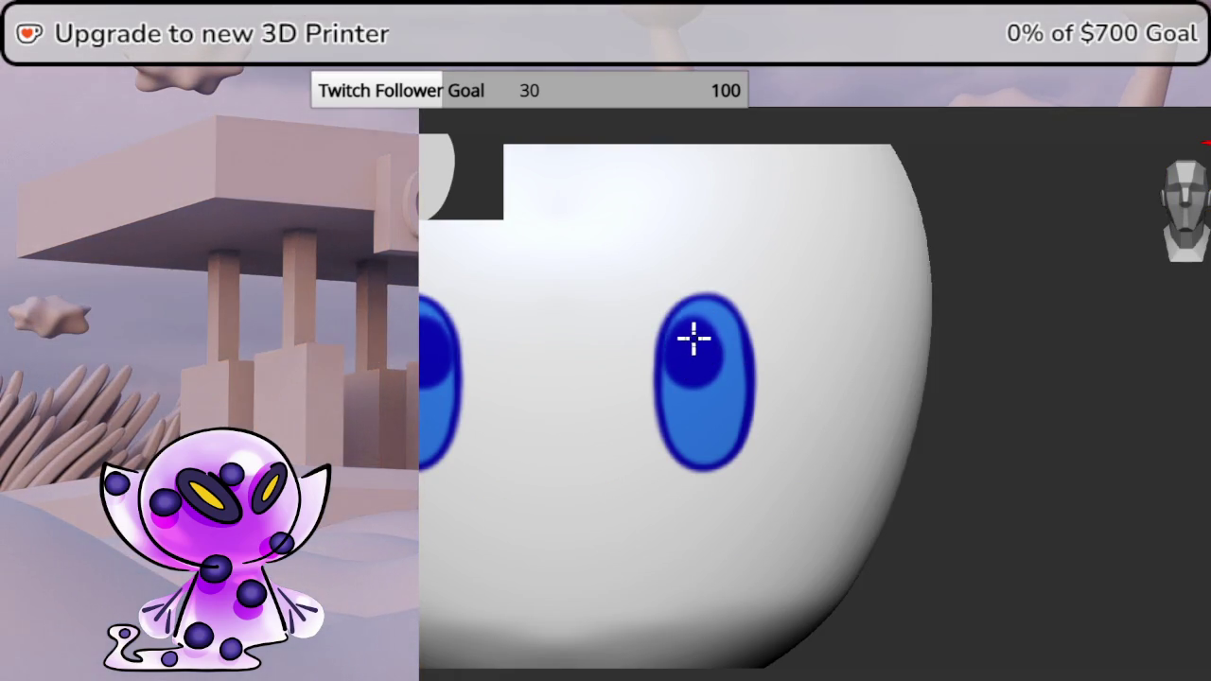
key(ctrl+z)
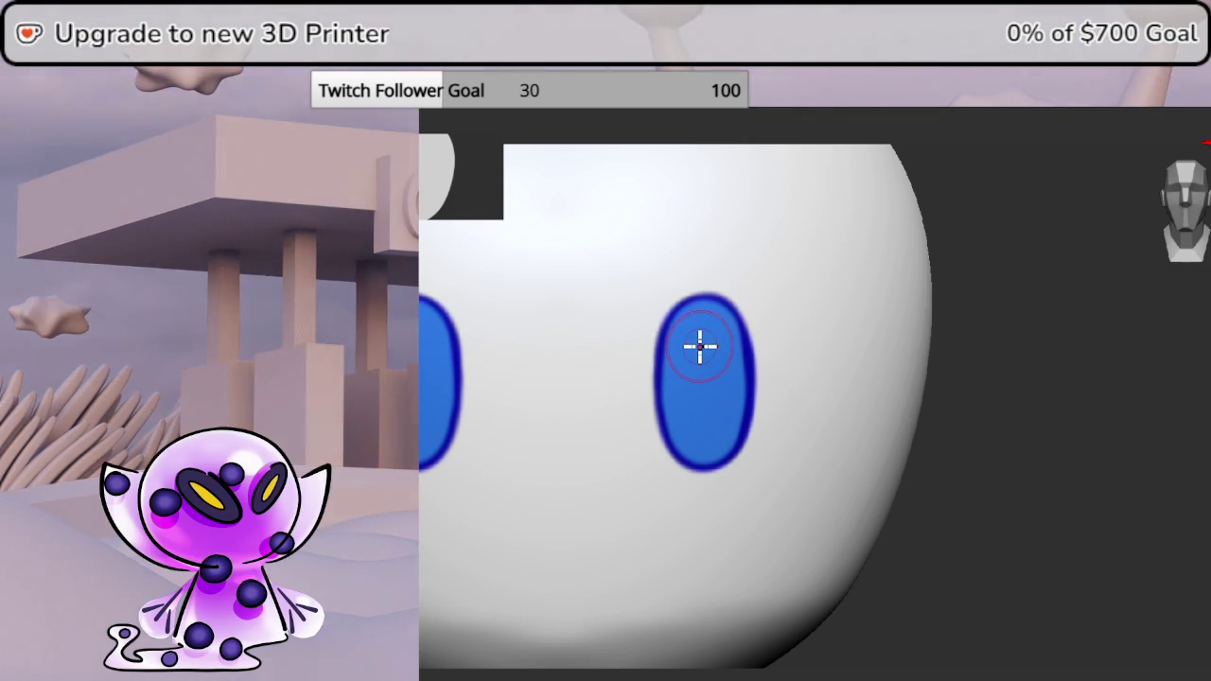
key(ctrl+shift+z)
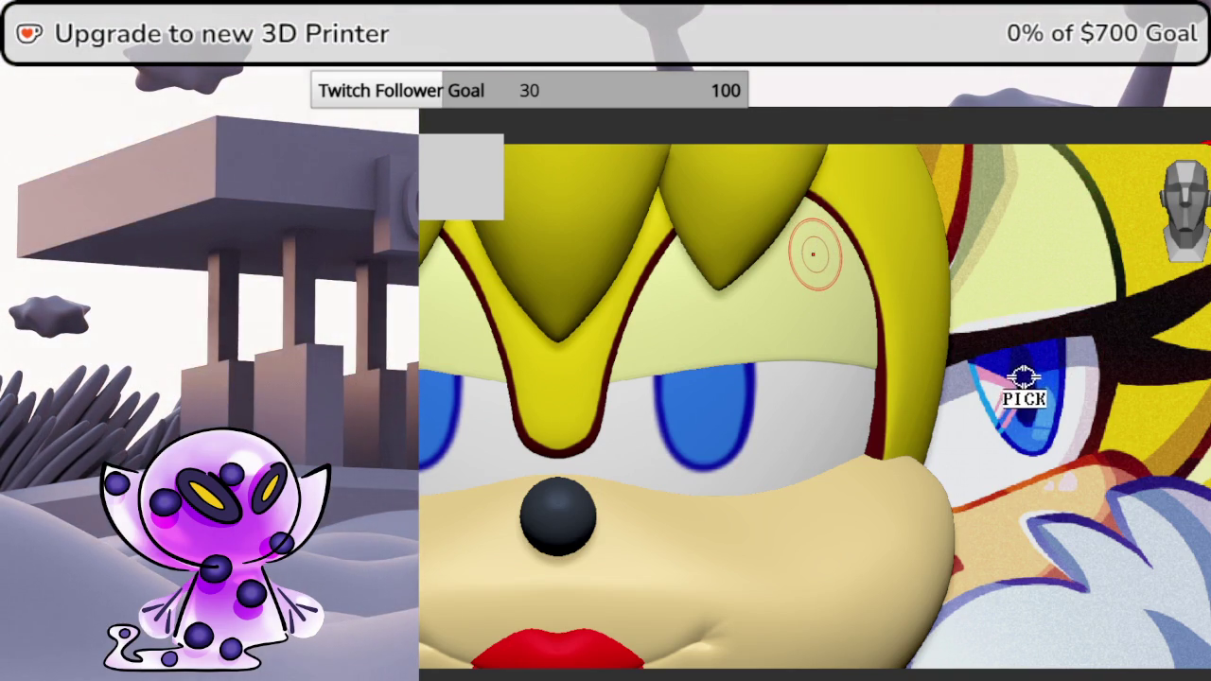
- Turn Solo off to show all parts, then enable Transp to see the eye through the head
key(shift+s)
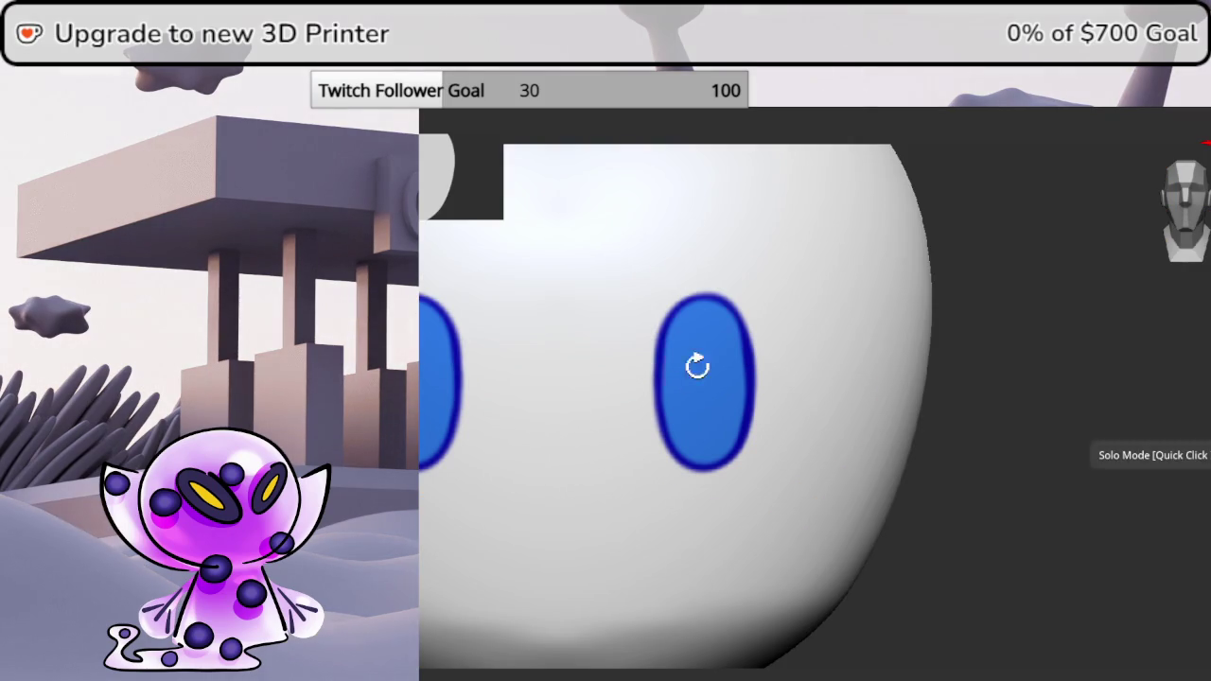
key(space)
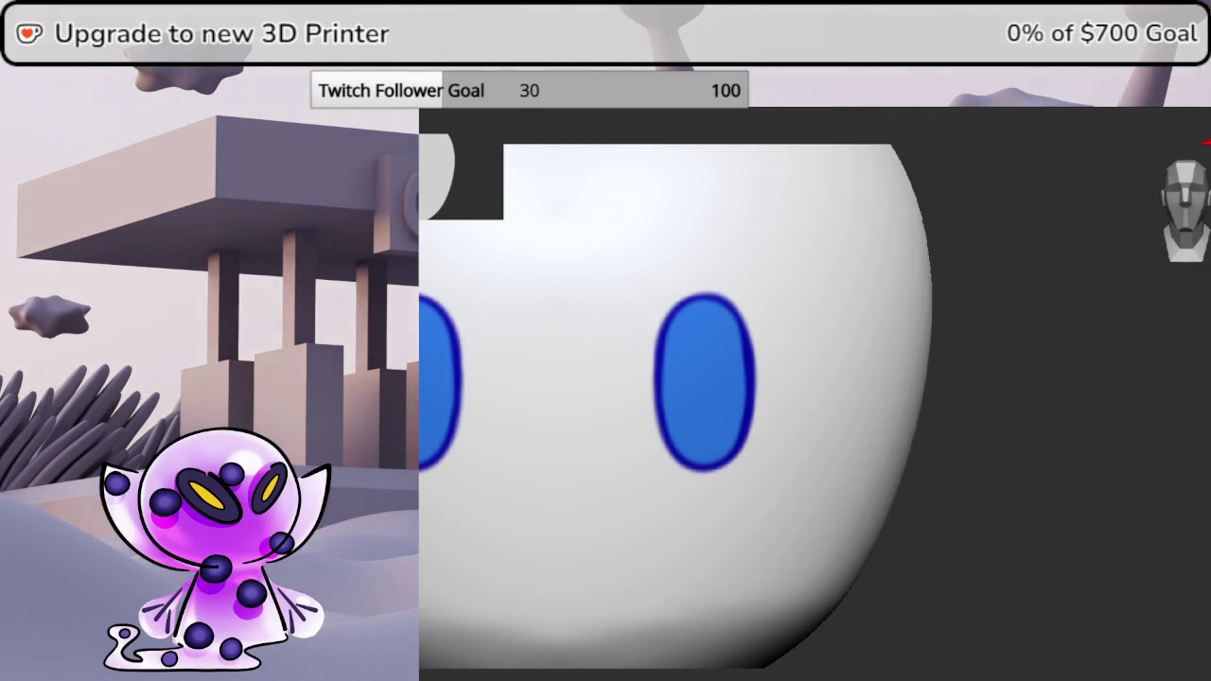
click(1203, 465)
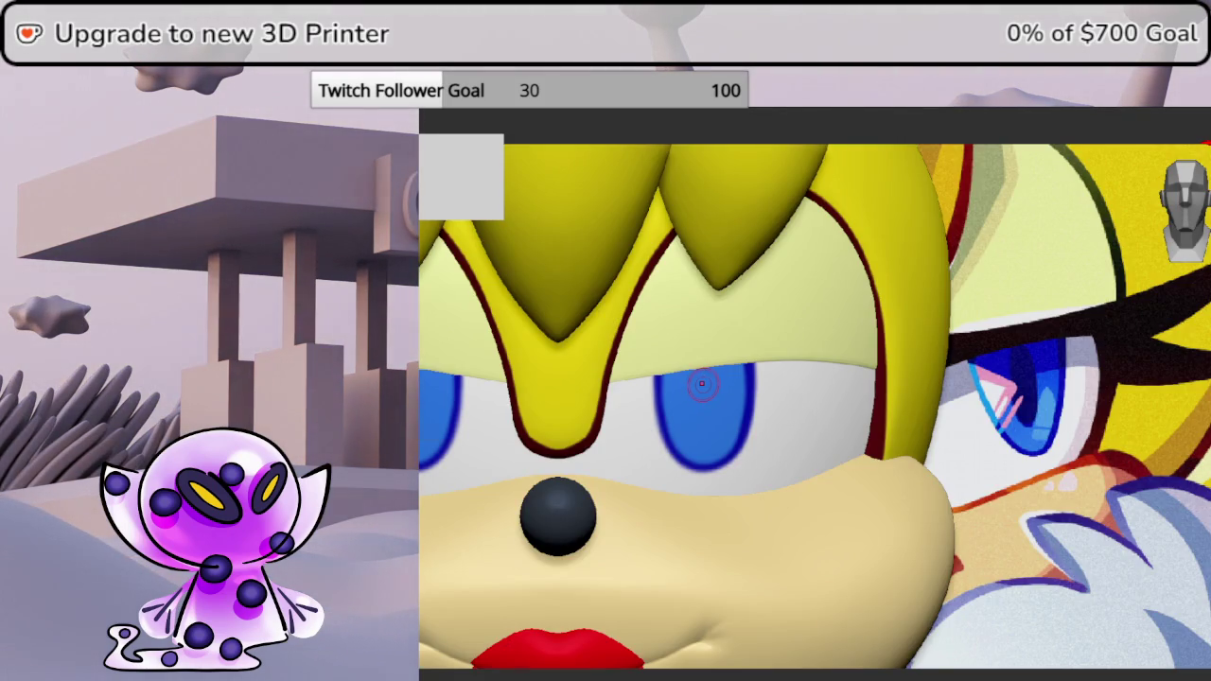
click(1203, 382)
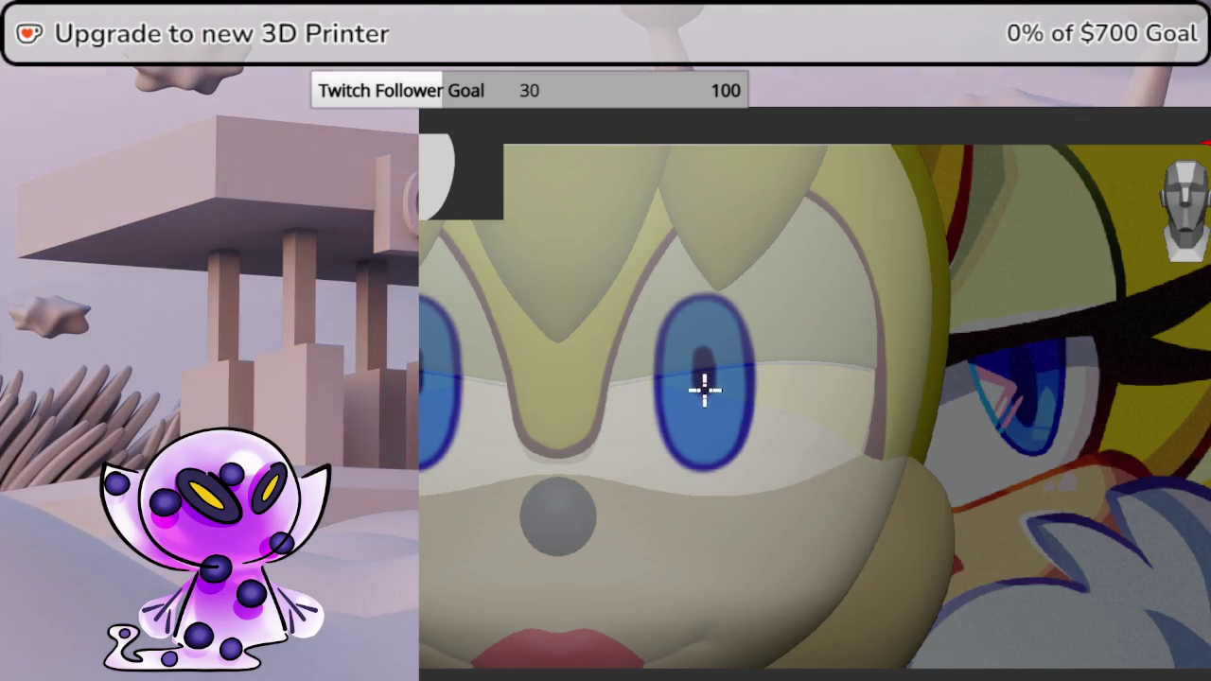
- Paint a tall, narrow dark blue pupil slit down both eye centres, then turn Solo off
drag(703, 386, 703, 424)
mouse_move(700, 362)
mouse_down()
mouse_move(697, 343)
mouse_move(707, 425)
mouse_move(694, 365)
mouse_move(705, 339)
mouse_up()
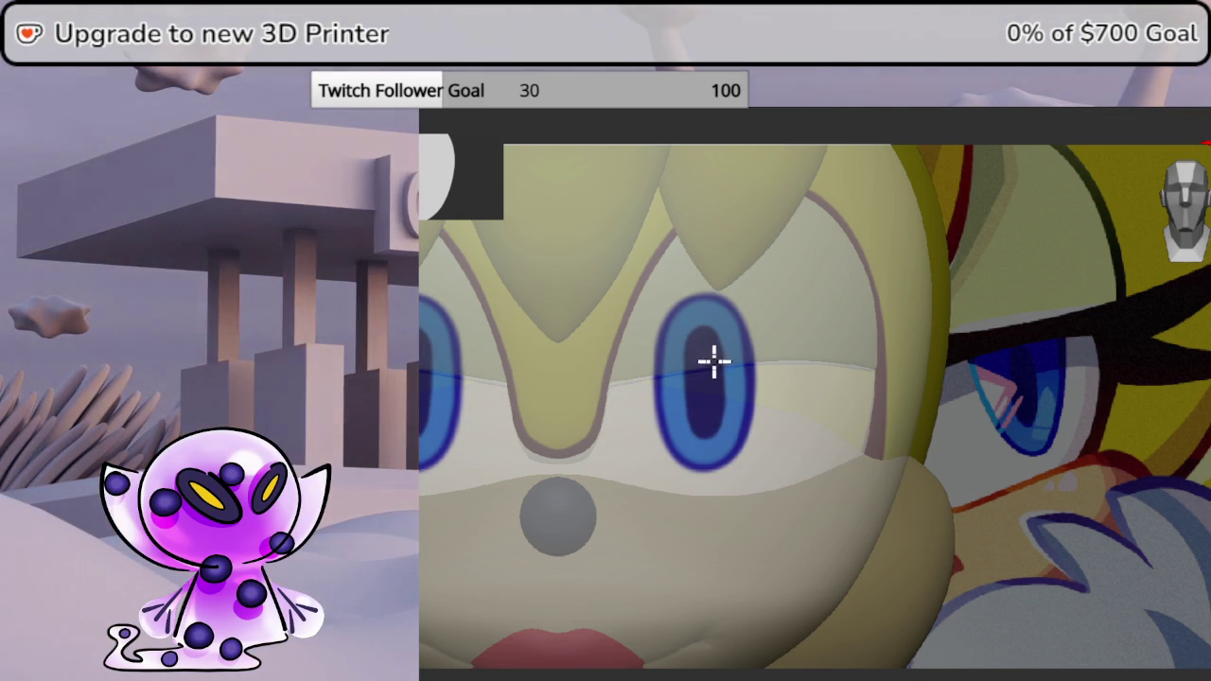
mouse_move(716, 383)
mouse_down()
mouse_move(706, 424)
mouse_move(704, 341)
mouse_move(702, 423)
mouse_up()
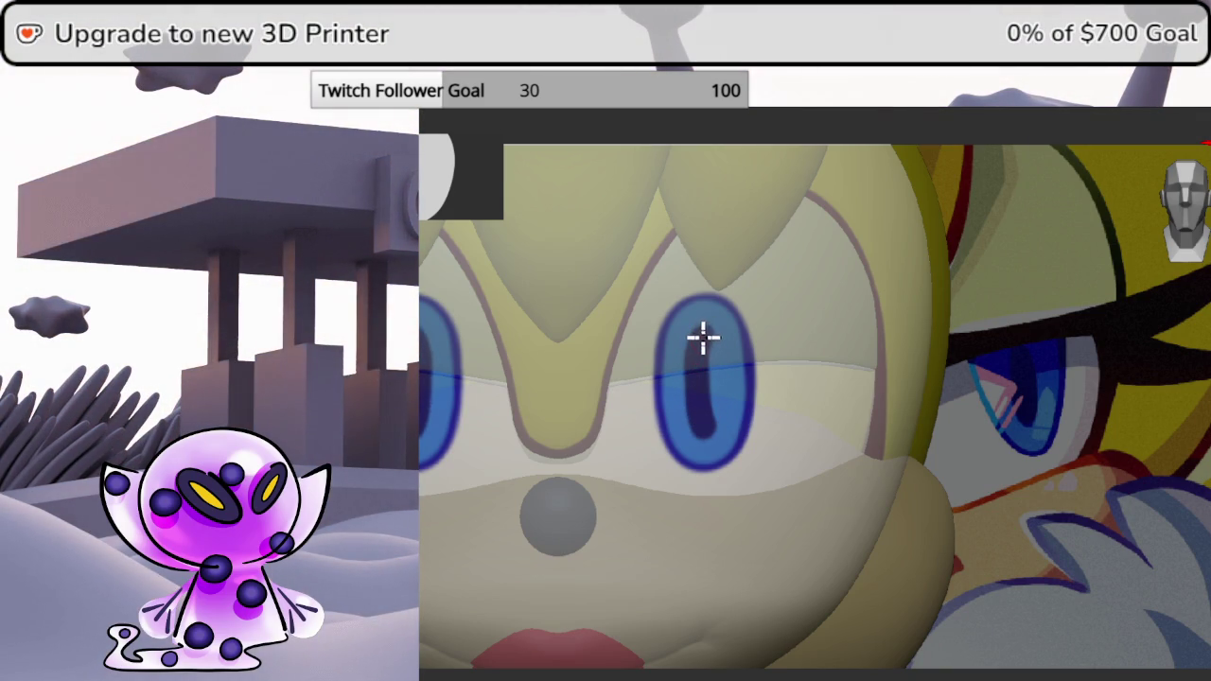
click(702, 423)
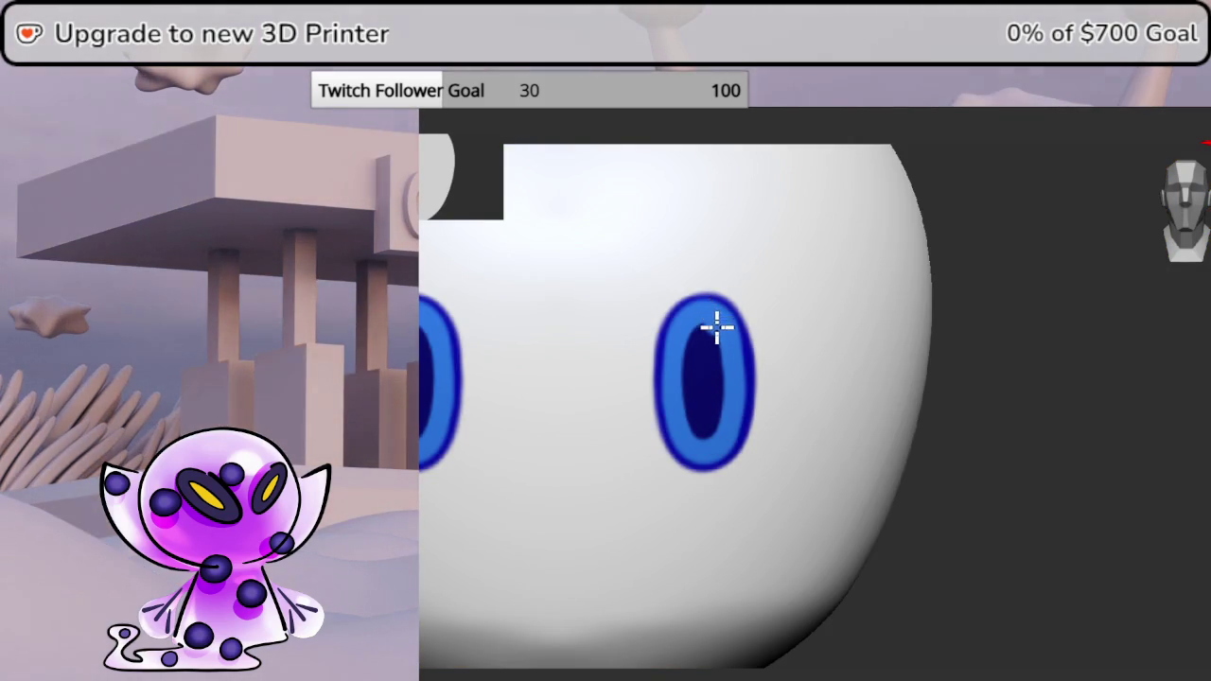
key(space)
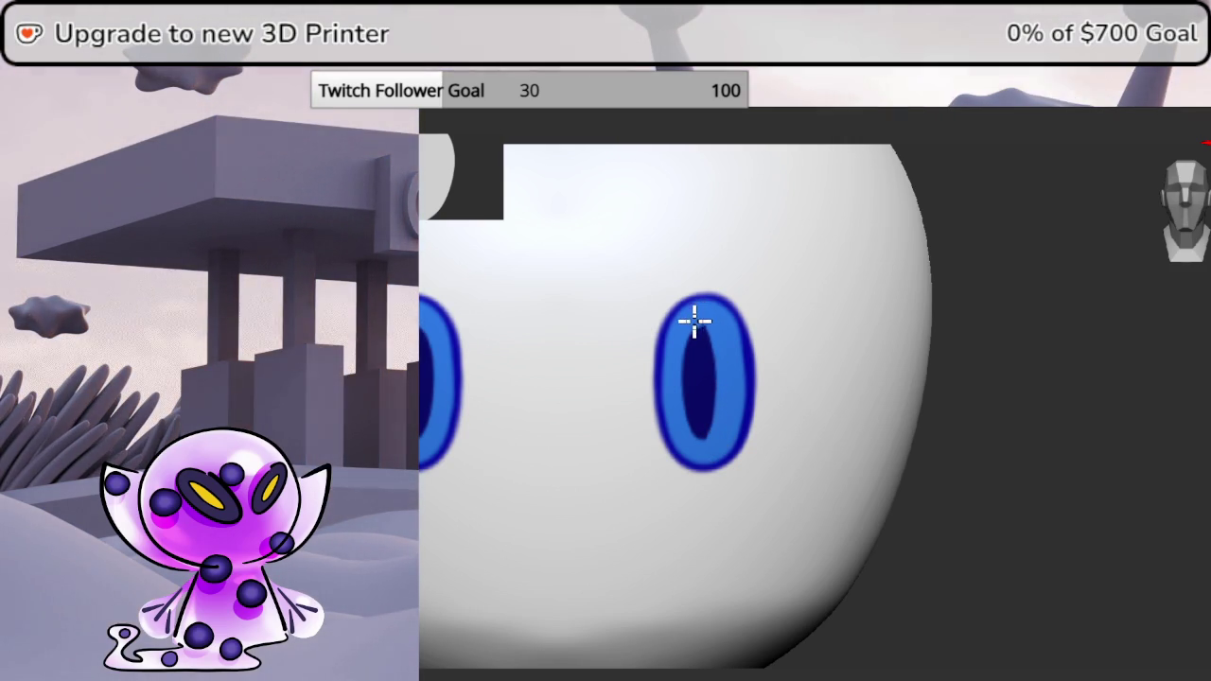
mouse_move(687, 340)
mouse_down()
mouse_move(698, 441)
mouse_move(715, 405)
mouse_up()
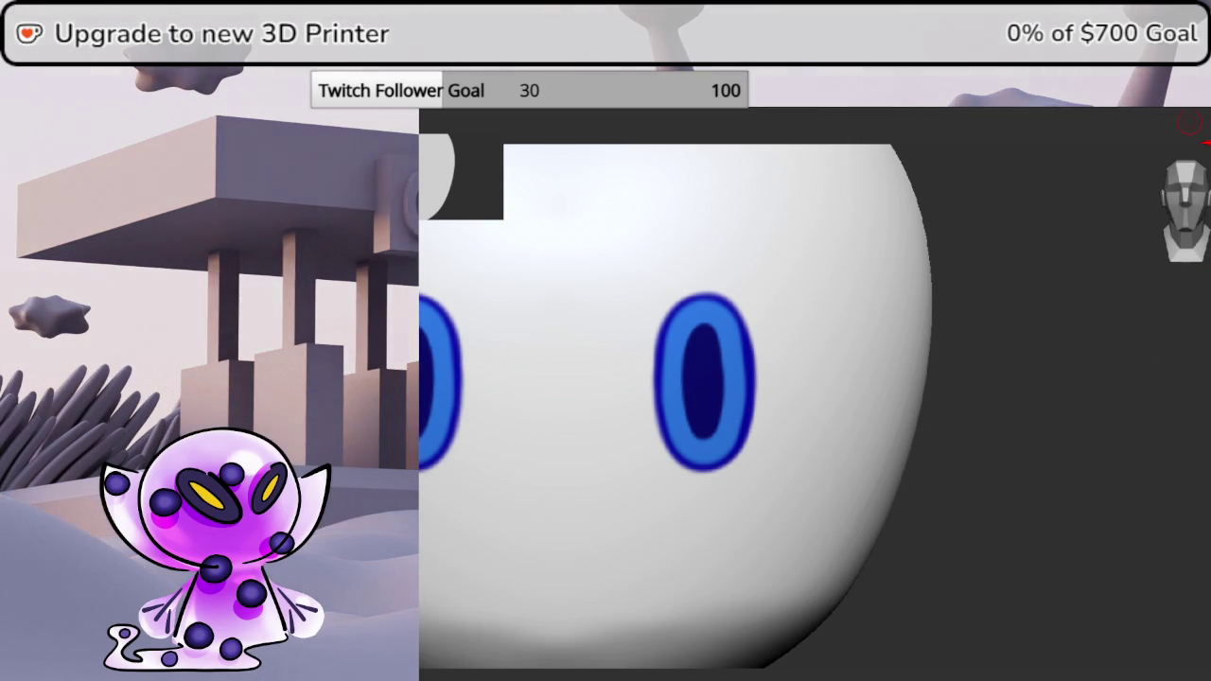
click(1203, 454)
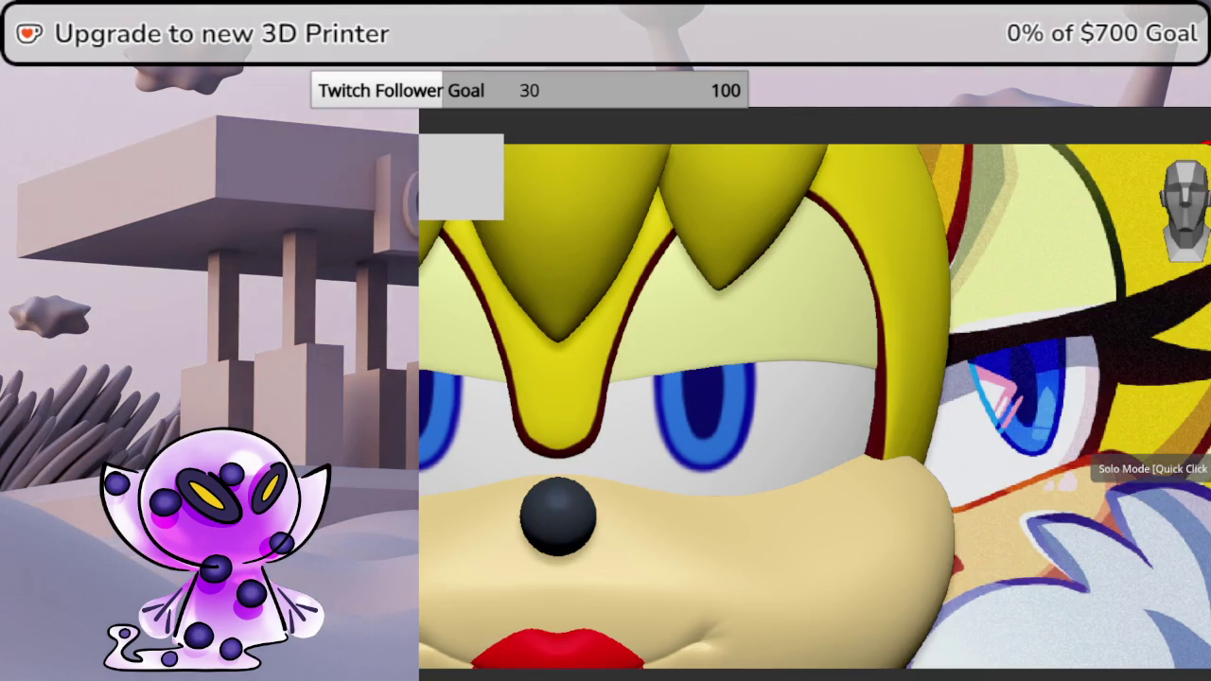
- Zoom in on the face and sample the pupil's dark blue colour
scroll(851, 468, down, 5)
scroll(851, 462, up, 3)
scroll(876, 465, up, 2)
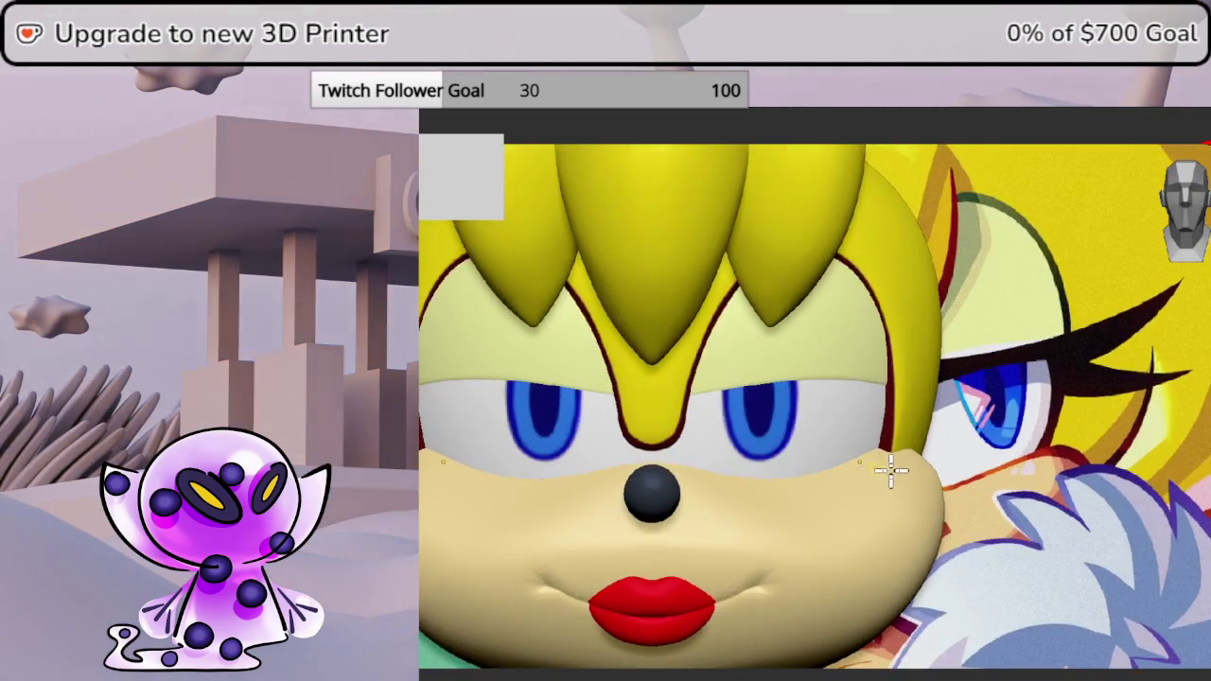
scroll(908, 468, up, 2)
scroll(936, 470, up, 1)
scroll(946, 470, up, 1)
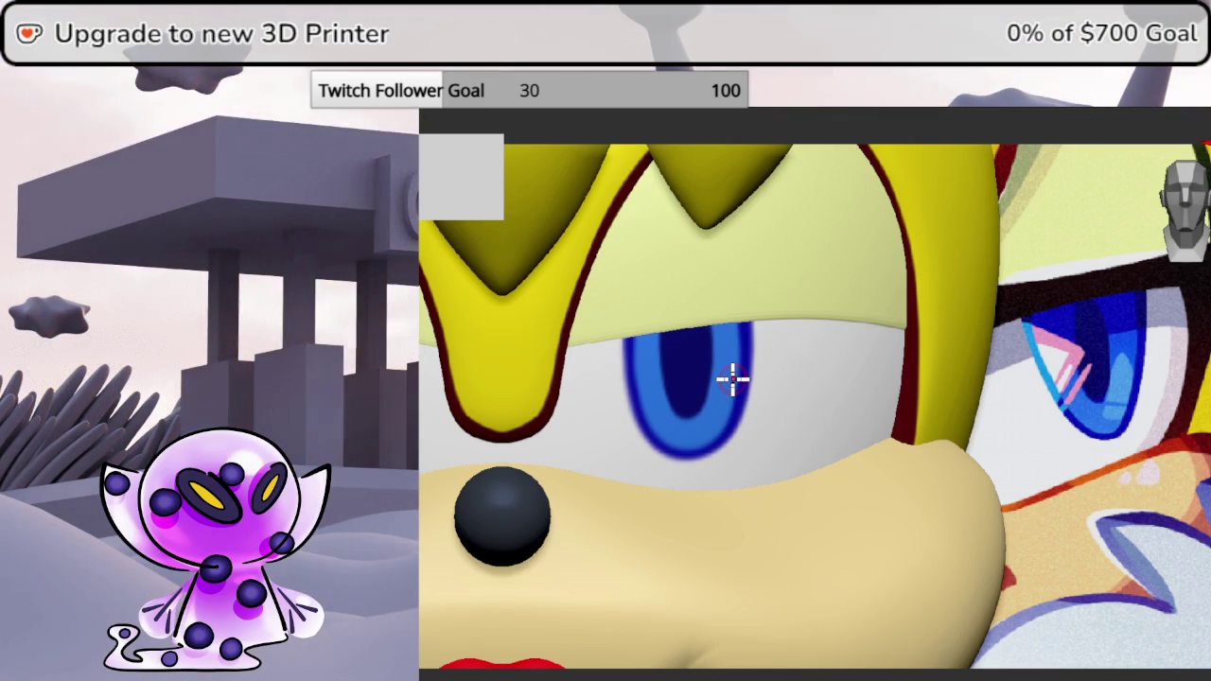
key(s)
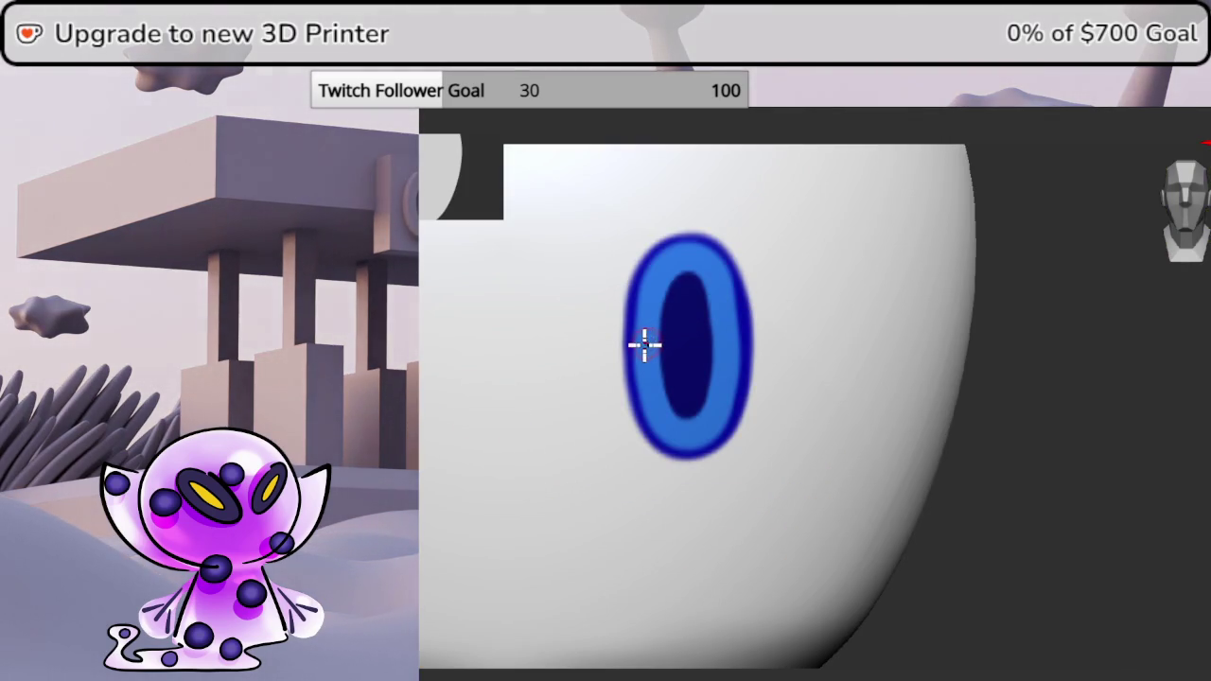
- Paint navy over each eye's upper half, run a dark pupil stroke down, then show the full head
key(space)
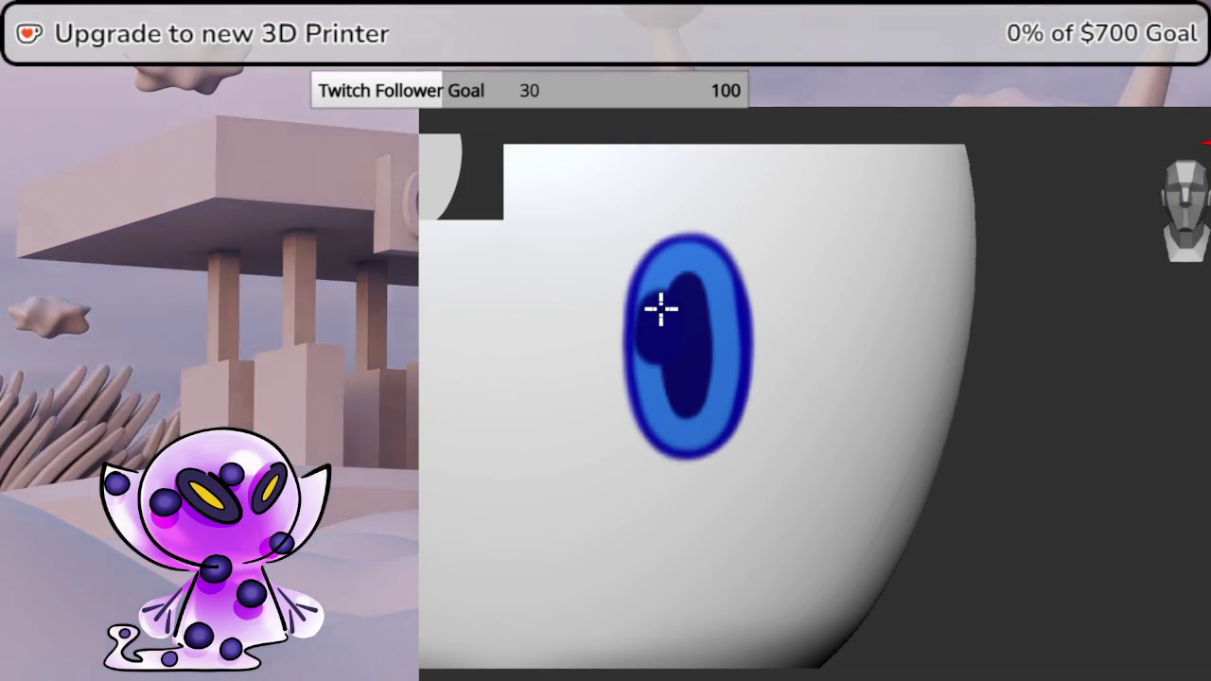
mouse_move(663, 296)
mouse_down()
mouse_move(670, 278)
mouse_move(662, 343)
mouse_move(696, 350)
mouse_move(712, 318)
mouse_up()
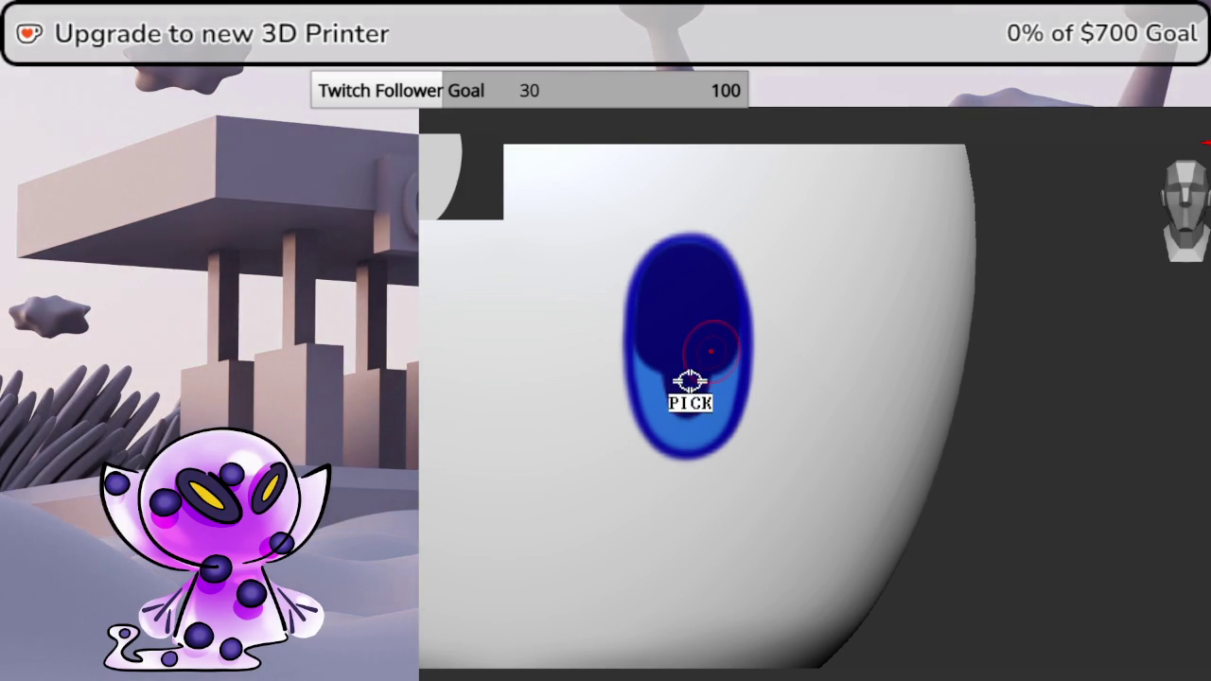
key(space)
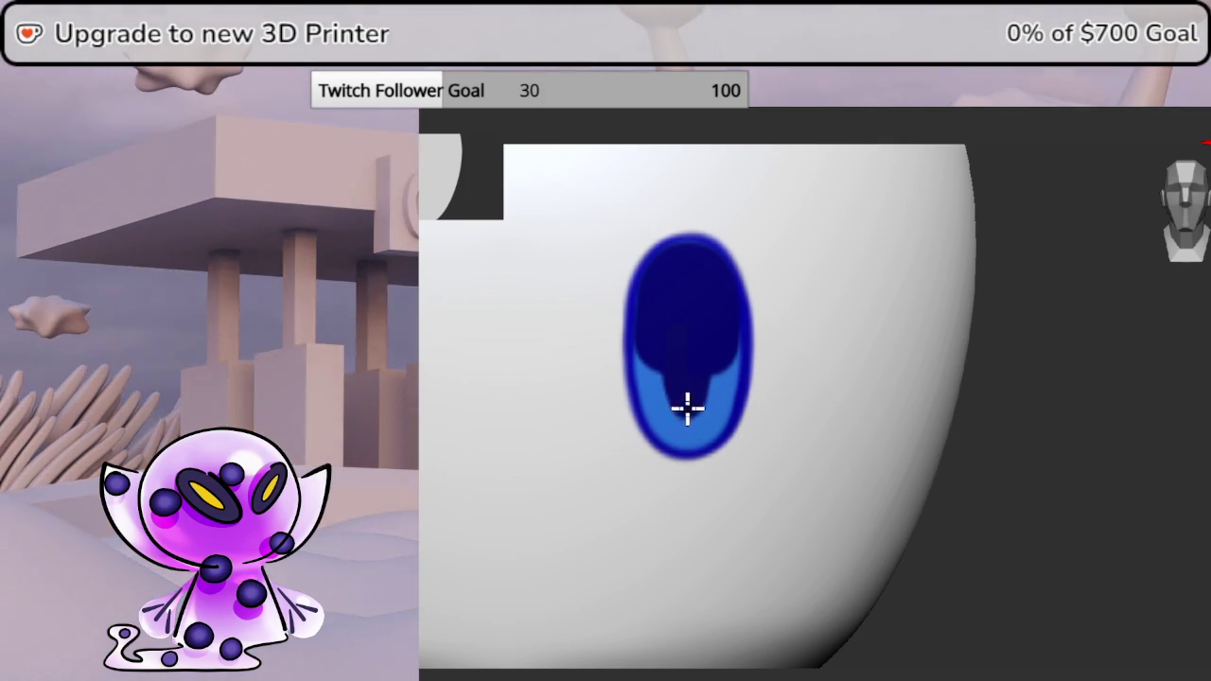
drag(688, 407, 681, 315)
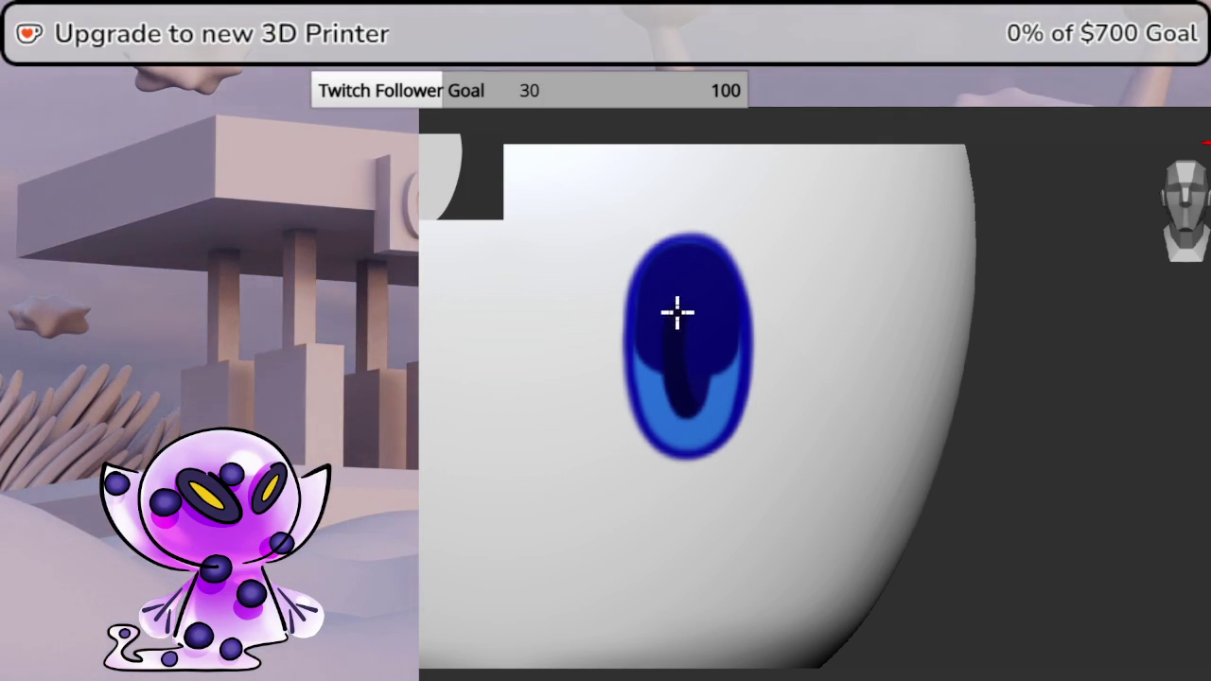
drag(697, 319, 700, 353)
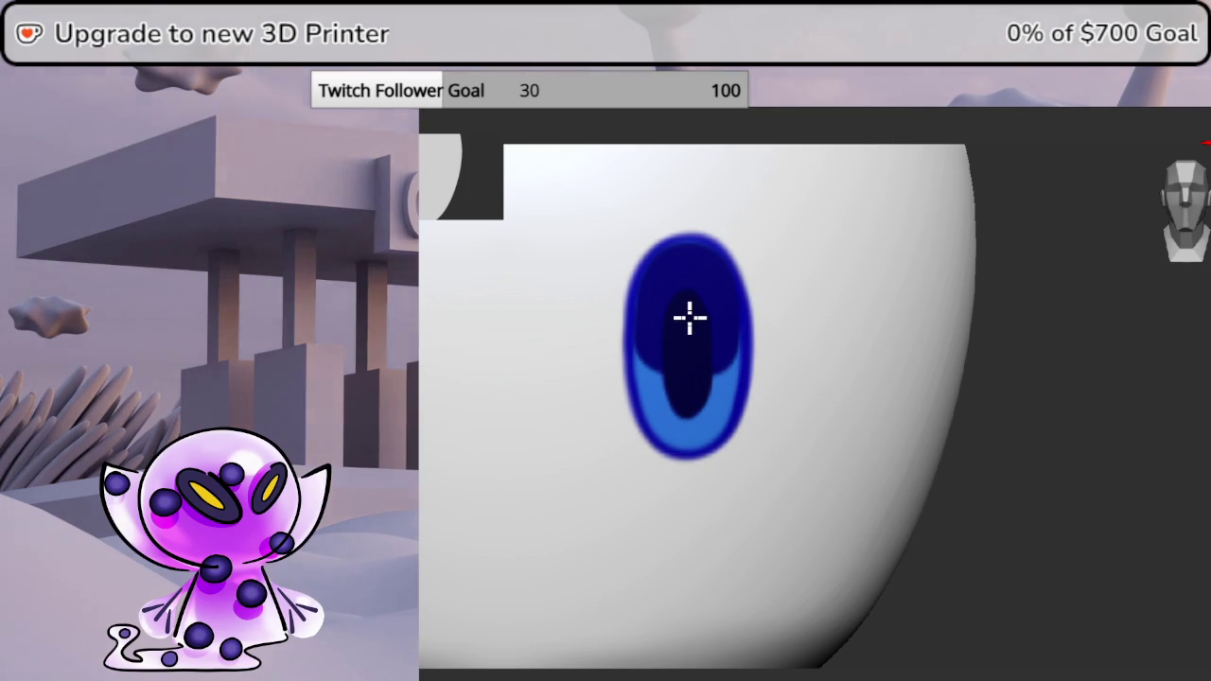
key(alt+shift+s)
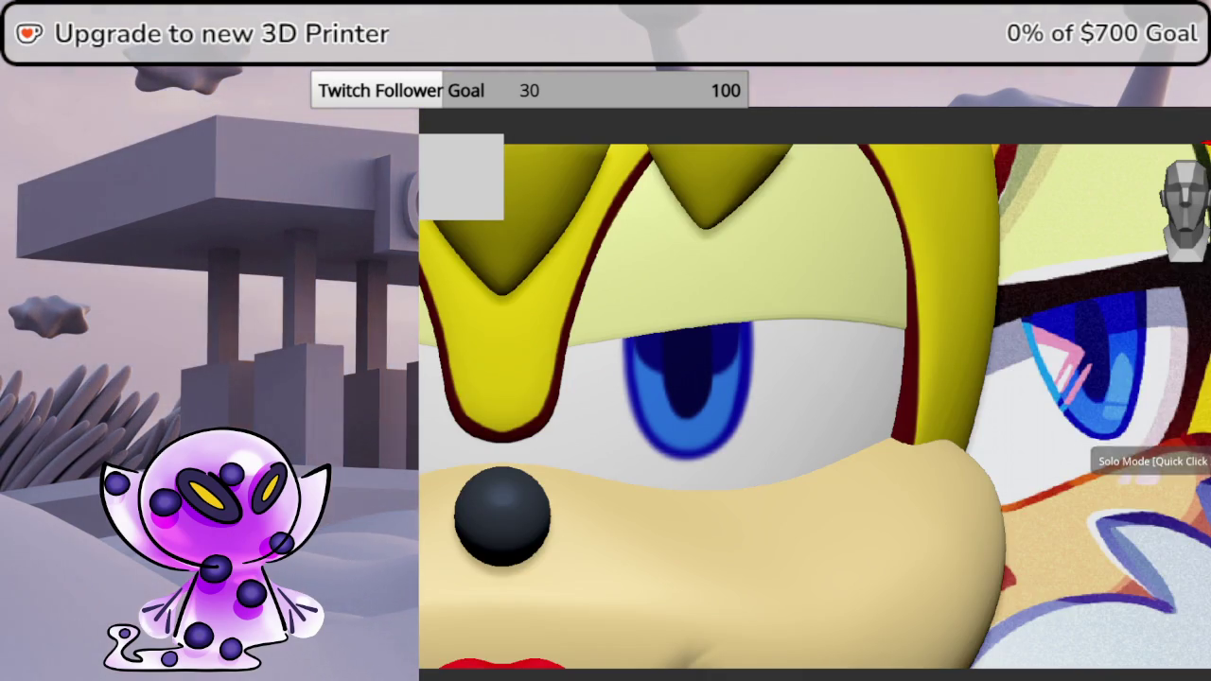
scroll(855, 438, down, 4)
scroll(854, 438, up, 1)
scroll(893, 456, up, 1)
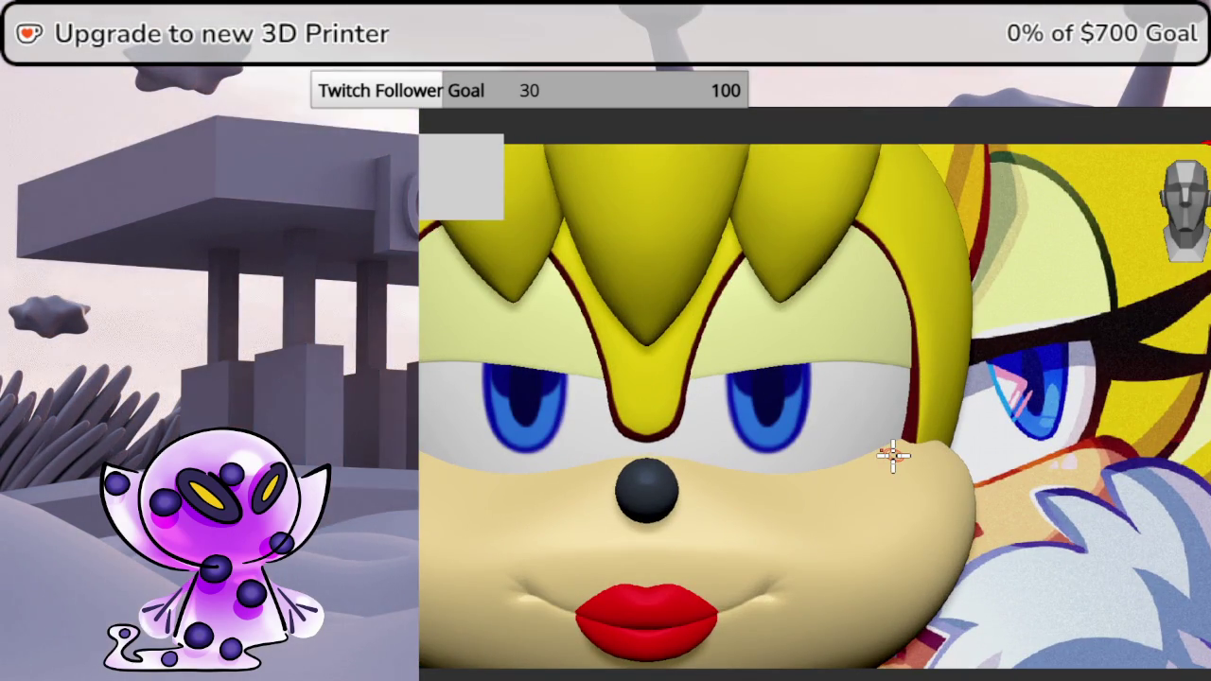
scroll(910, 425, up, 1)
scroll(932, 435, up, 2)
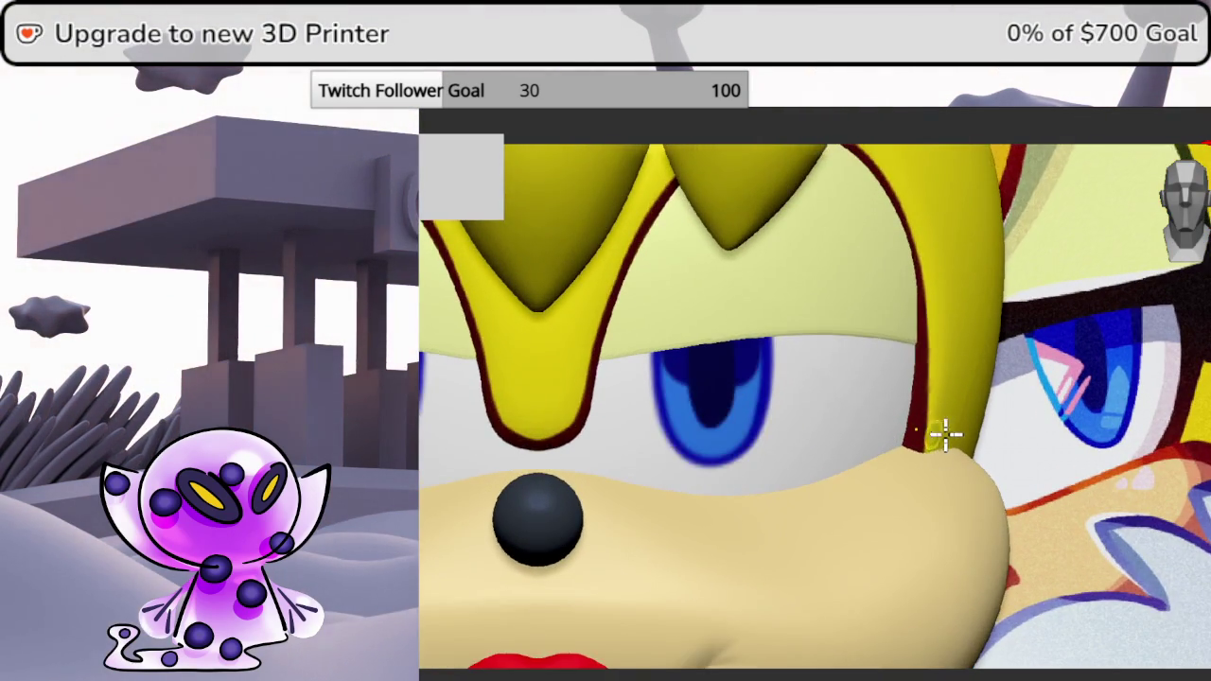
scroll(943, 438, up, 1)
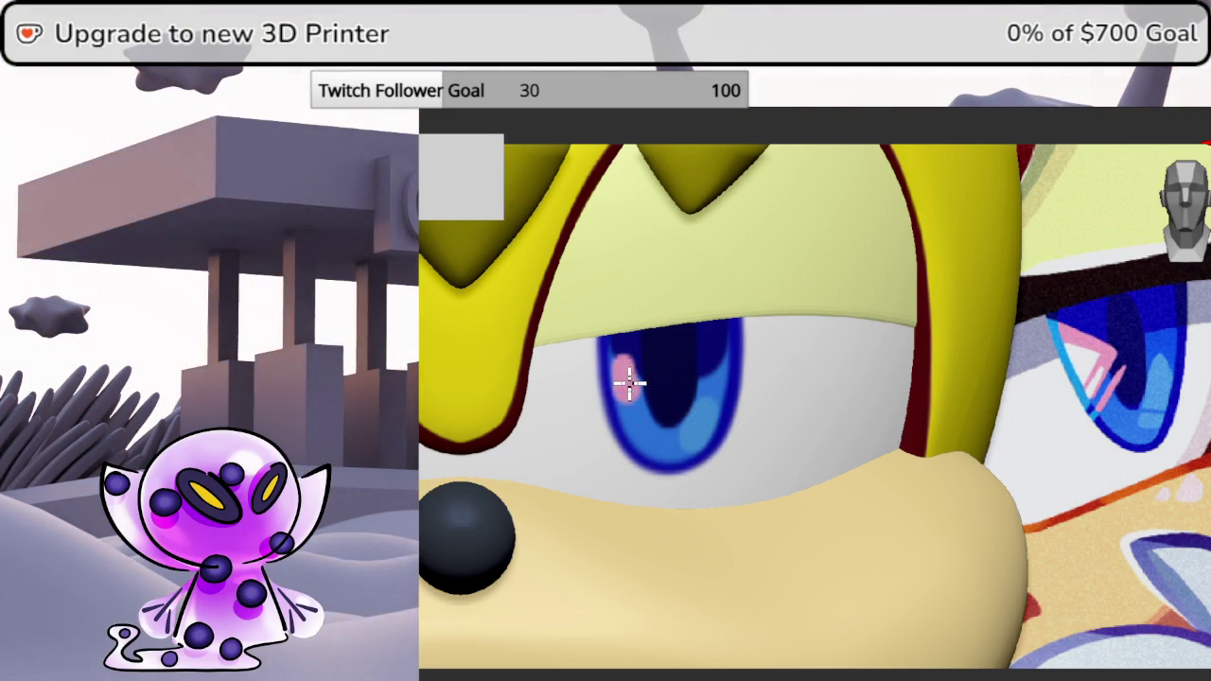
scroll(770, 338, down, 4)
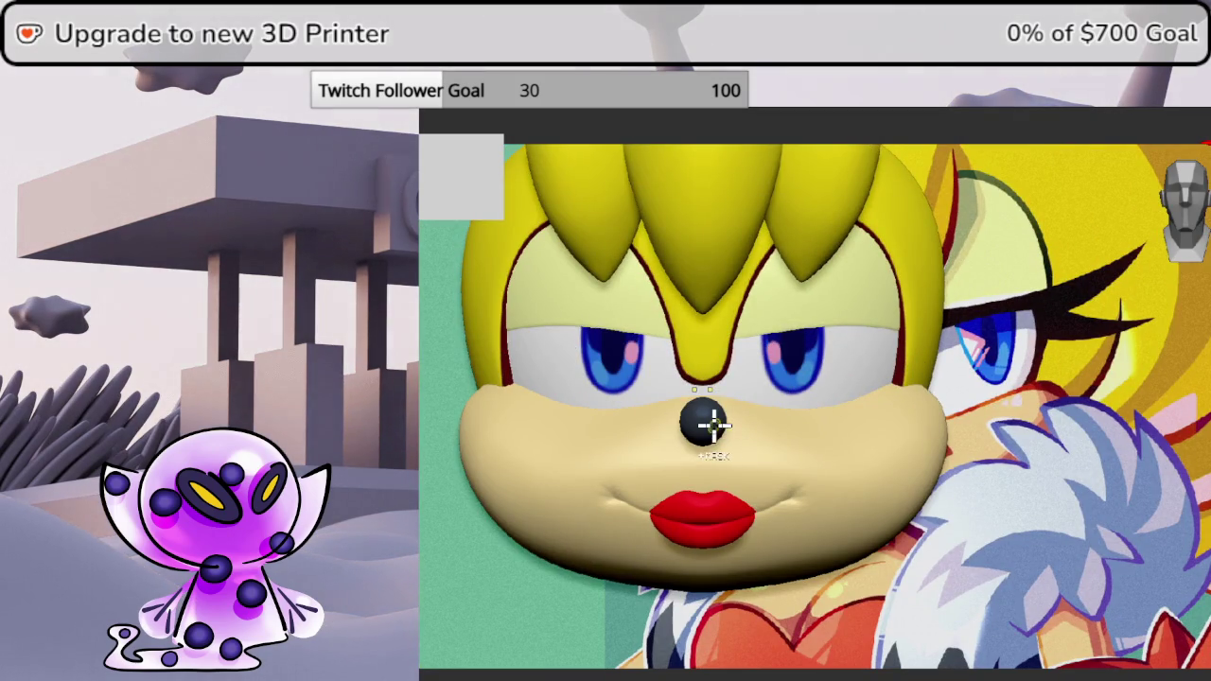
scroll(765, 395, up, 2)
scroll(816, 405, up, 3)
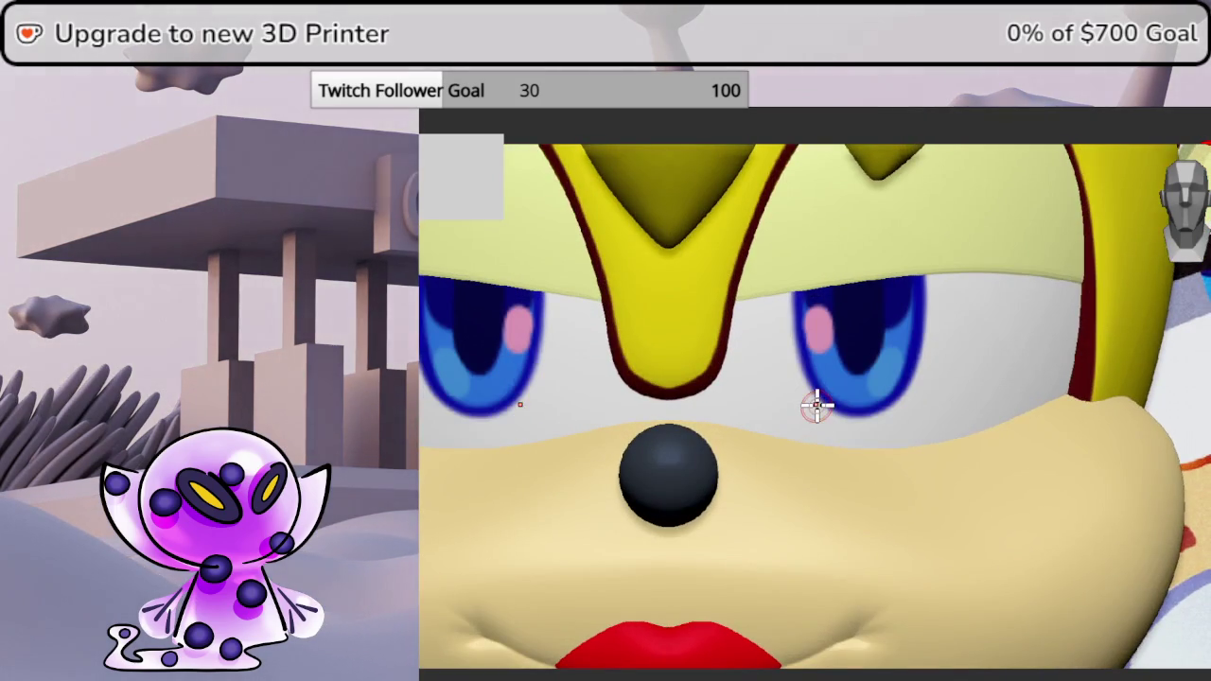
scroll(823, 398, down, 4)
shift+middle_drag(1037, 430, 904, 476)
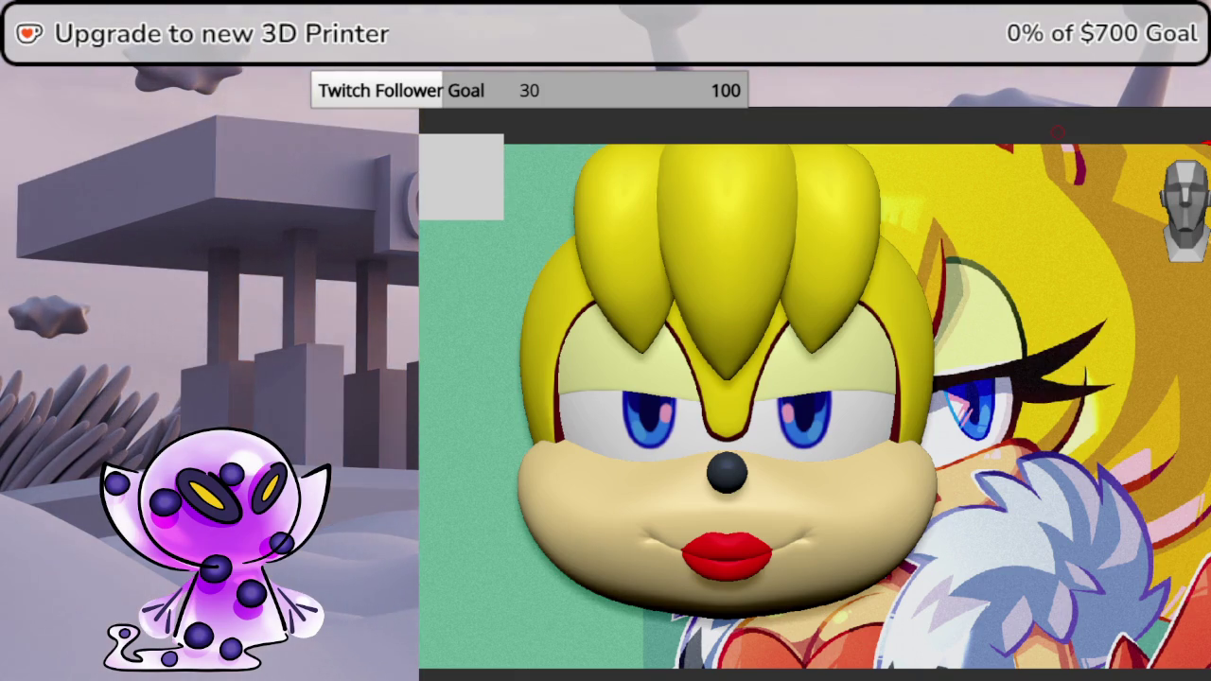
- Orbit and zoom out to the head's left side profile, then bring in the side-view reference
mouse_move(940, 451)
middle_down()
mouse_move(878, 427)
mouse_move(1147, 234)
middle_up()
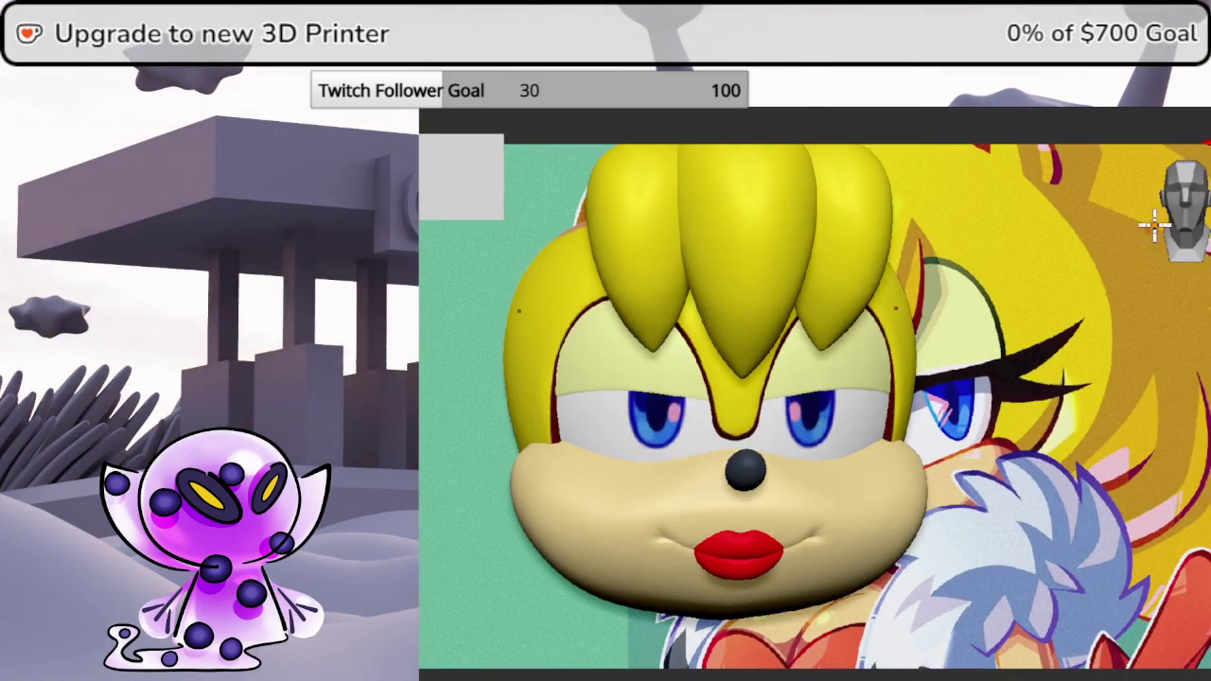
scroll(1005, 359, down, 4)
scroll(1009, 333, down, 1)
mouse_move(1010, 332)
middle_down()
mouse_move(937, 335)
mouse_move(1068, 354)
mouse_move(996, 341)
mouse_move(994, 365)
mouse_move(1192, 235)
middle_up()
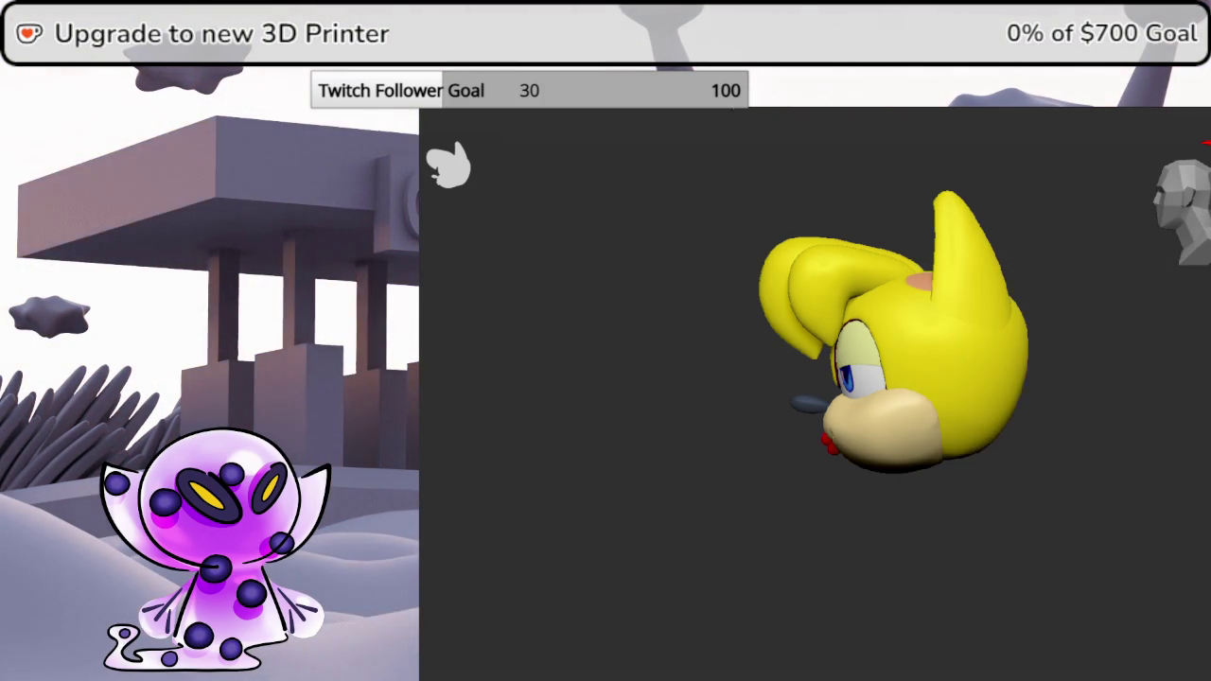
click(735, 112)
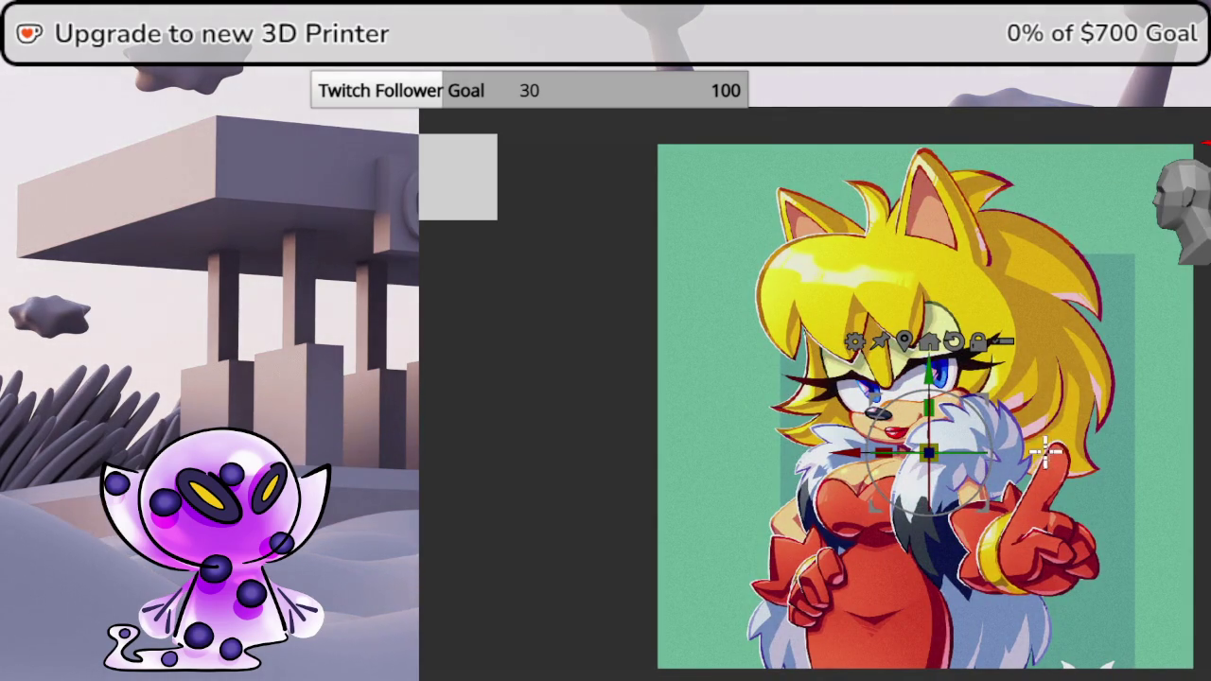
- Slide the side-view reference image right and up until it sits behind the head's profile
drag(929, 340, 946, 360)
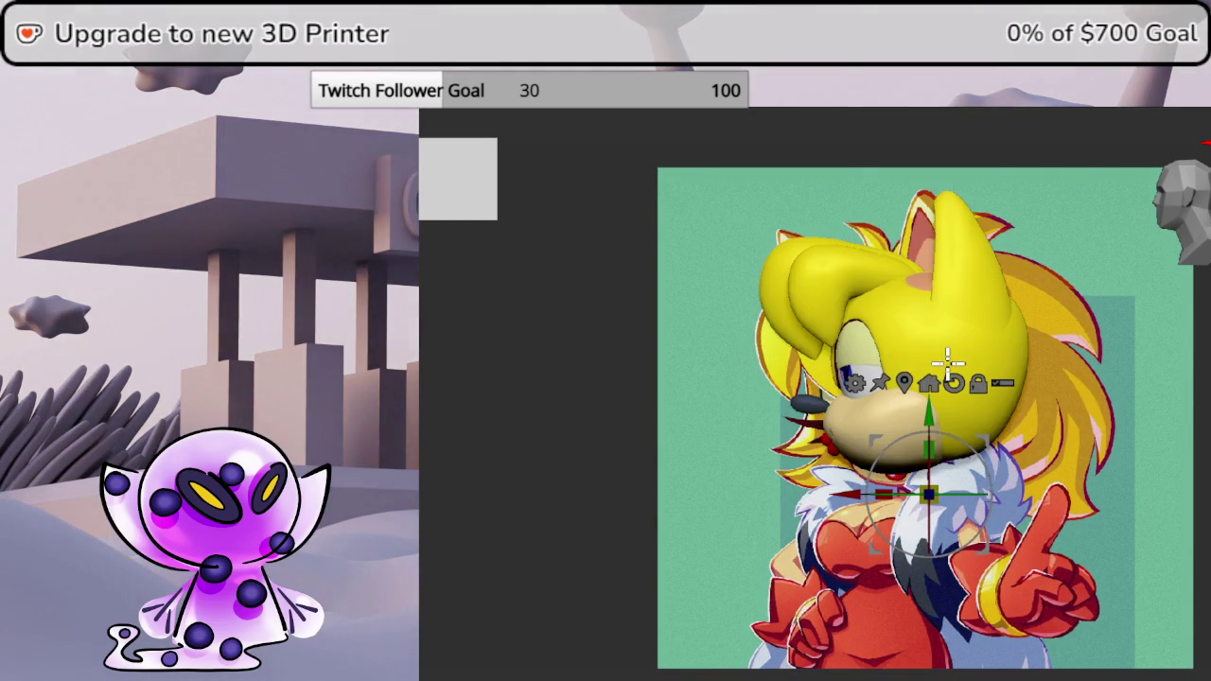
drag(932, 413, 932, 310)
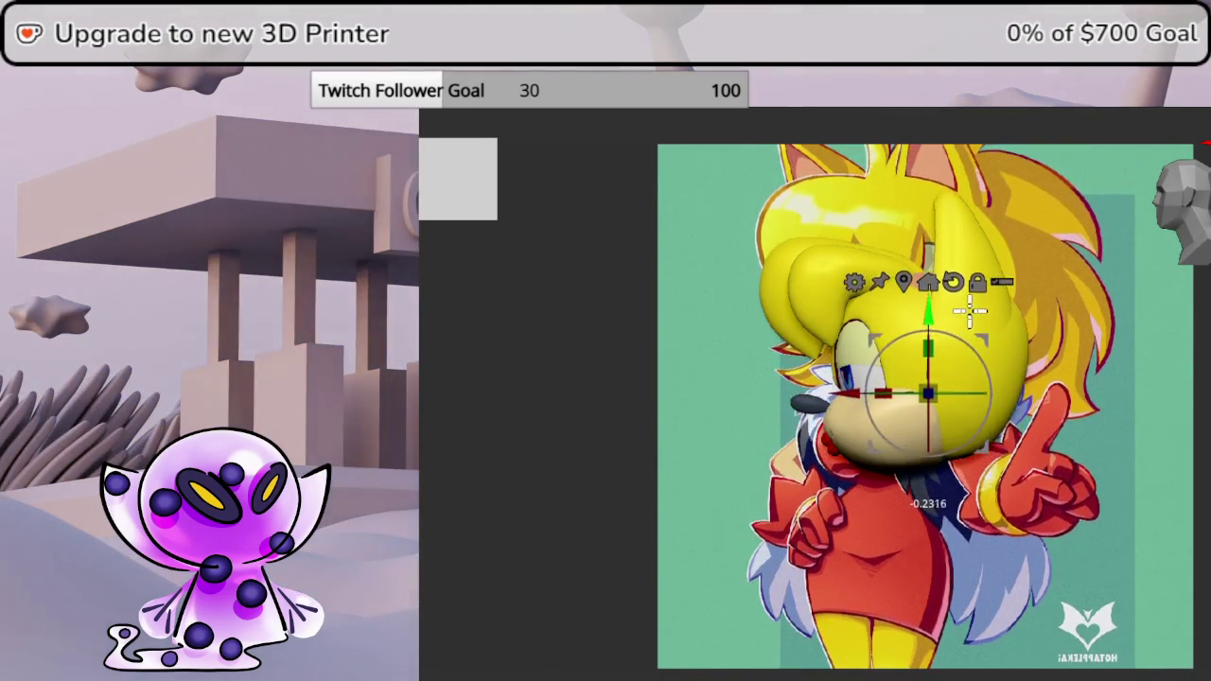
mouse_move(987, 342)
mouse_down()
mouse_move(1071, 381)
mouse_move(1093, 370)
mouse_up()
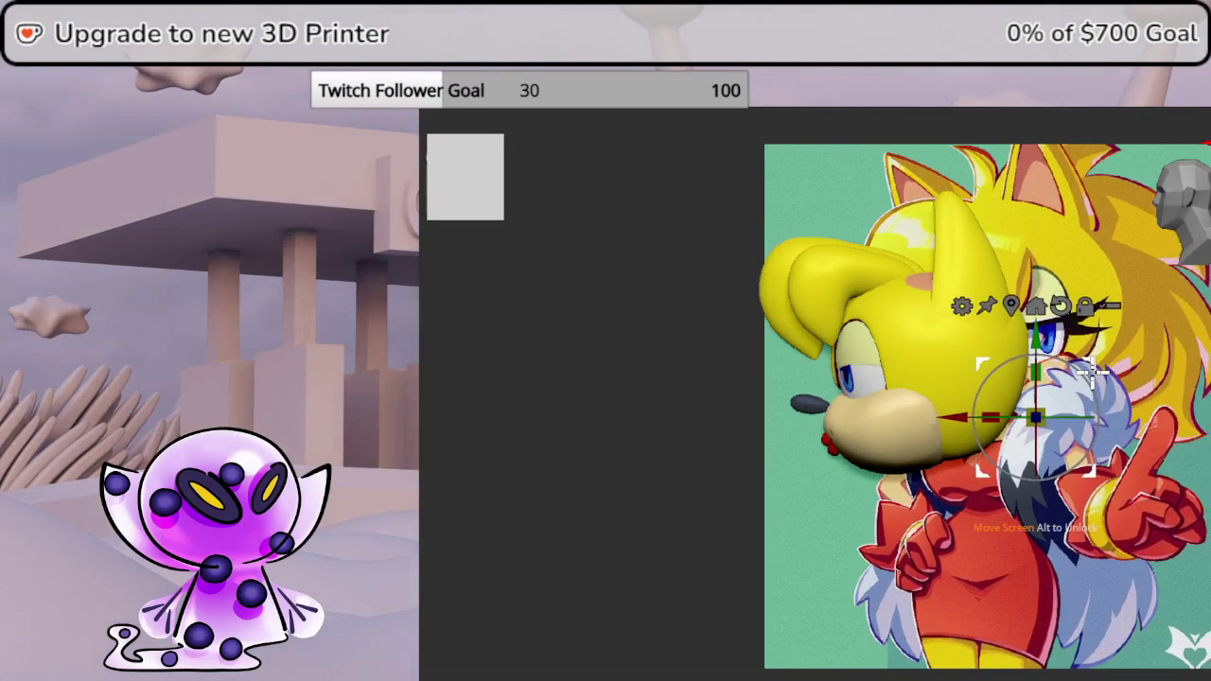
drag(1093, 371, 1060, 381)
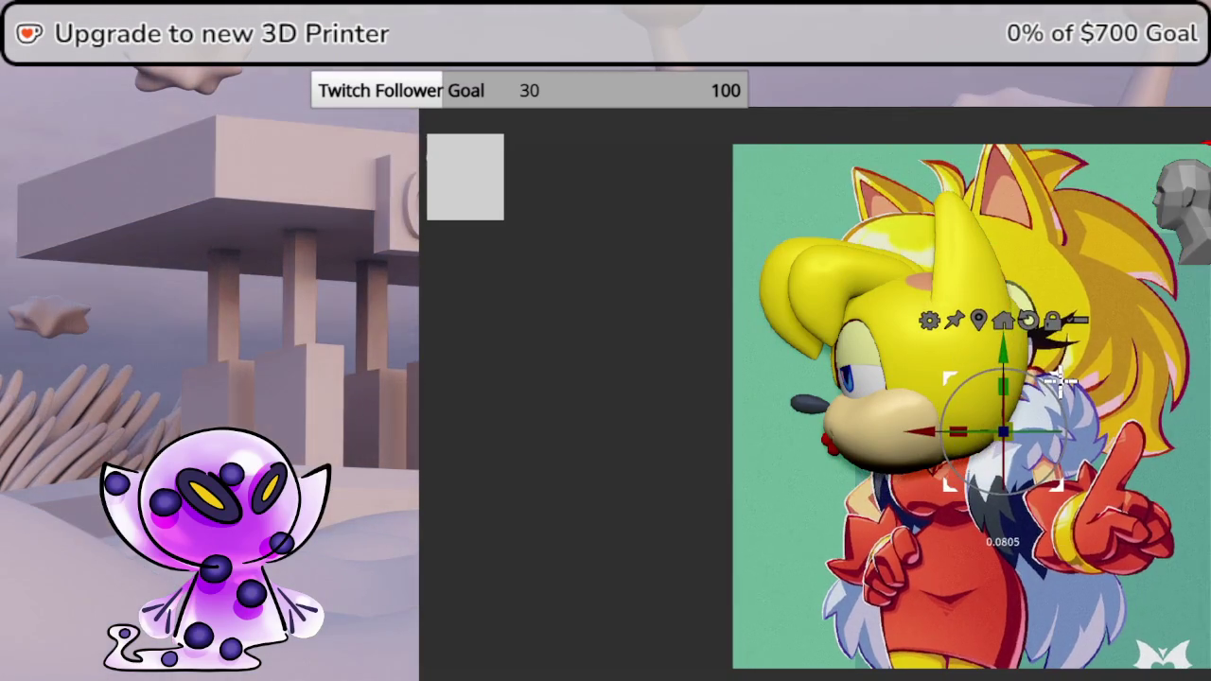
key(F1)
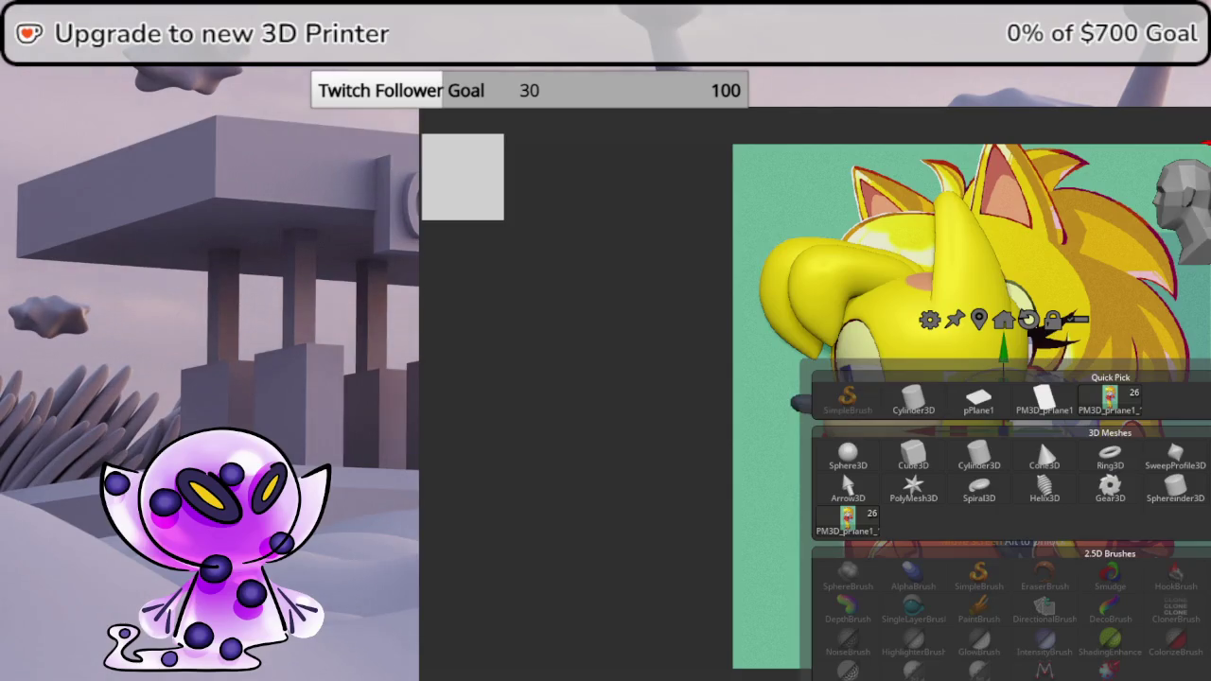
- Insert a Sphere3D and move it toward the back of the head
click(848, 455)
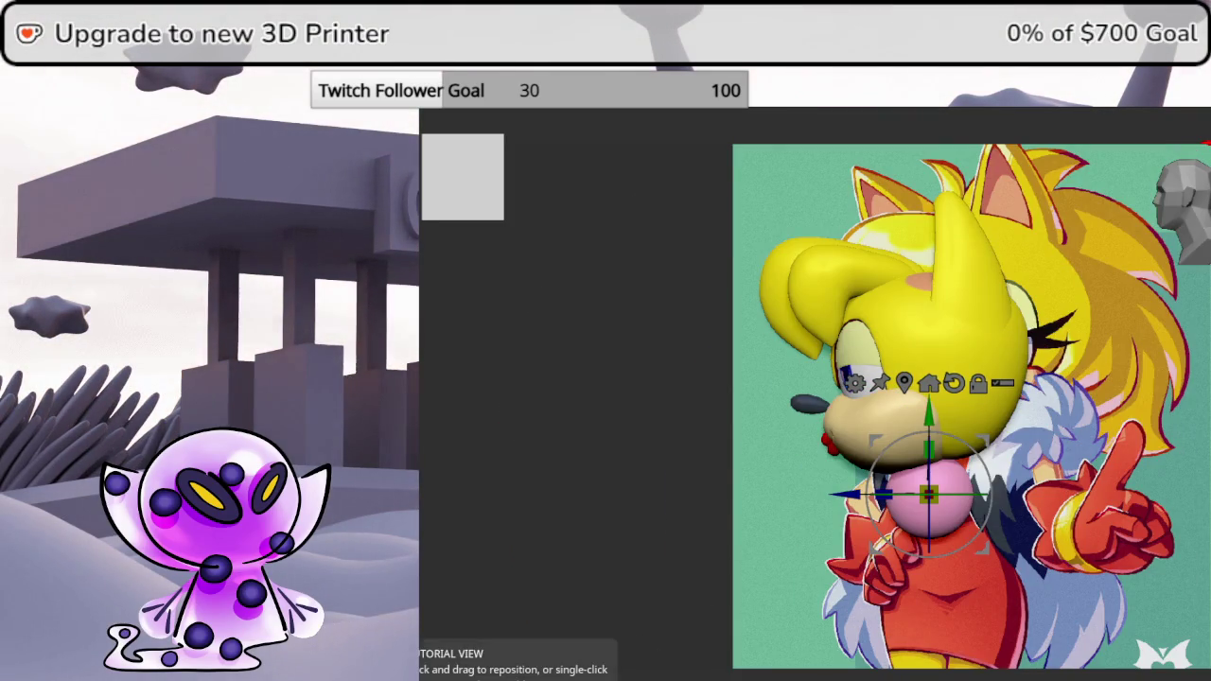
drag(1042, 428, 1137, 271)
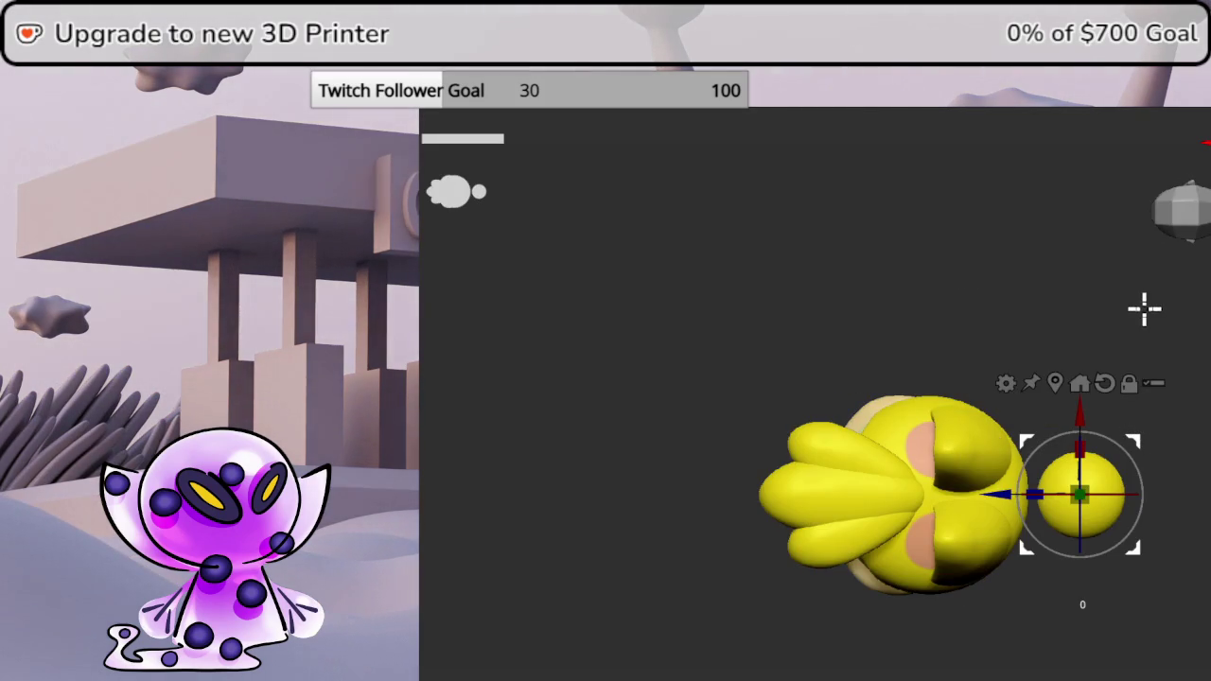
drag(1088, 295, 1088, 186)
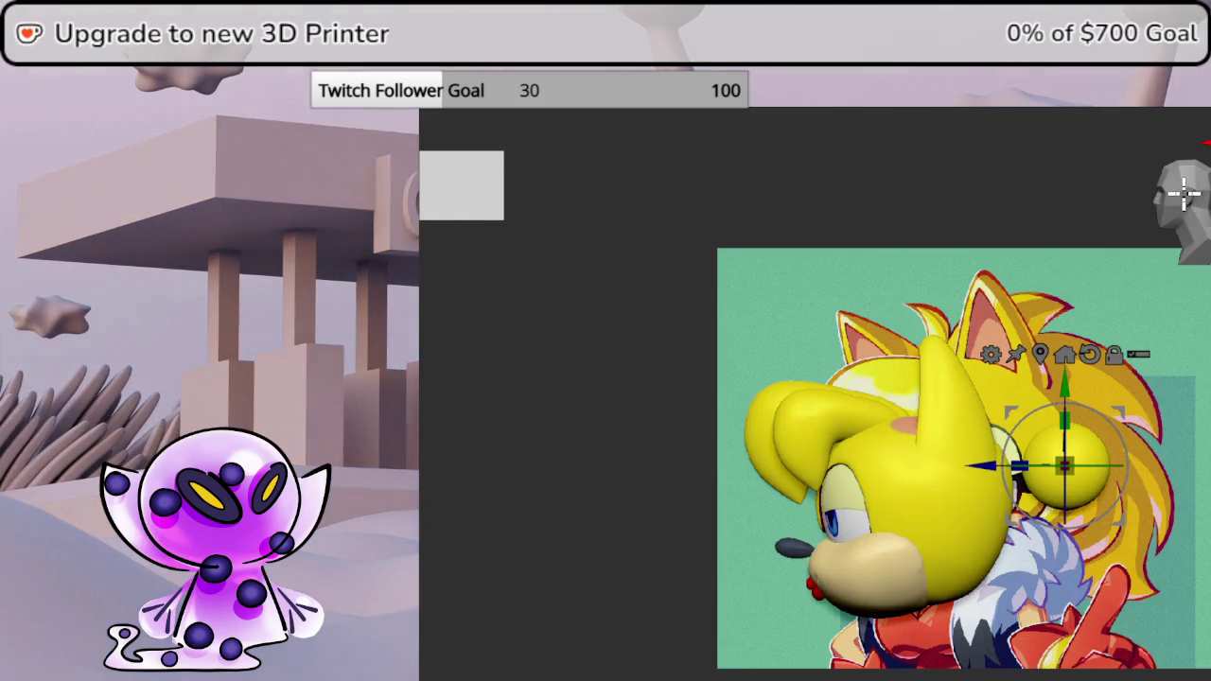
middle_drag(1154, 321, 1039, 246)
mouse_move(1007, 420)
mouse_down()
mouse_move(1073, 449)
mouse_move(990, 526)
mouse_up()
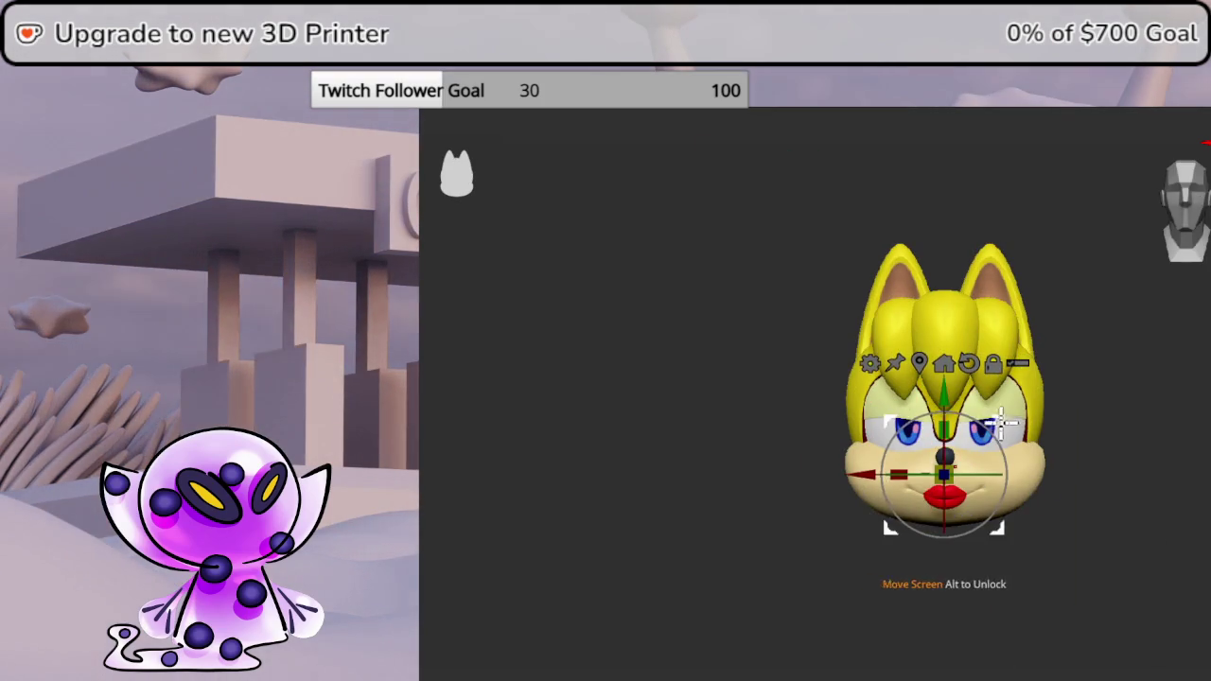
mouse_move(983, 405)
mouse_down()
mouse_move(1154, 379)
mouse_move(1154, 514)
mouse_up()
- Reposition the small spheres around the head's back and switch the transform type to Bend Curve
click(1183, 211)
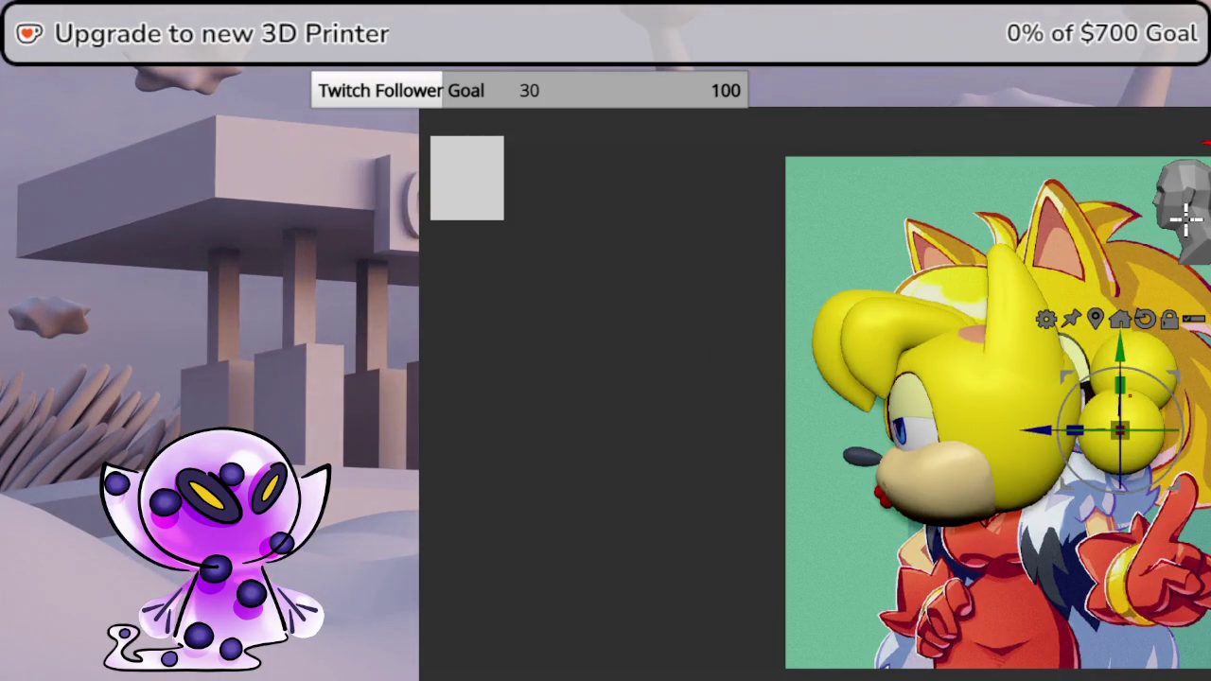
drag(1183, 211, 865, 430)
middle_drag(866, 430, 767, 395)
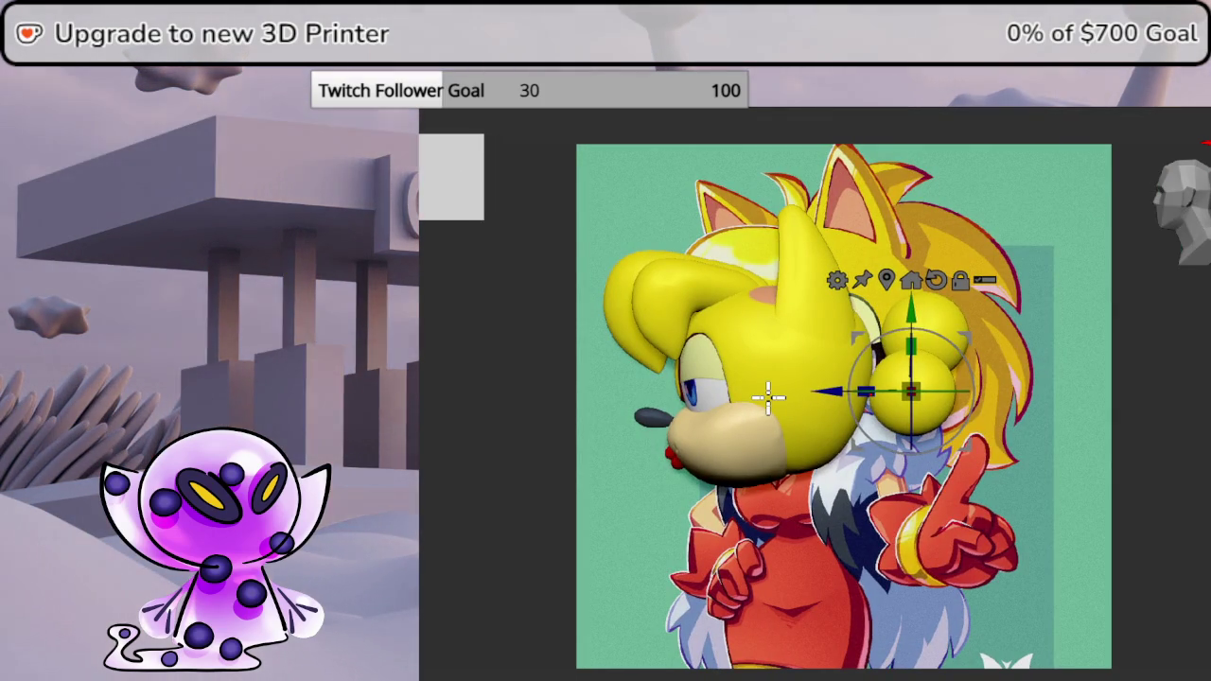
drag(964, 331, 863, 312)
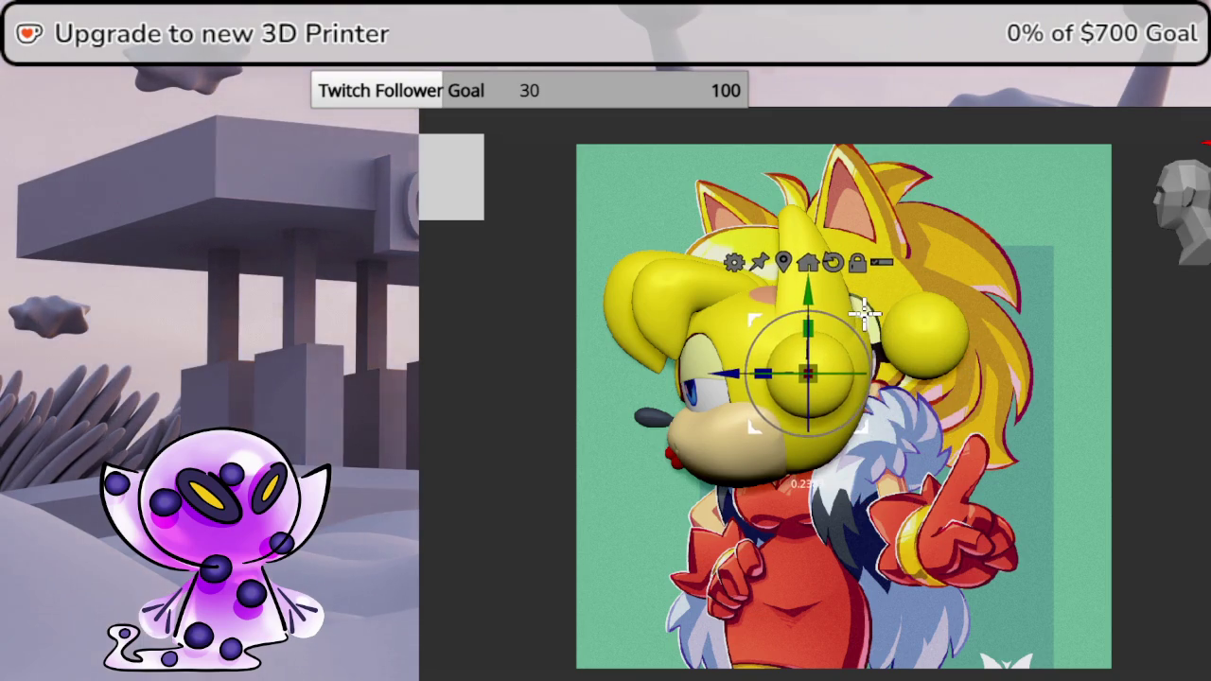
mouse_move(862, 312)
mouse_down()
mouse_move(977, 295)
mouse_move(1148, 341)
mouse_move(1192, 400)
mouse_move(1184, 408)
mouse_up()
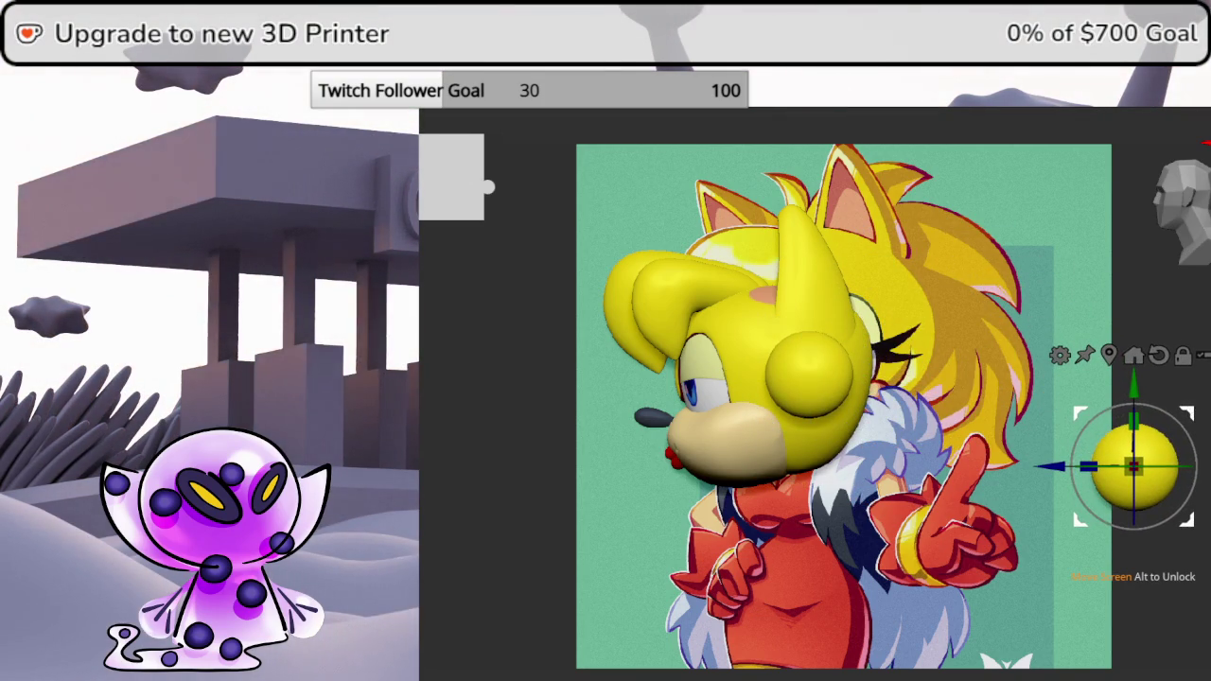
click(809, 369)
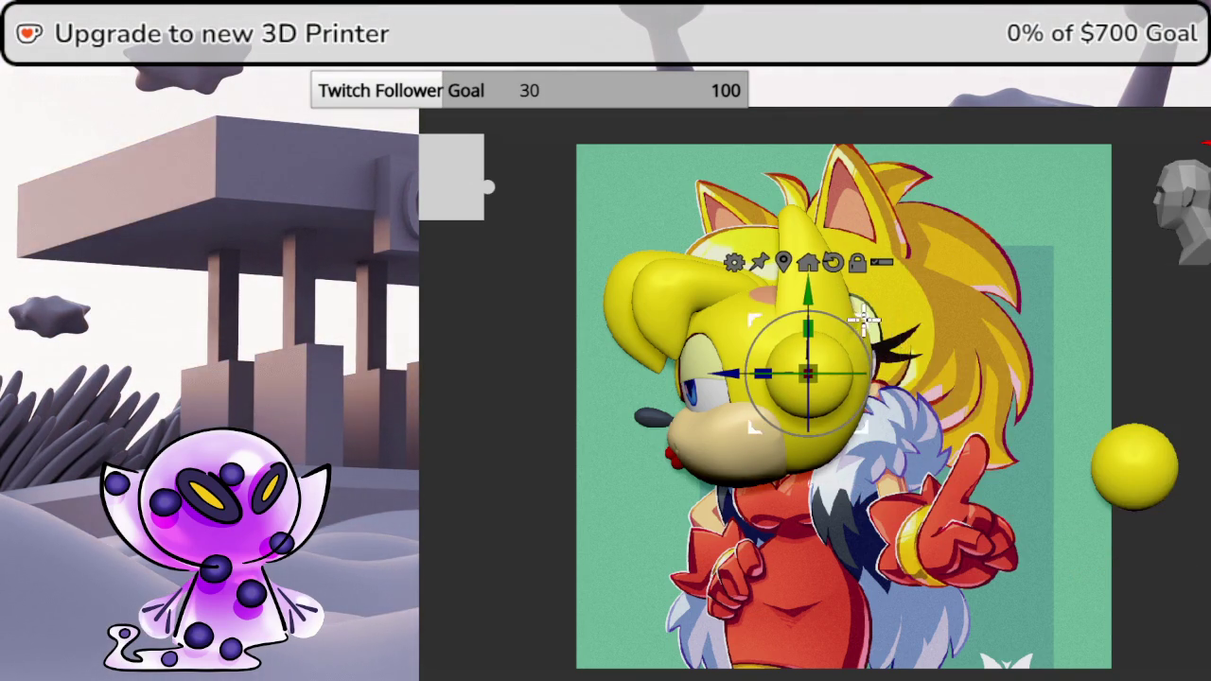
drag(821, 299, 974, 308)
click(879, 243)
click(989, 290)
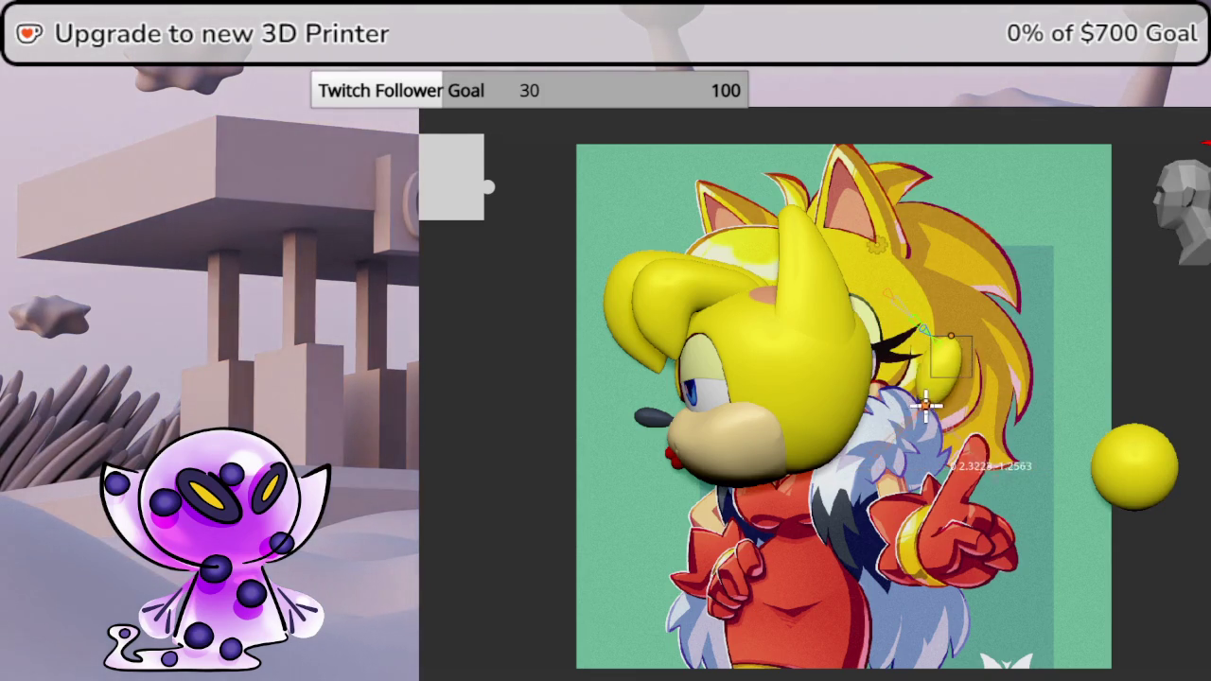
- Drag the Bend Curve points so the small piece behind the head follows the reference hair
drag(951, 339, 897, 421)
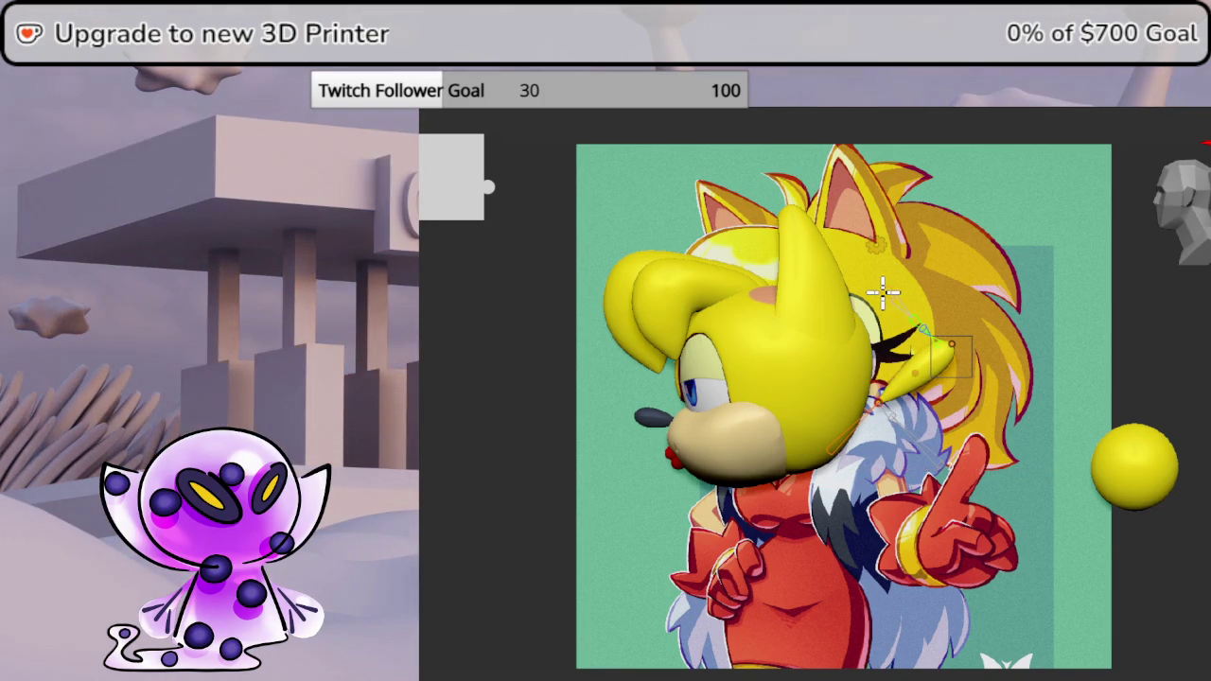
drag(919, 384, 925, 396)
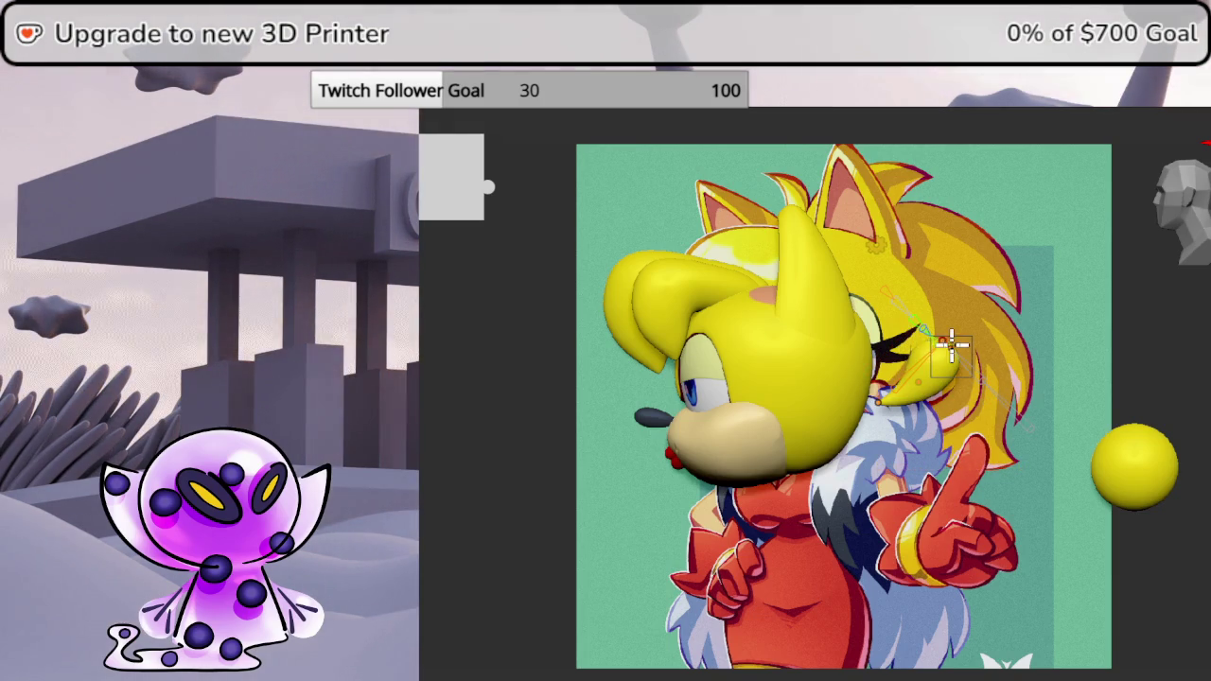
drag(947, 338, 960, 339)
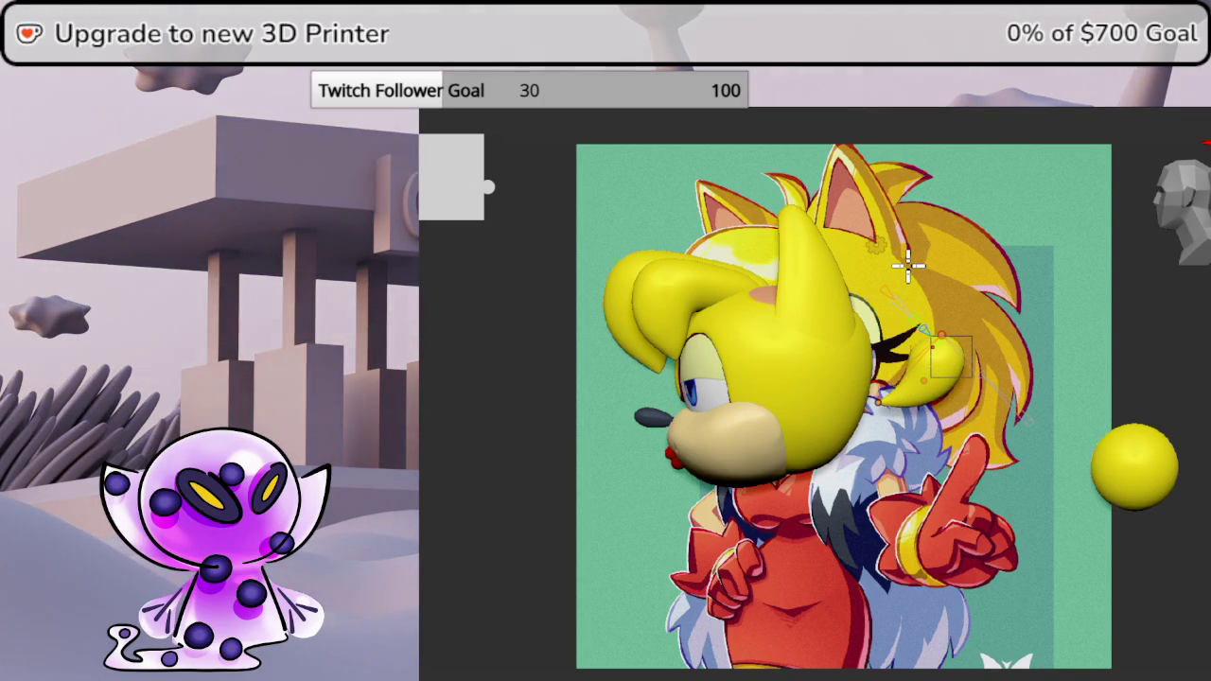
click(877, 244)
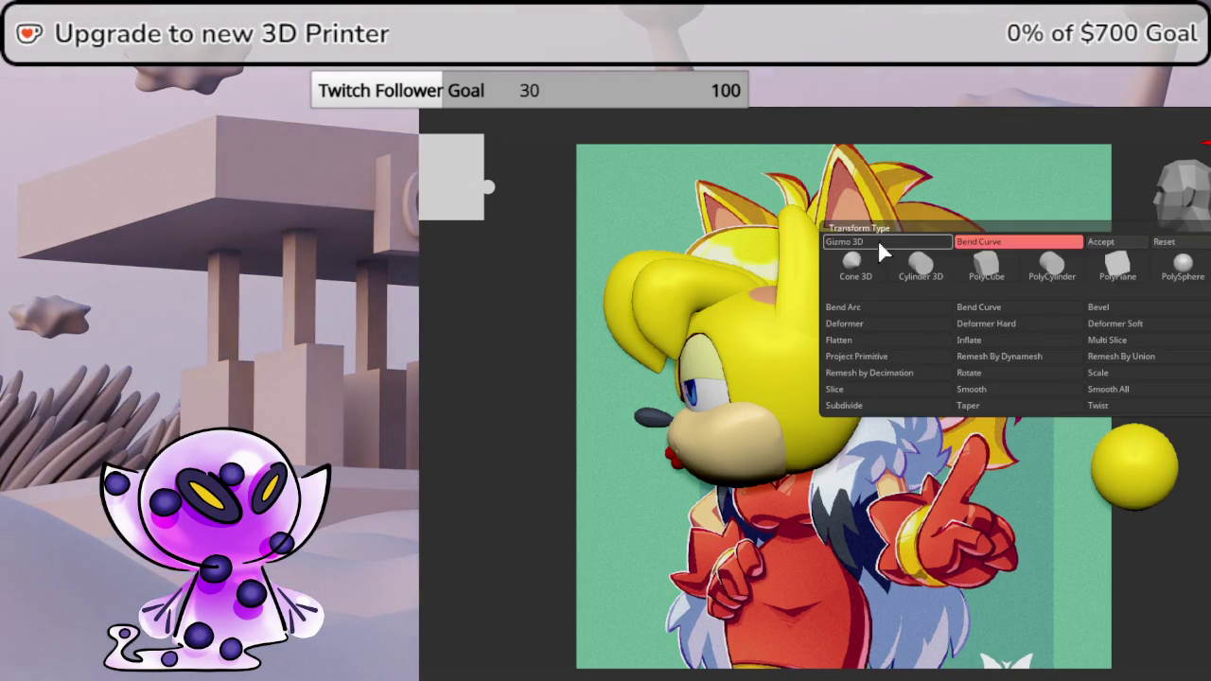
- Return to free moving and position the yellow ear piece behind the head
click(876, 240)
mouse_move(876, 240)
mouse_down()
mouse_move(1151, 381)
mouse_move(1172, 284)
mouse_move(994, 284)
mouse_move(806, 324)
mouse_move(814, 305)
mouse_up()
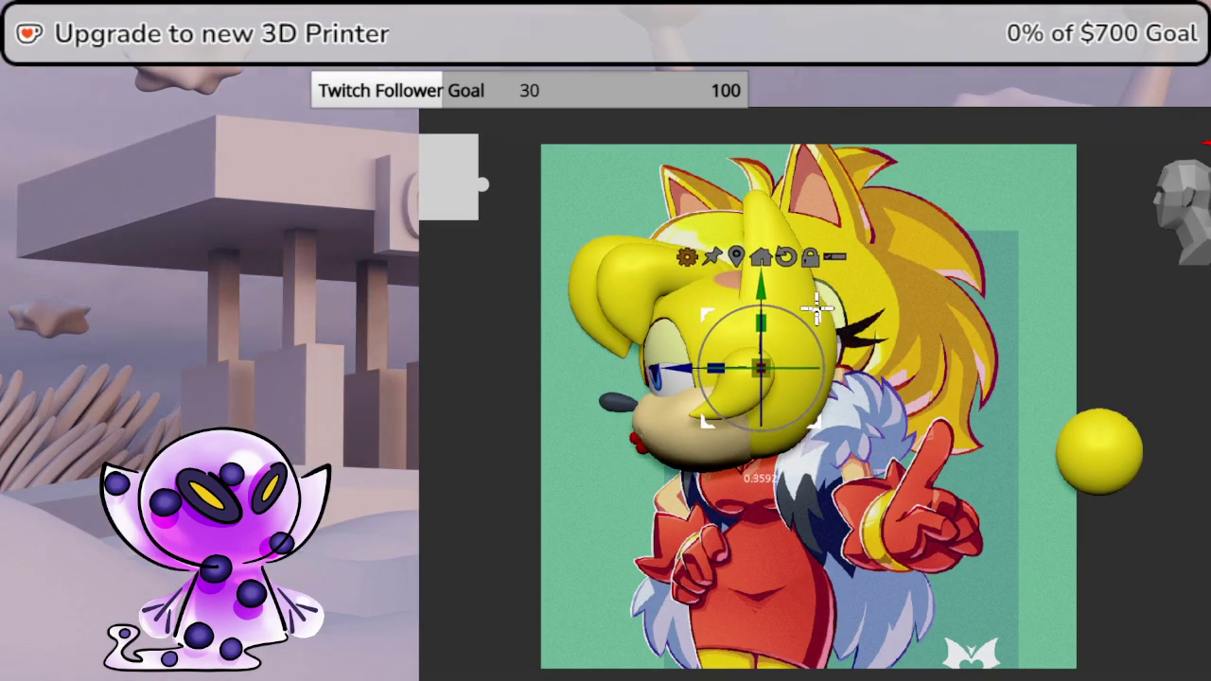
mouse_move(1167, 338)
mouse_down()
mouse_move(1208, 337)
mouse_move(1159, 237)
mouse_up()
mouse_move(783, 305)
mouse_down()
mouse_move(765, 312)
mouse_move(839, 376)
mouse_move(822, 403)
mouse_move(784, 425)
mouse_move(708, 359)
mouse_move(773, 387)
mouse_up()
click(1189, 235)
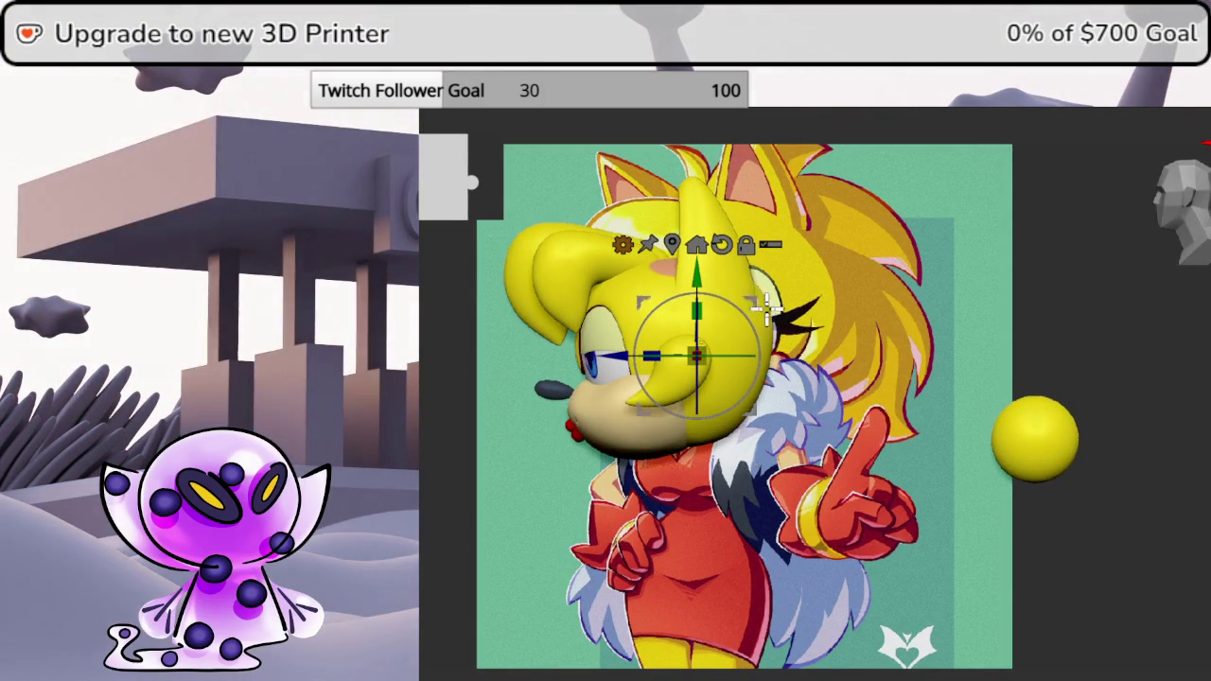
mouse_move(757, 301)
mouse_down()
mouse_move(892, 289)
mouse_move(910, 272)
mouse_up()
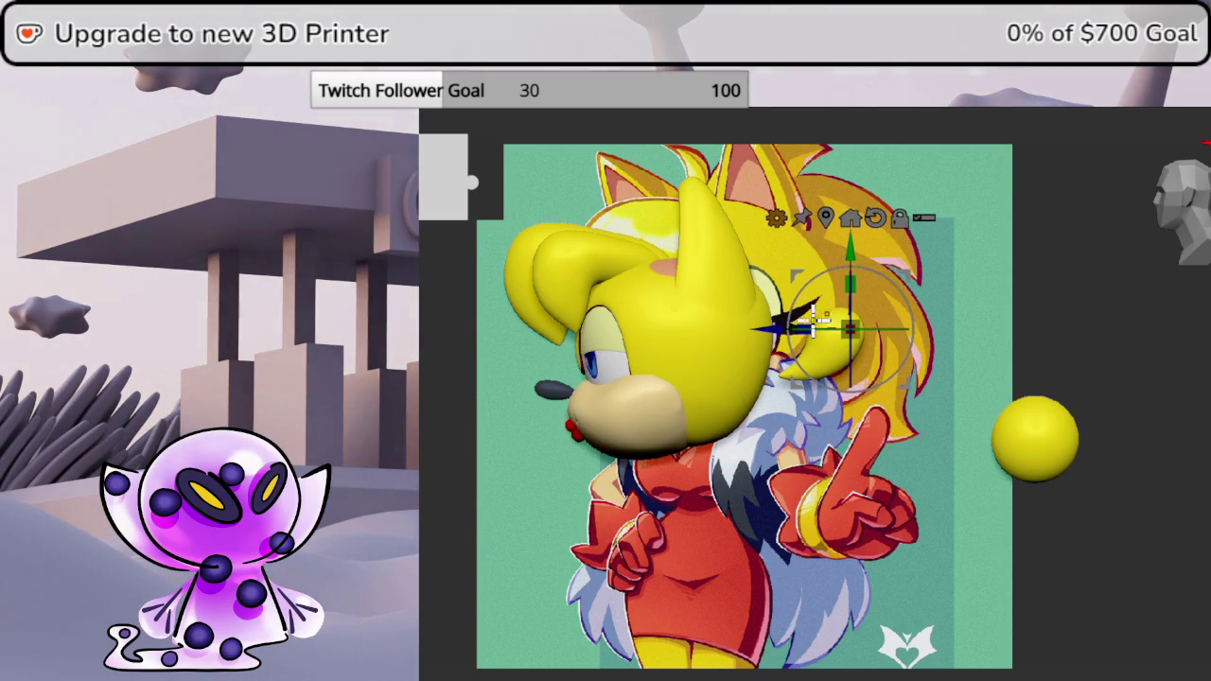
drag(830, 308, 715, 302)
drag(634, 235, 615, 236)
drag(692, 275, 754, 300)
- Reshape the ear with a Move brush stroke and compare it against the reference
drag(1040, 340, 1107, 343)
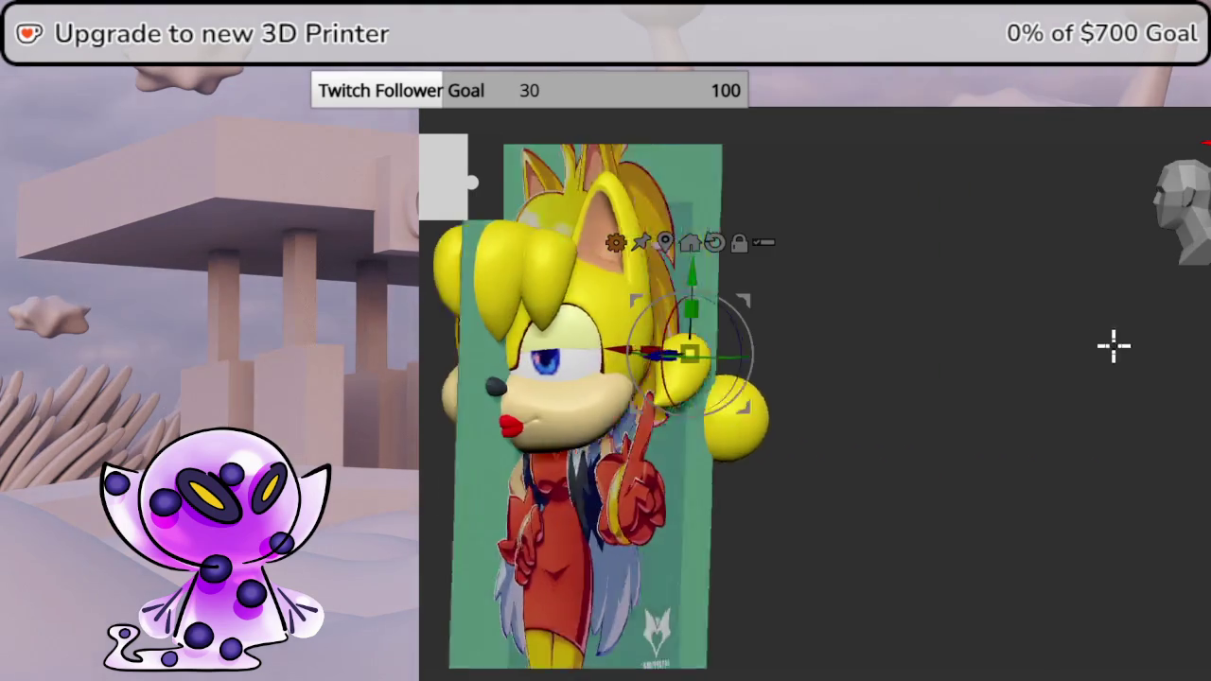
mouse_move(606, 356)
mouse_down()
mouse_move(561, 322)
mouse_move(833, 335)
mouse_up()
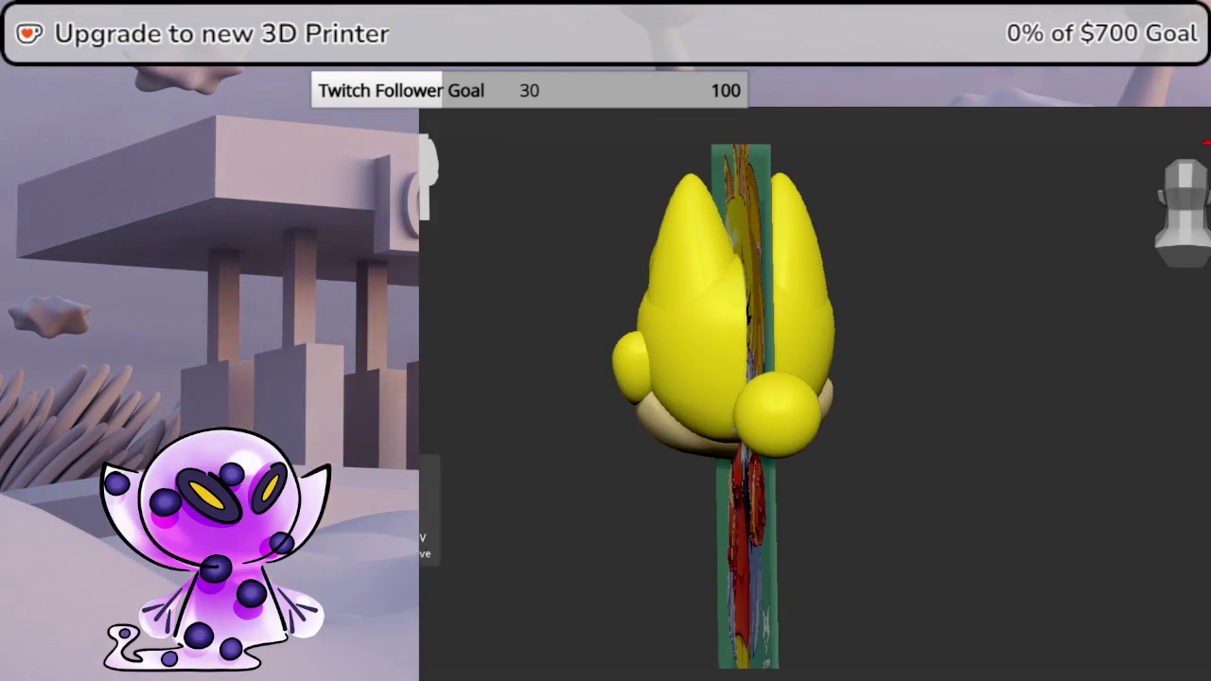
mouse_move(832, 335)
mouse_down()
mouse_move(1027, 354)
mouse_move(1035, 335)
mouse_up()
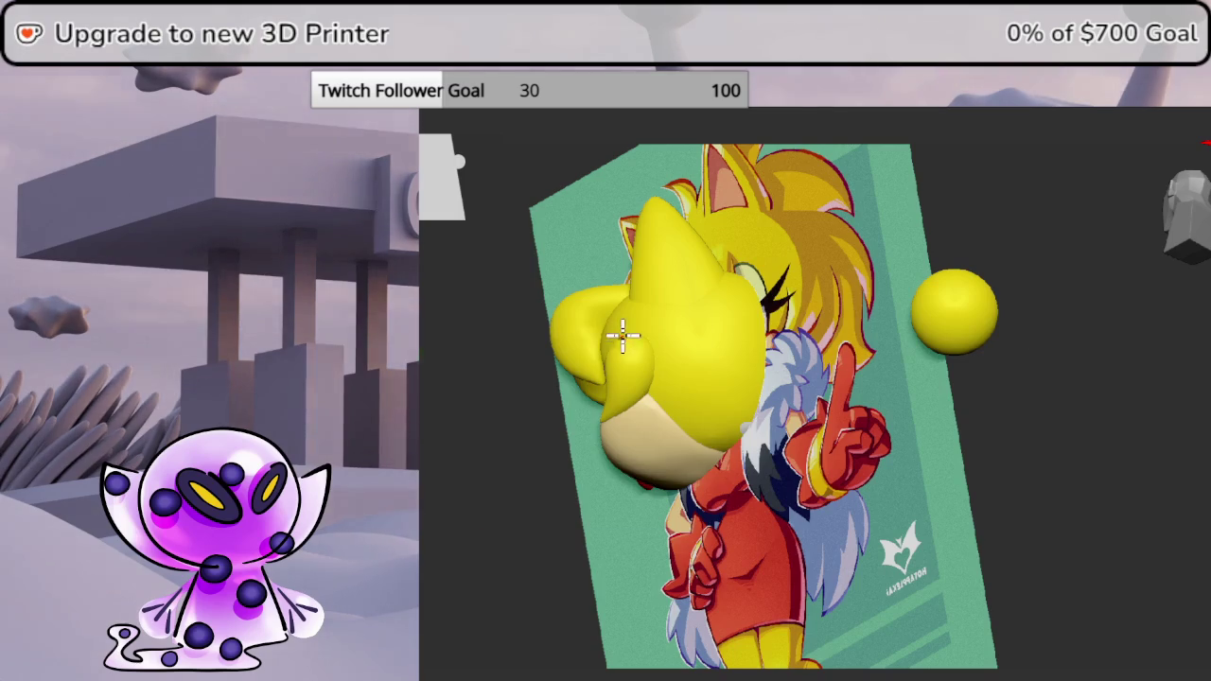
key(space)
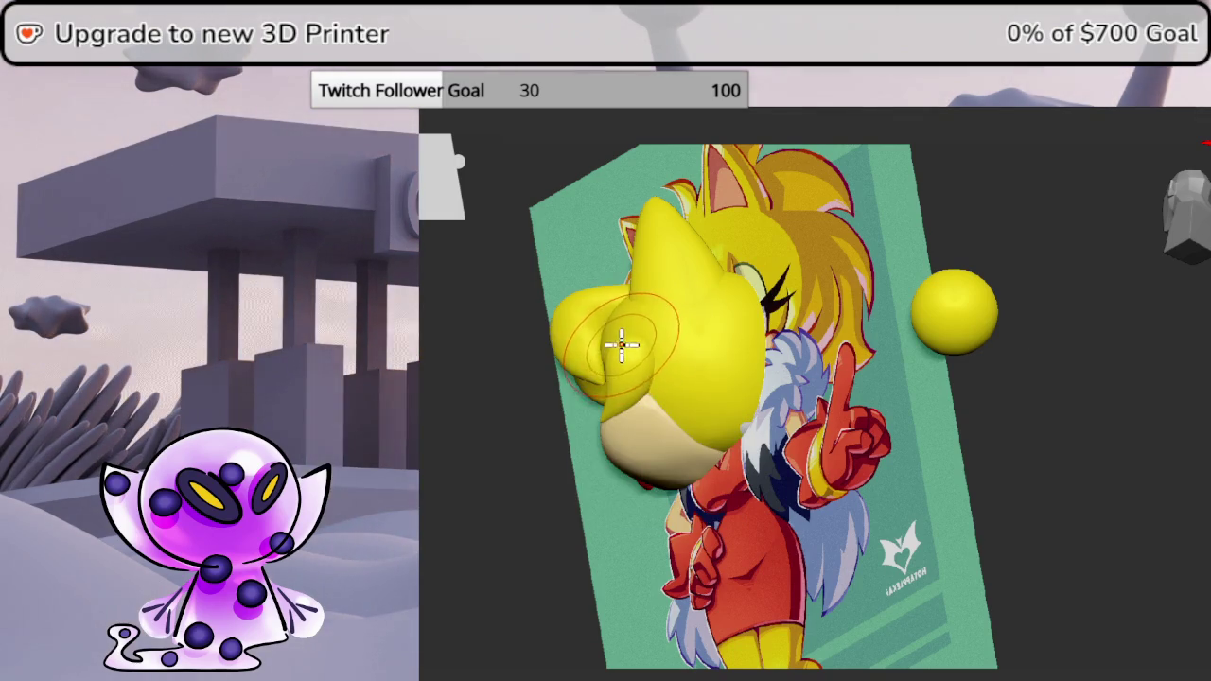
key(space)
drag(627, 337, 649, 332)
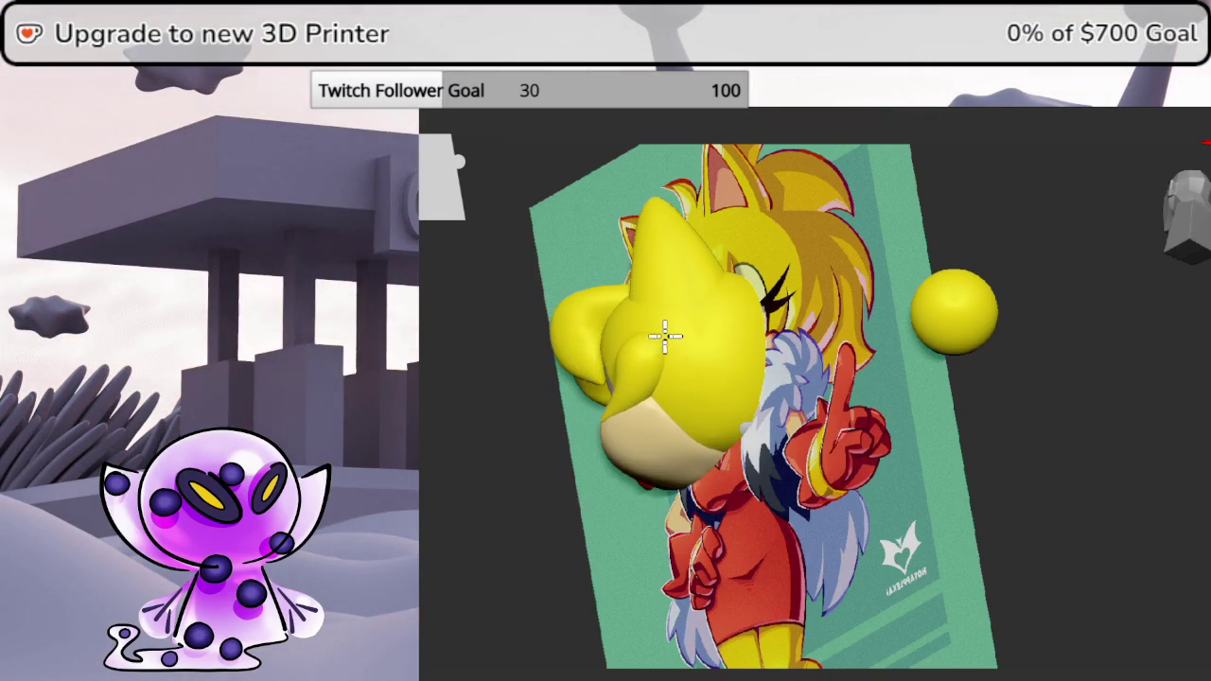
mouse_move(1051, 360)
mouse_down()
mouse_move(1132, 360)
mouse_move(1096, 335)
mouse_move(1151, 235)
mouse_up()
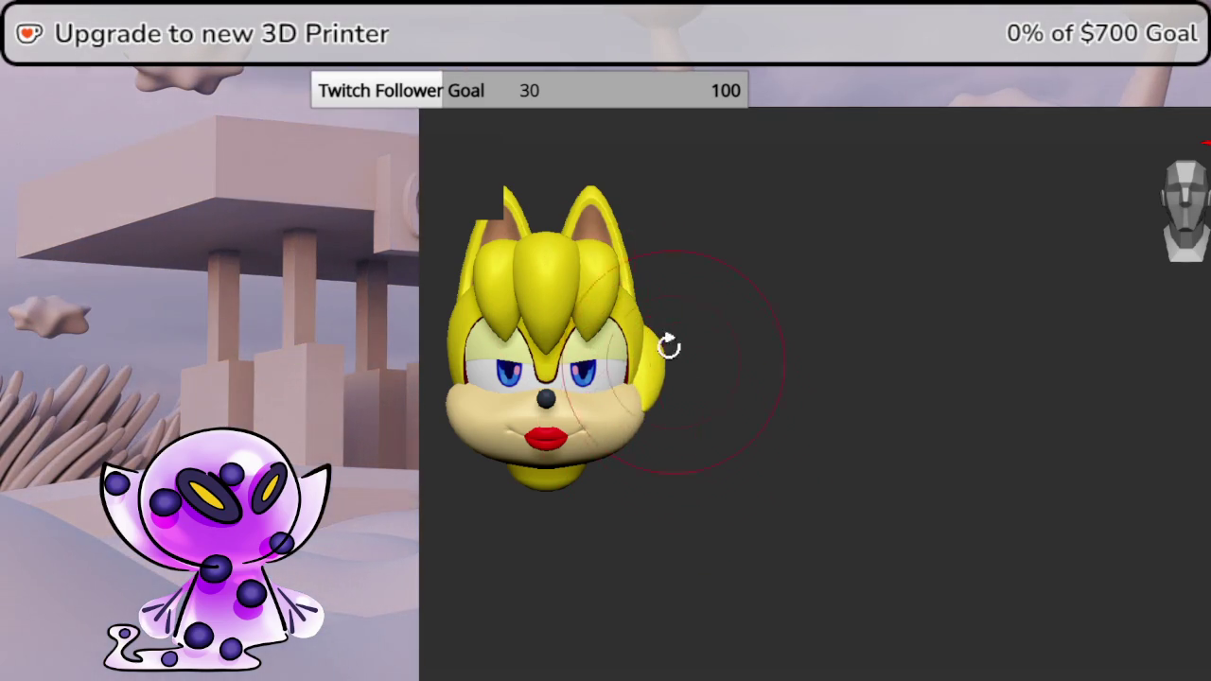
mouse_move(732, 406)
middle_down()
mouse_move(1073, 366)
mouse_move(1083, 403)
mouse_move(1178, 427)
mouse_move(1197, 505)
mouse_move(1133, 434)
mouse_move(1116, 441)
middle_up()
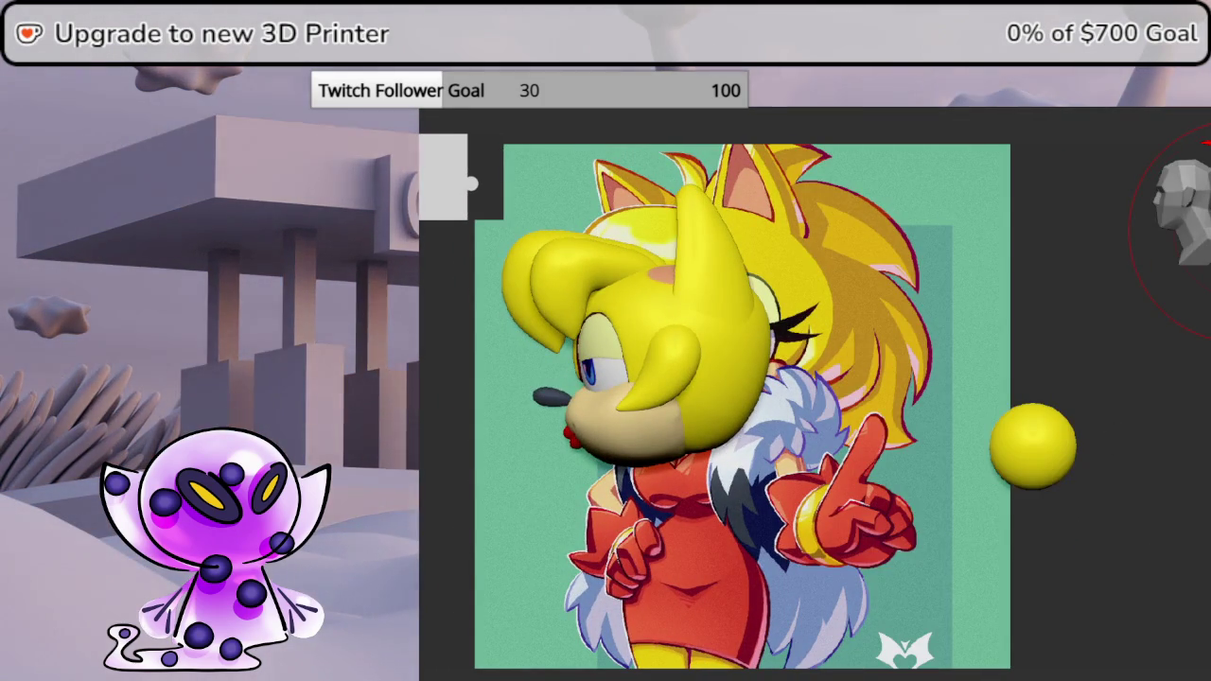
click(705, 246)
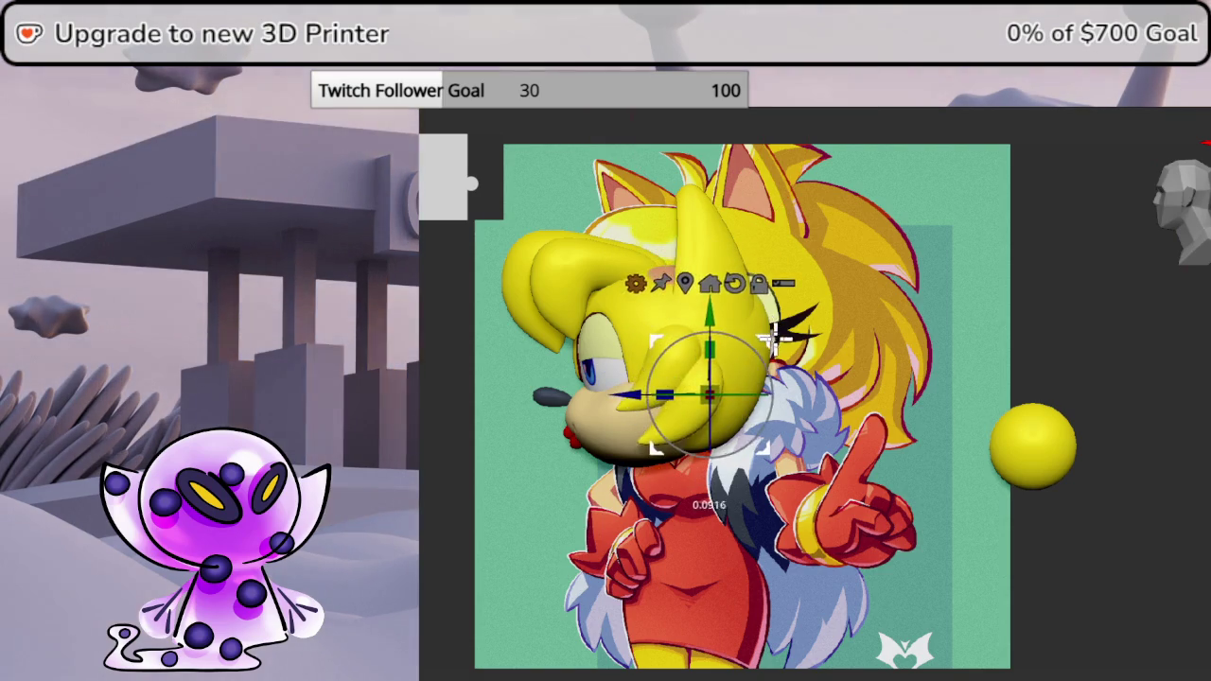
- Tilt and rotate the side hair lock over the right eyelid
mouse_move(776, 325)
mouse_down()
mouse_move(777, 350)
mouse_move(765, 349)
mouse_up()
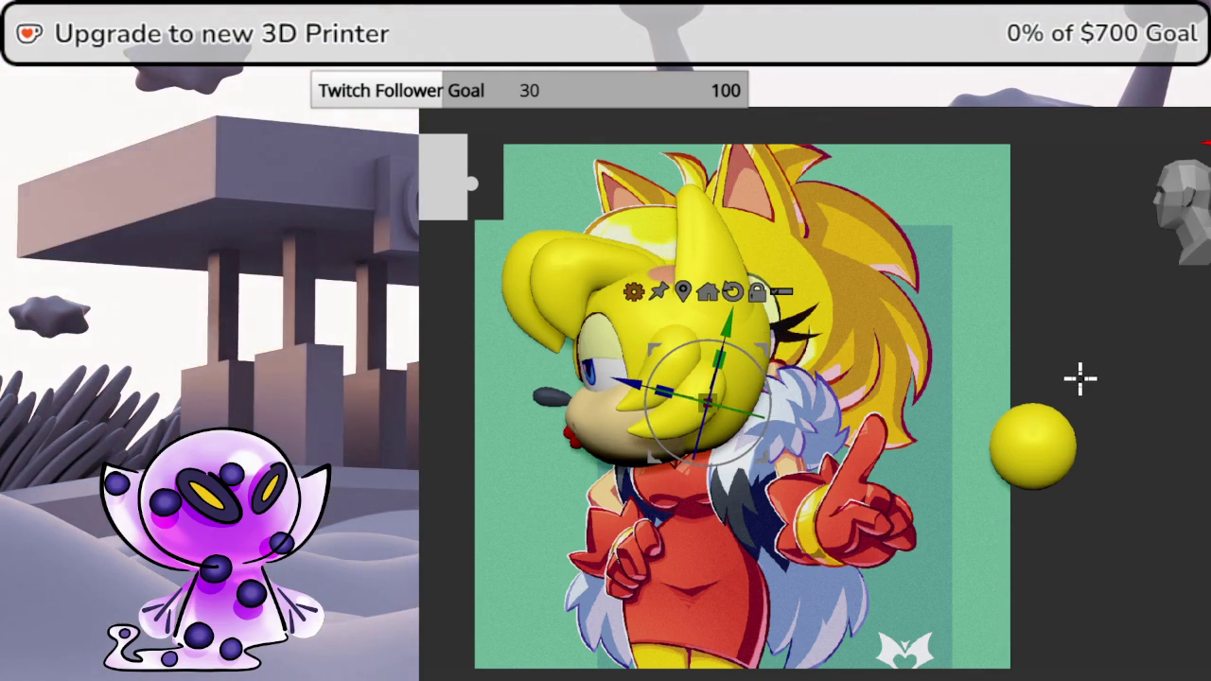
shift+drag(1107, 356, 1109, 358)
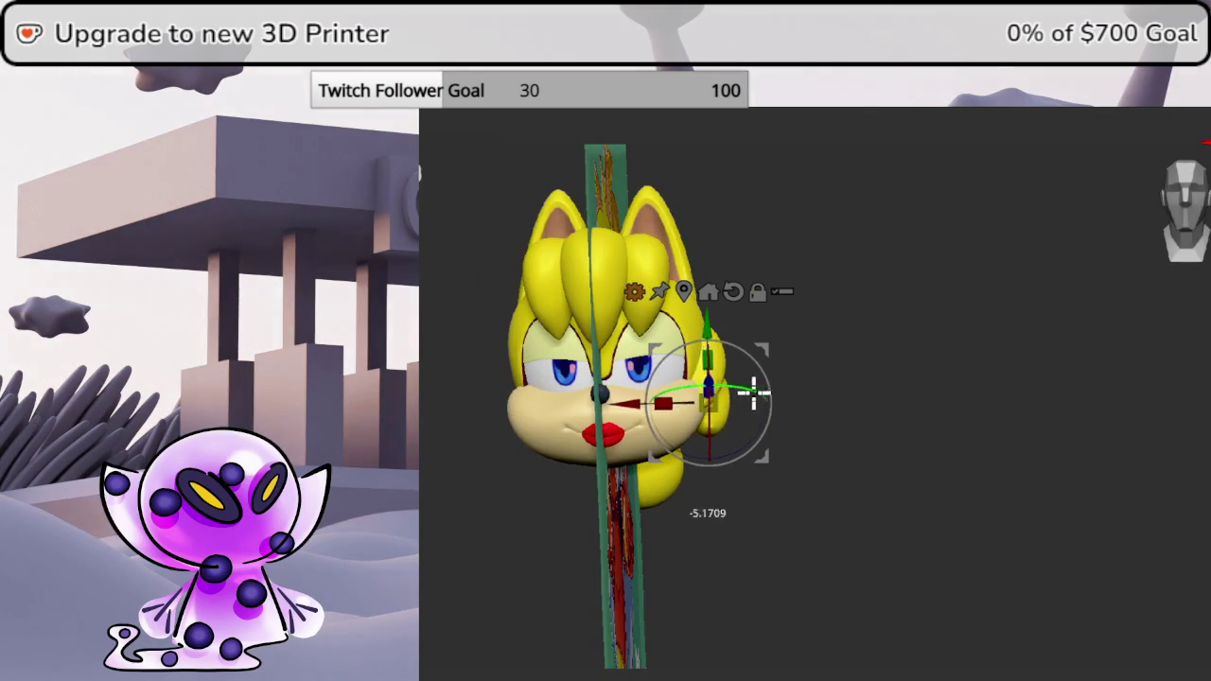
drag(766, 349, 752, 349)
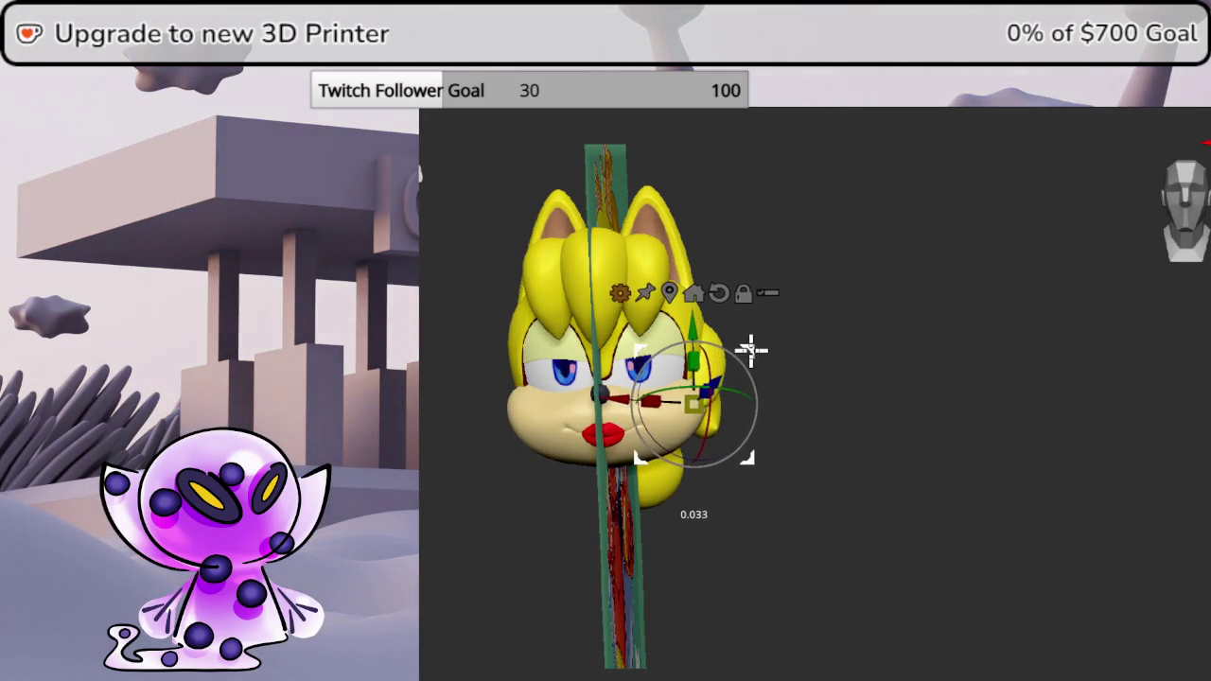
mouse_move(809, 376)
mouse_down()
mouse_move(1087, 271)
mouse_move(1070, 264)
mouse_up()
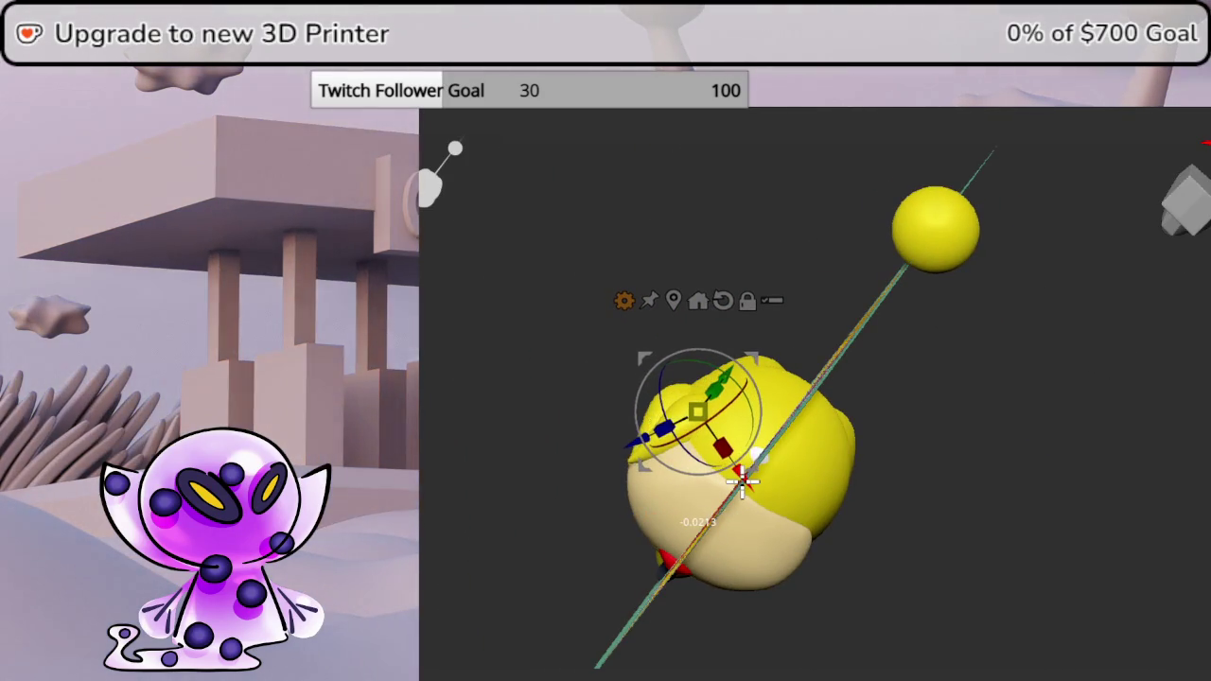
mouse_move(742, 483)
mouse_down()
mouse_move(1053, 459)
mouse_move(1085, 474)
mouse_move(1065, 170)
mouse_up()
click(1159, 227)
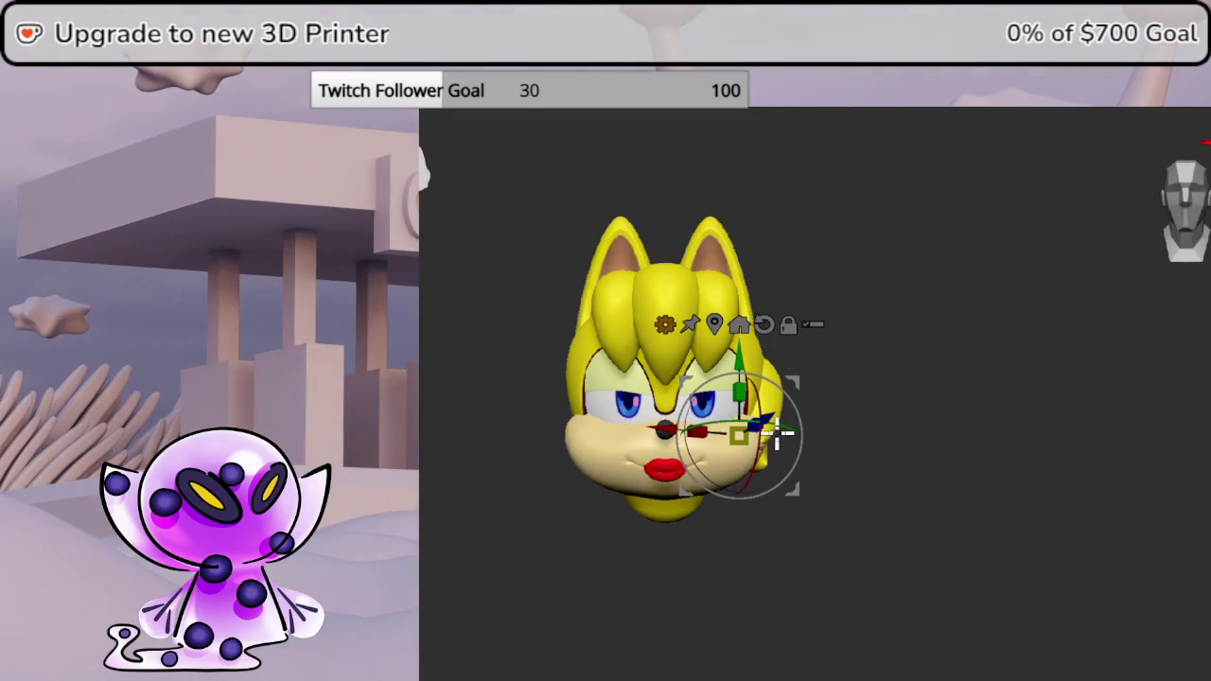
mouse_move(802, 427)
mouse_down()
mouse_move(941, 430)
mouse_move(1183, 394)
mouse_up()
drag(792, 395, 806, 395)
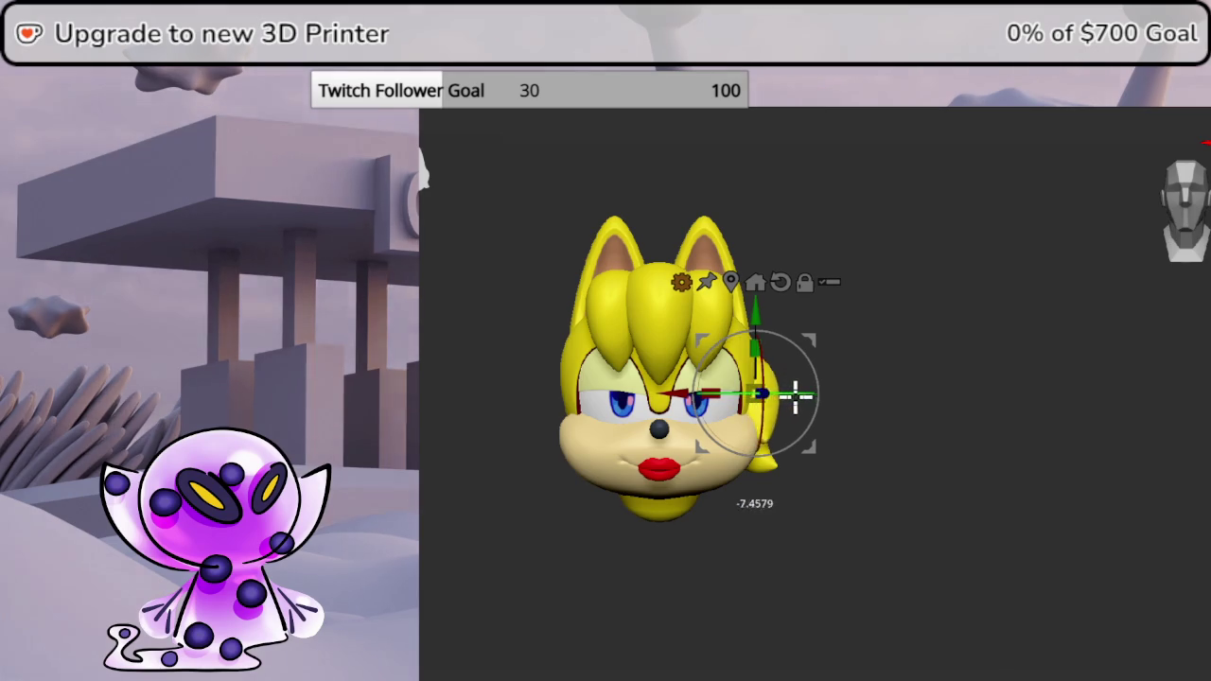
drag(810, 341, 797, 339)
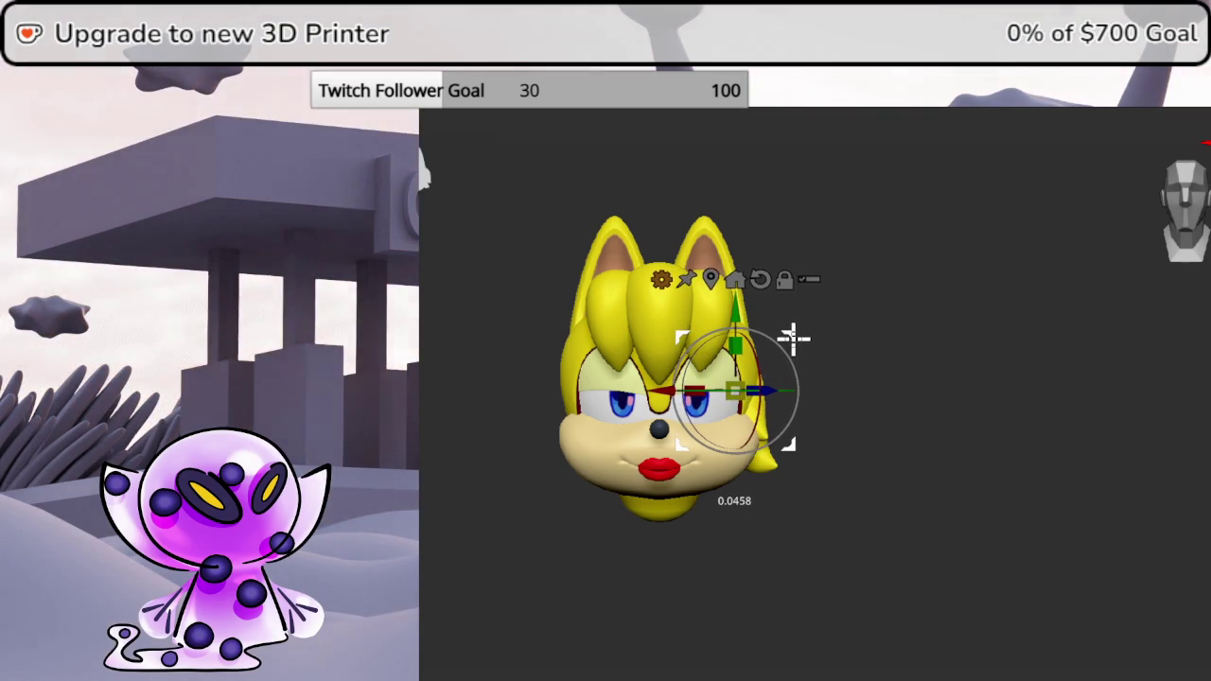
drag(798, 338, 791, 338)
drag(783, 388, 789, 388)
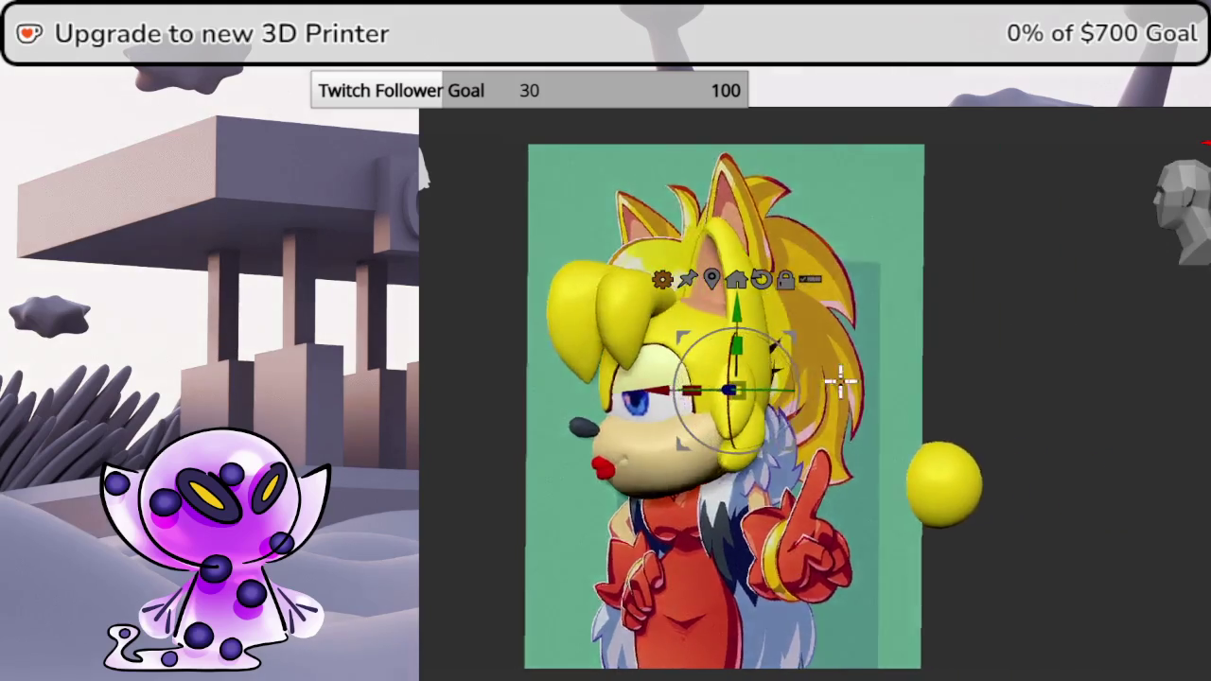
- Move the hair lock down and right toward the cheek, checking it against the side reference
mouse_move(840, 381)
mouse_down()
mouse_move(1143, 351)
mouse_move(1108, 351)
mouse_up()
mouse_move(1173, 313)
mouse_down()
mouse_move(1188, 247)
mouse_move(1197, 432)
mouse_up()
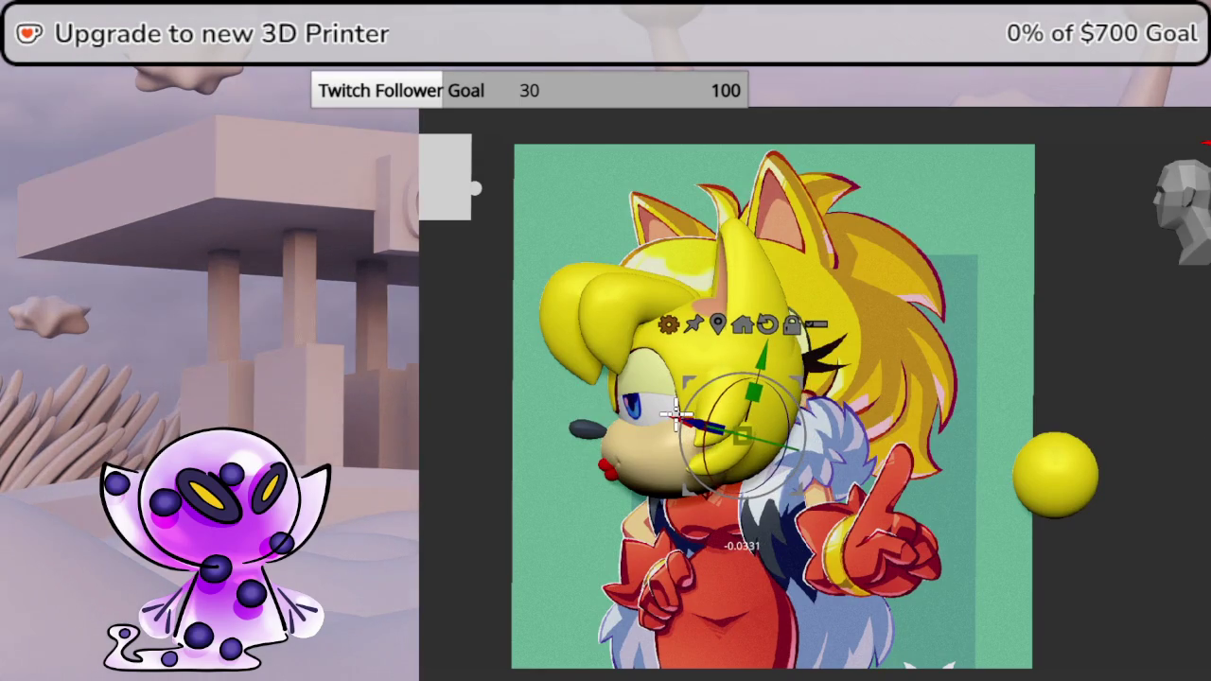
drag(1064, 350, 1089, 335)
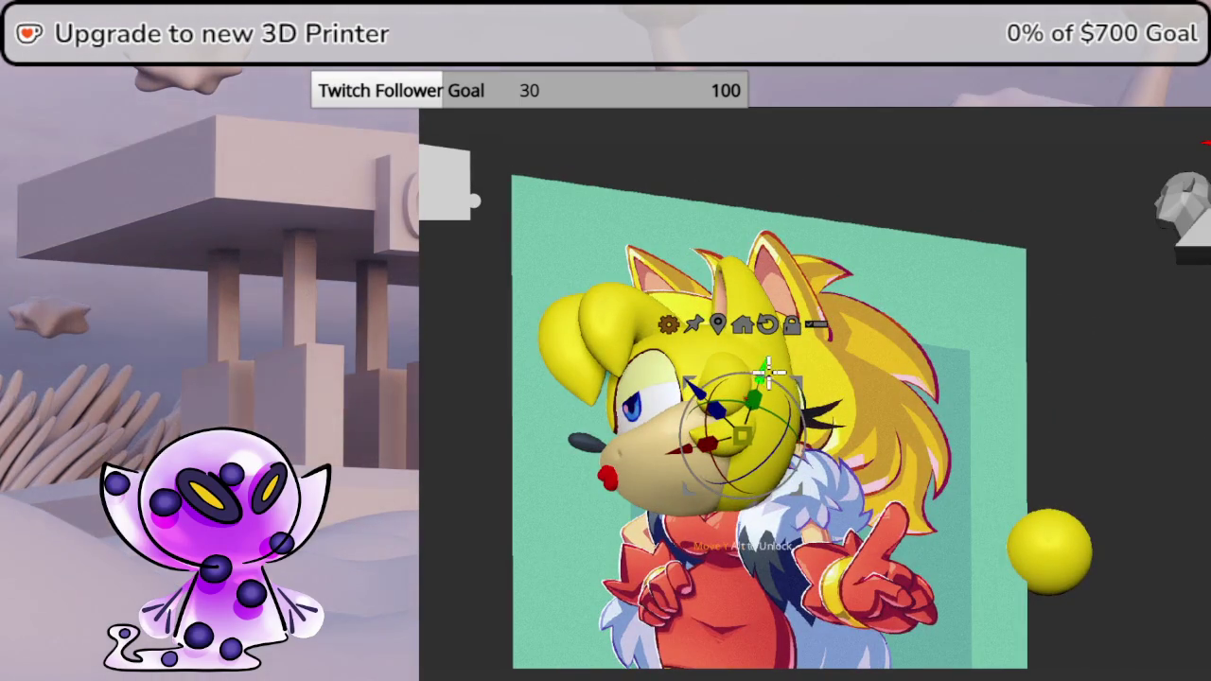
drag(771, 361, 1121, 347)
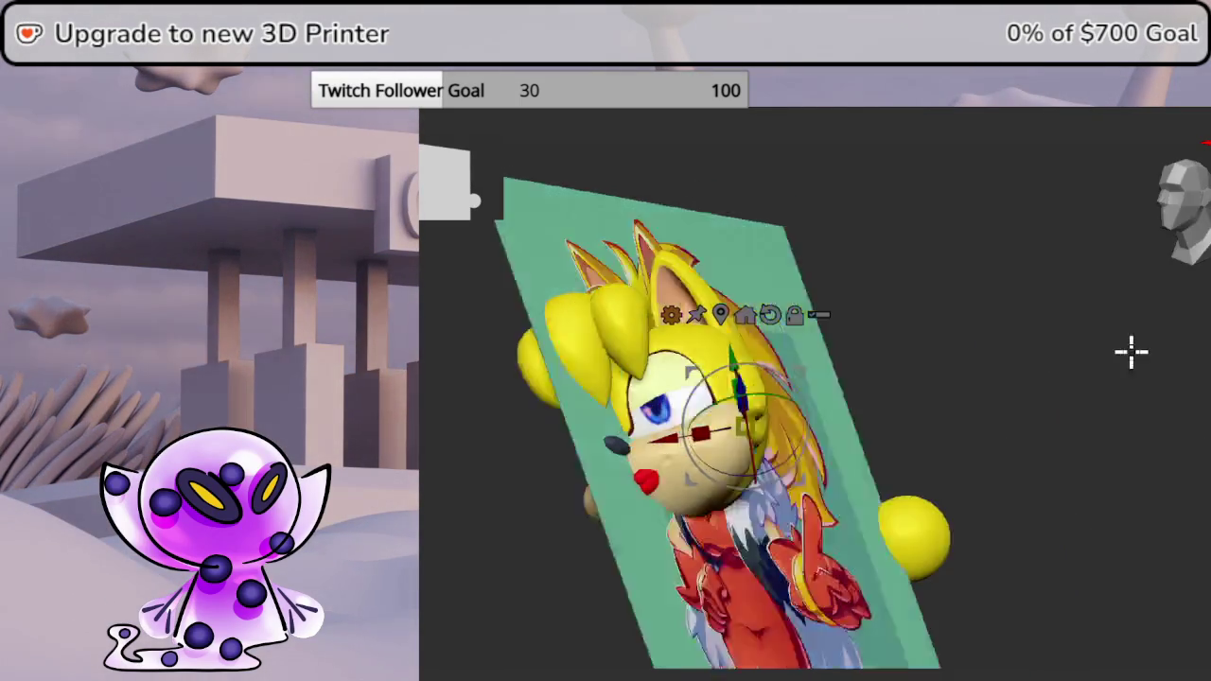
mouse_move(836, 387)
mouse_down()
mouse_move(843, 401)
mouse_move(889, 404)
mouse_move(1196, 220)
mouse_up()
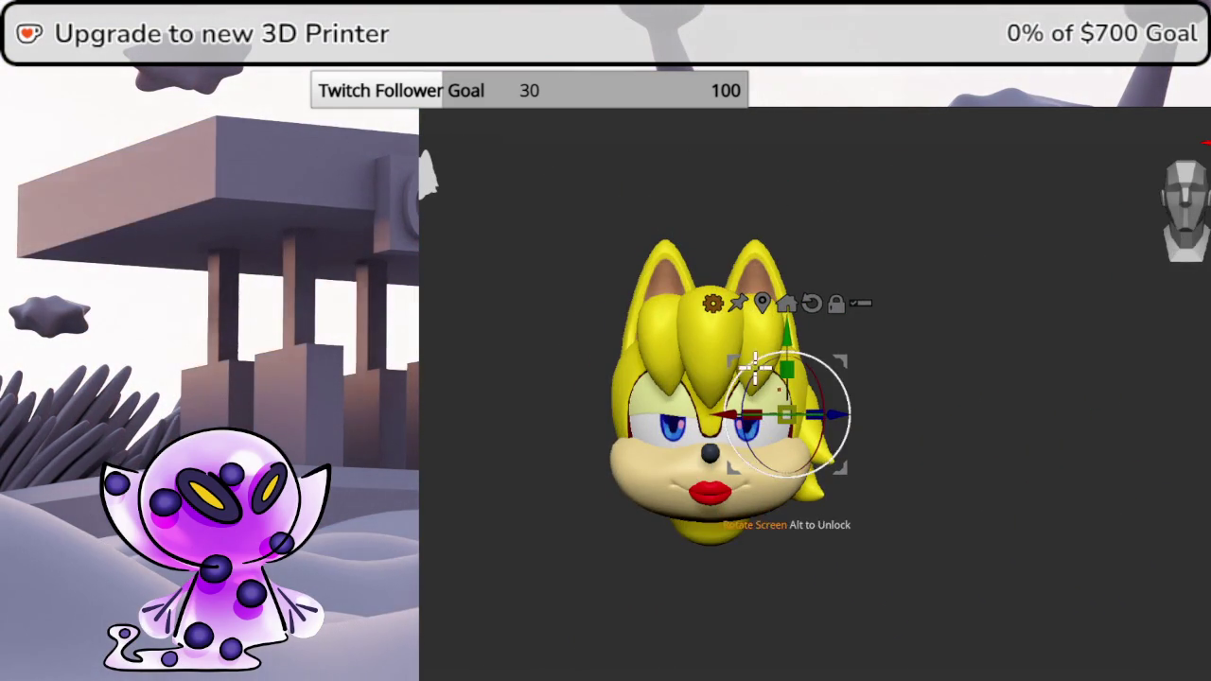
drag(754, 367, 754, 381)
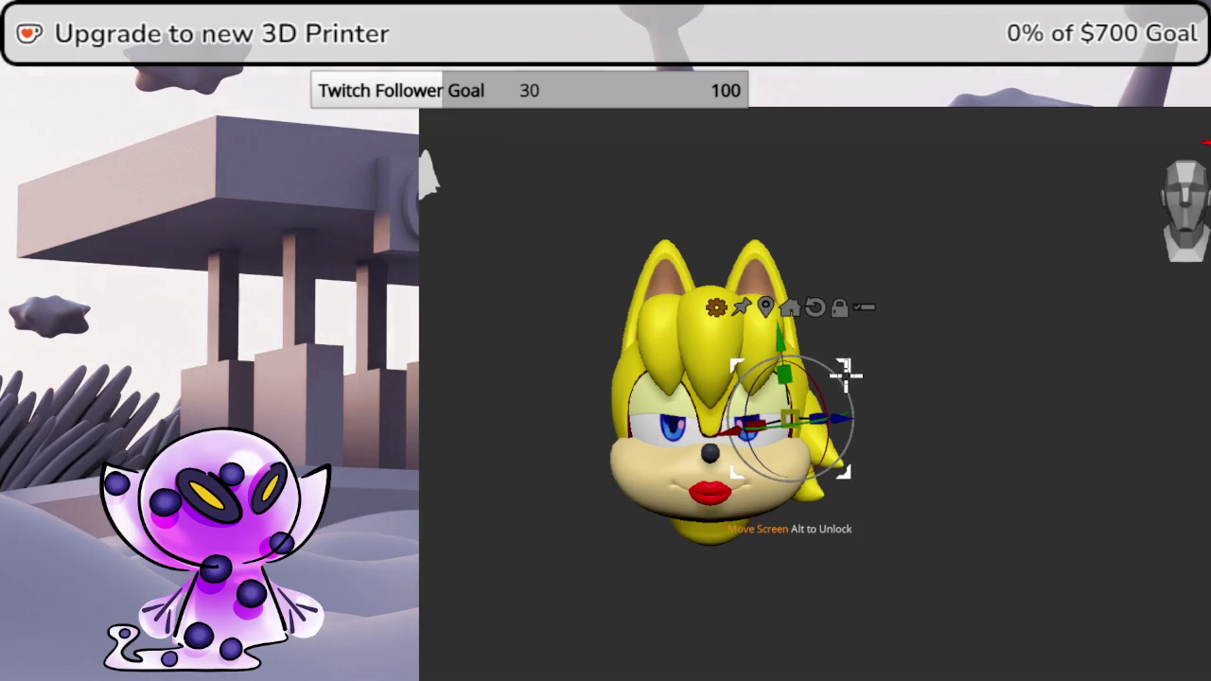
drag(857, 380, 944, 401)
click(1179, 268)
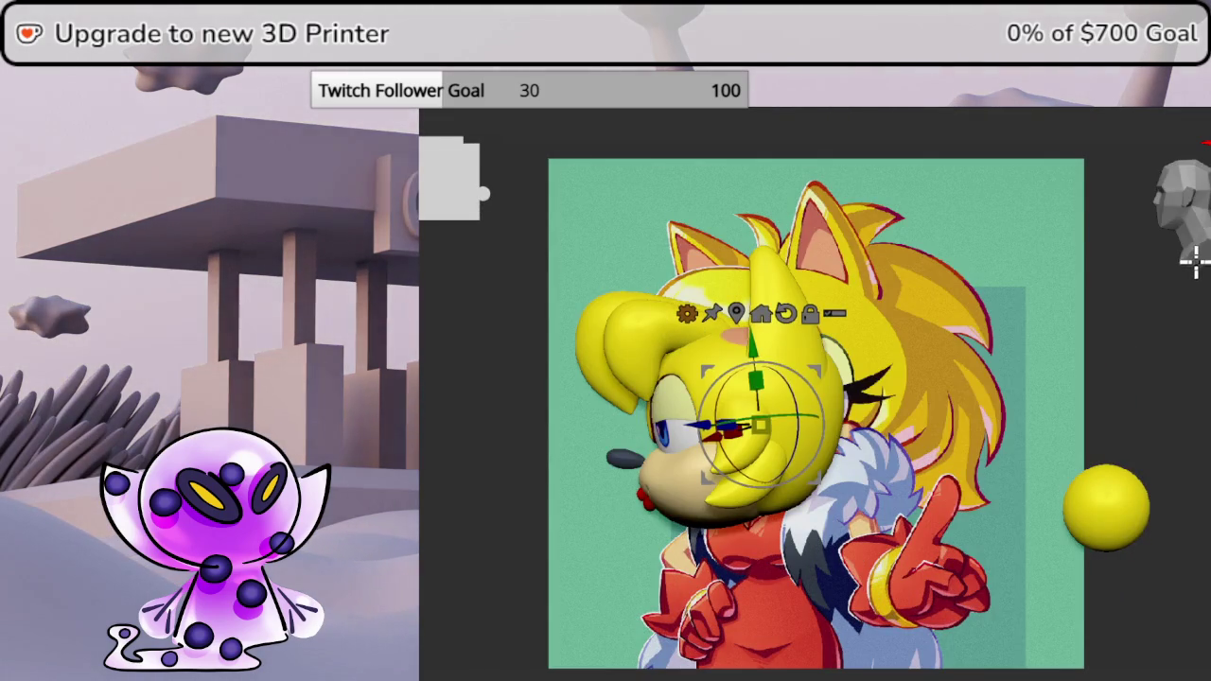
mouse_move(1172, 327)
mouse_down()
mouse_move(1199, 319)
mouse_move(1179, 323)
mouse_up()
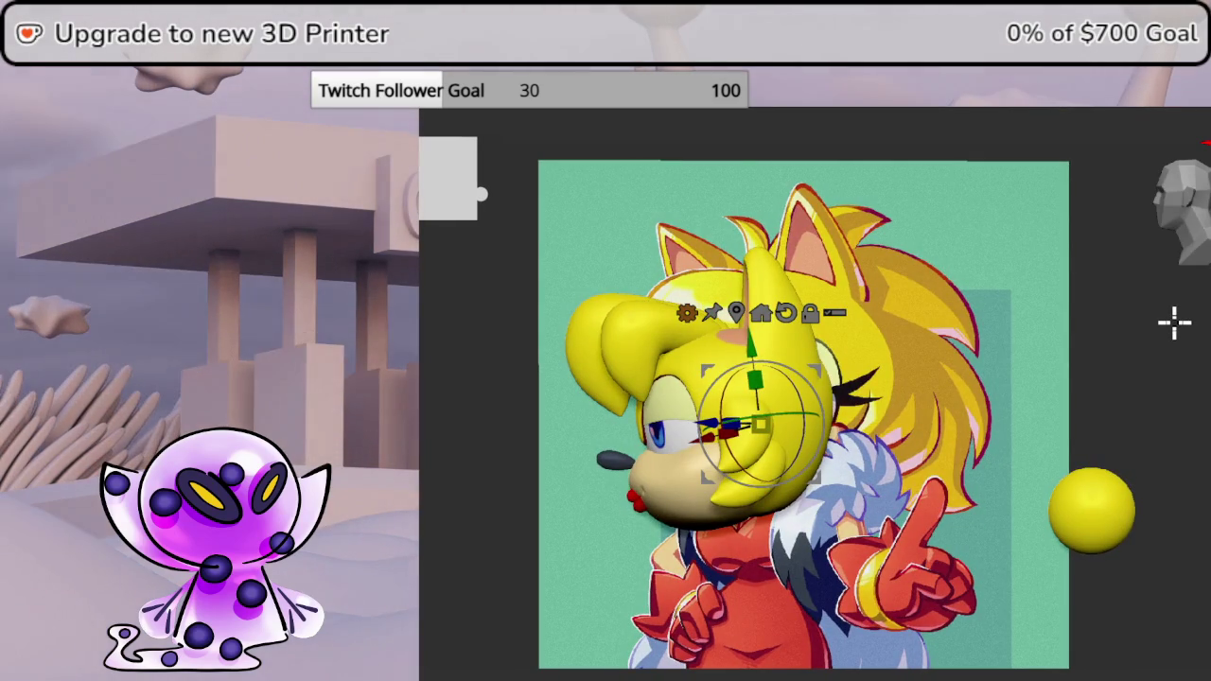
click(1190, 227)
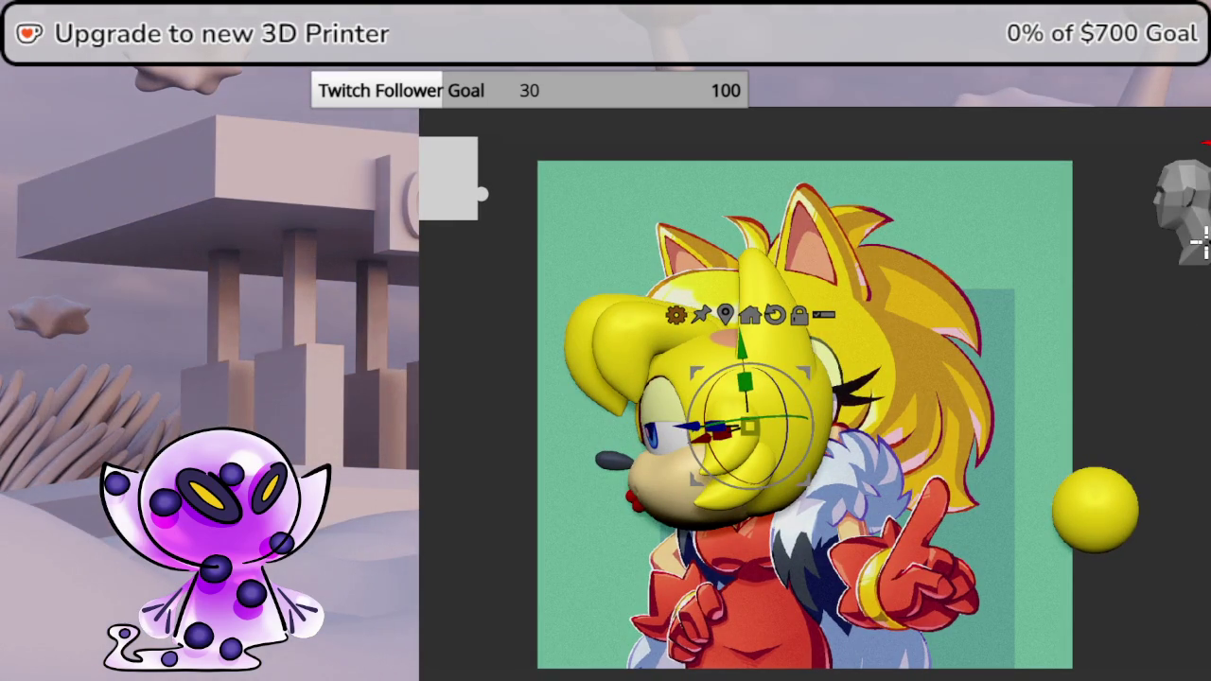
click(1094, 509)
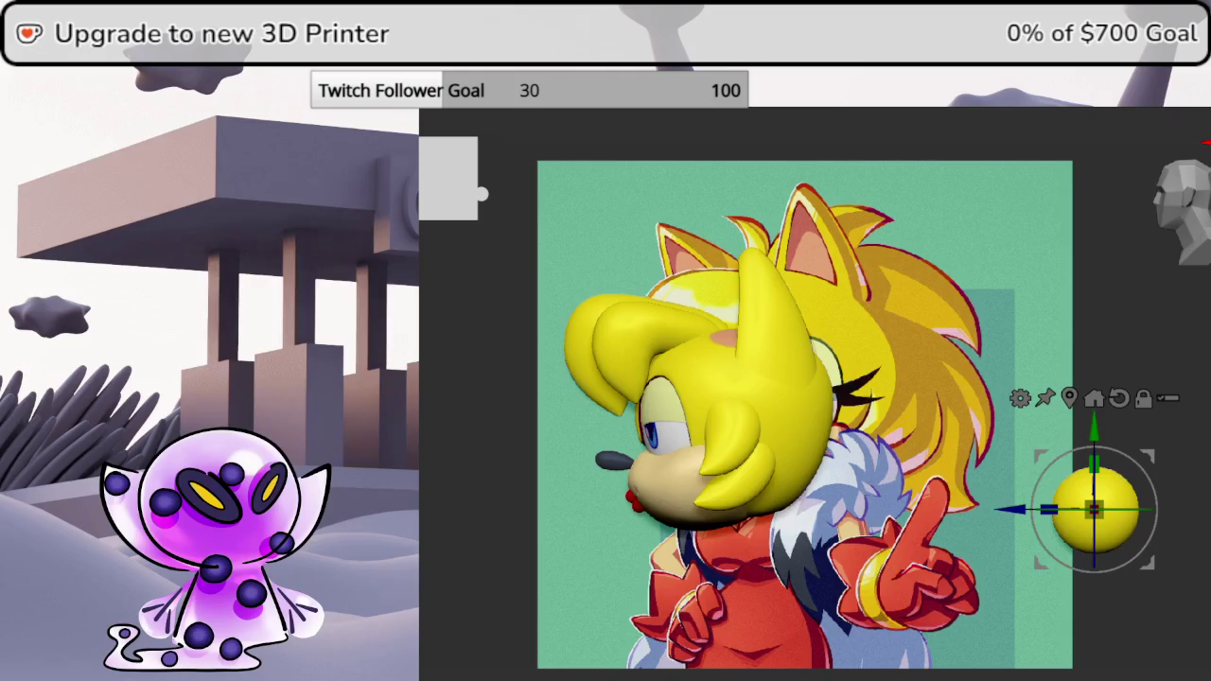
- Nudge the side hair strand up and left so it lines up with the reference
key(ctrl+z)
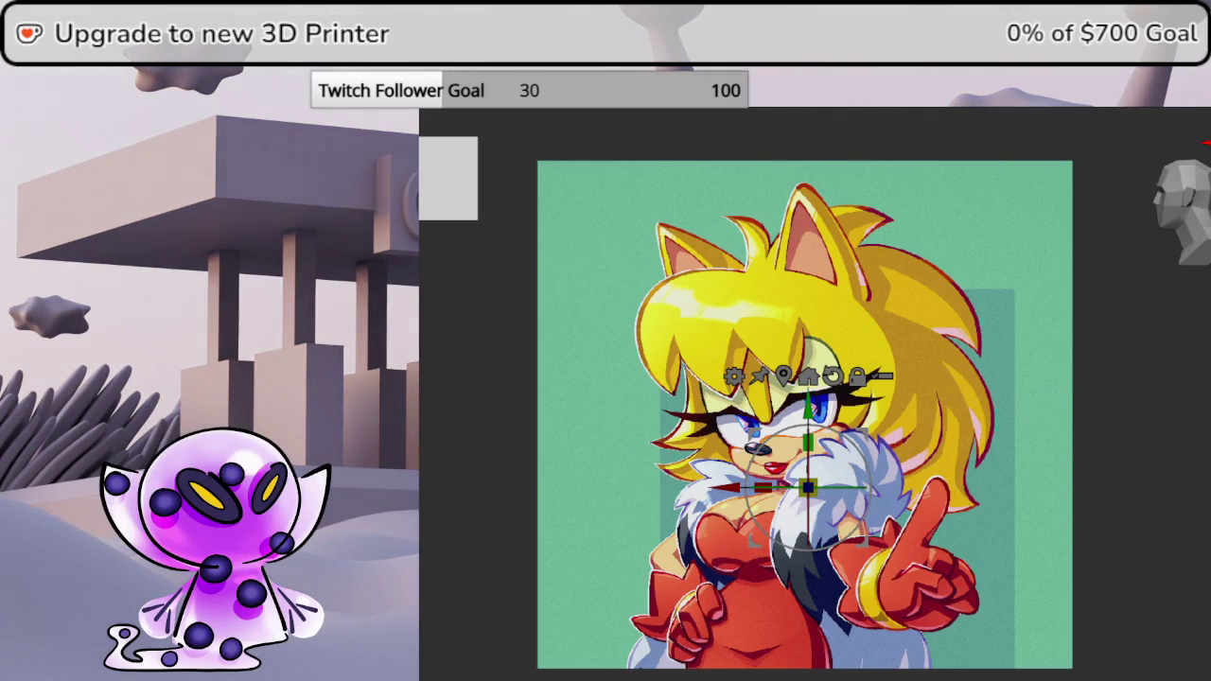
key(ctrl+shift+z)
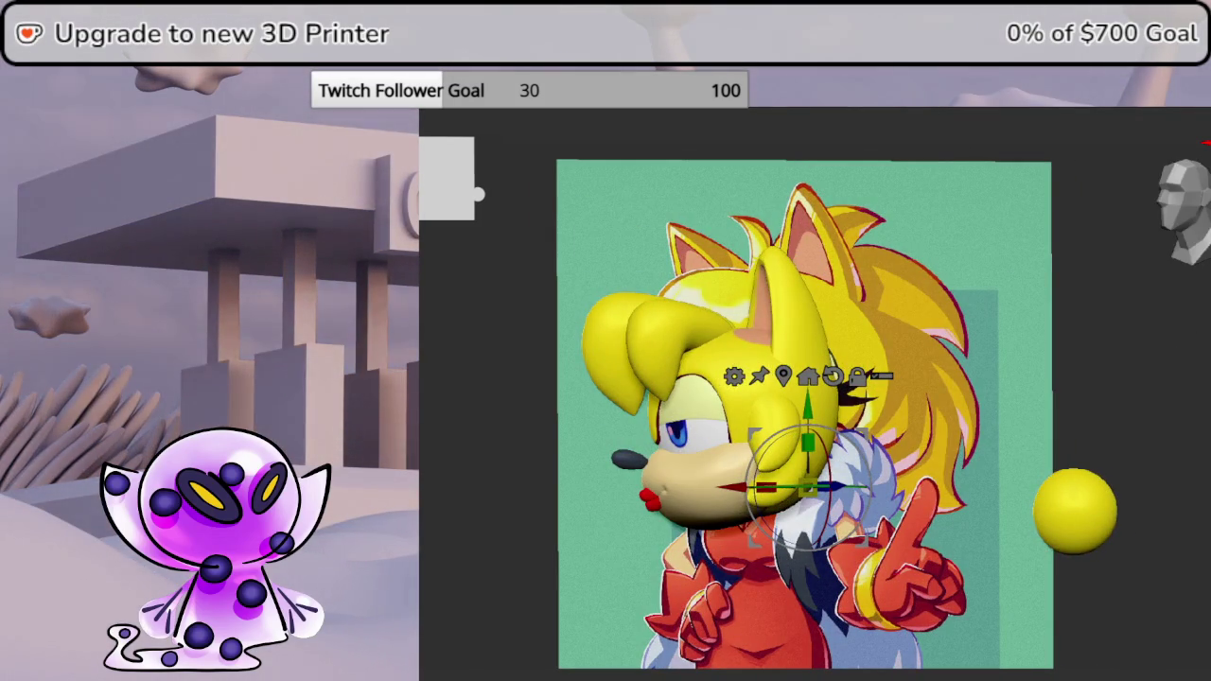
click(802, 467)
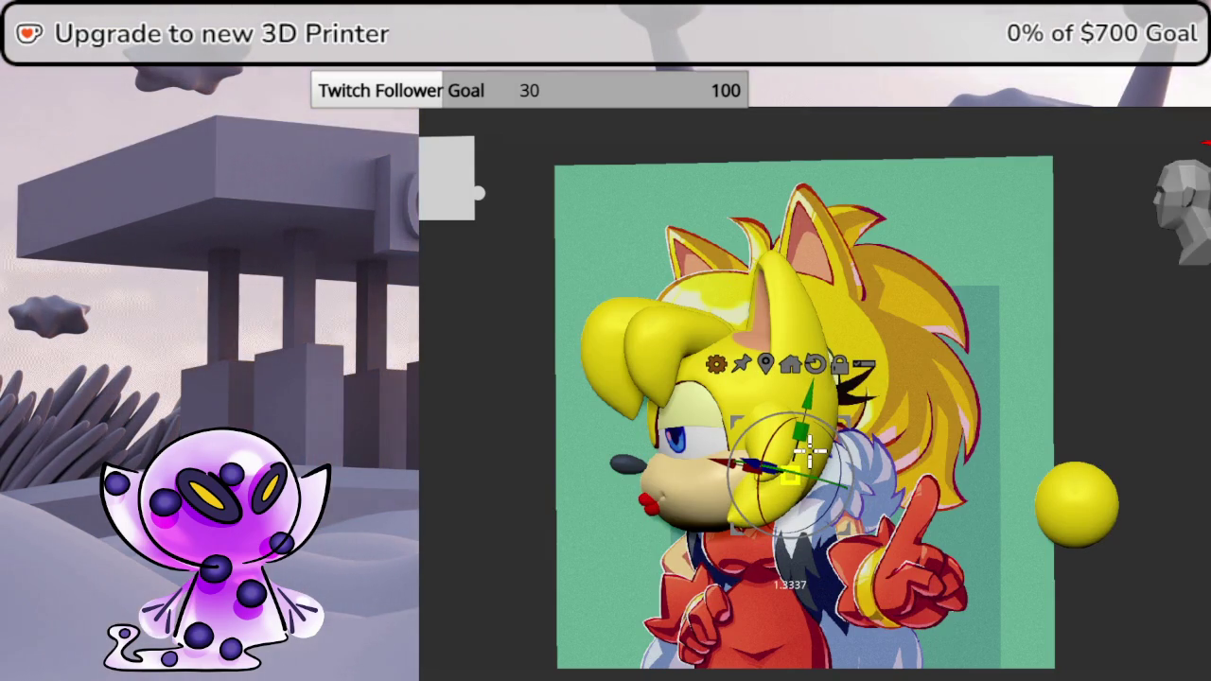
drag(802, 456, 794, 405)
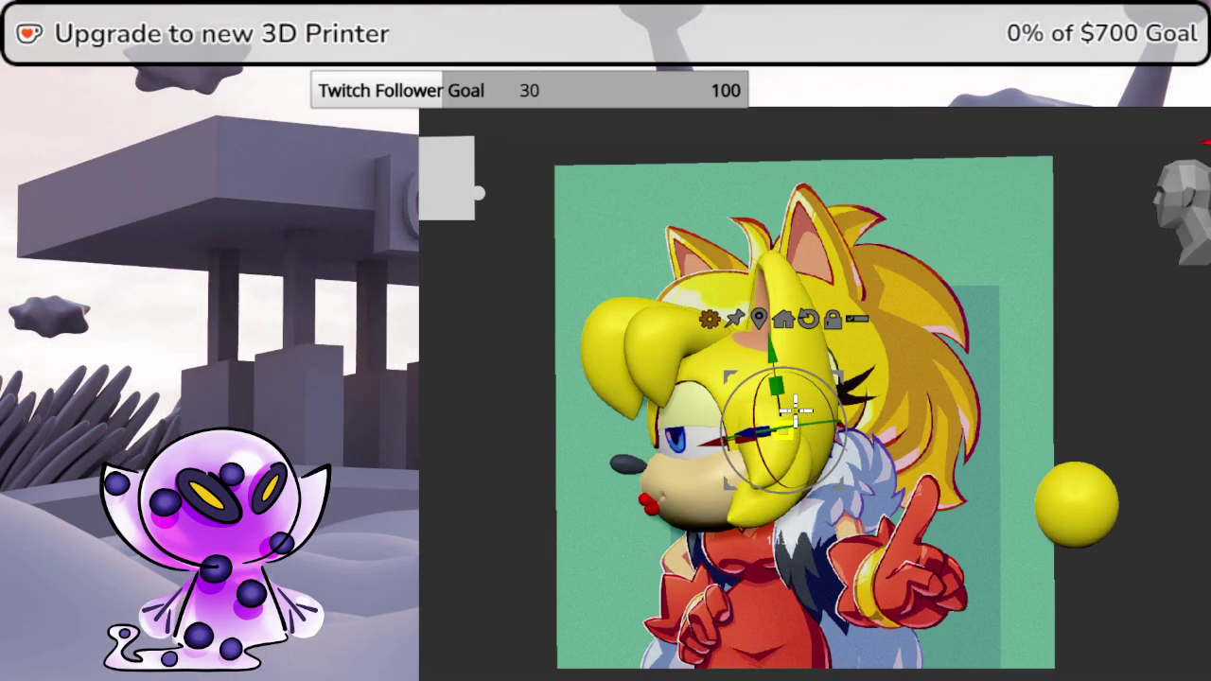
shift+drag(1170, 362, 1178, 368)
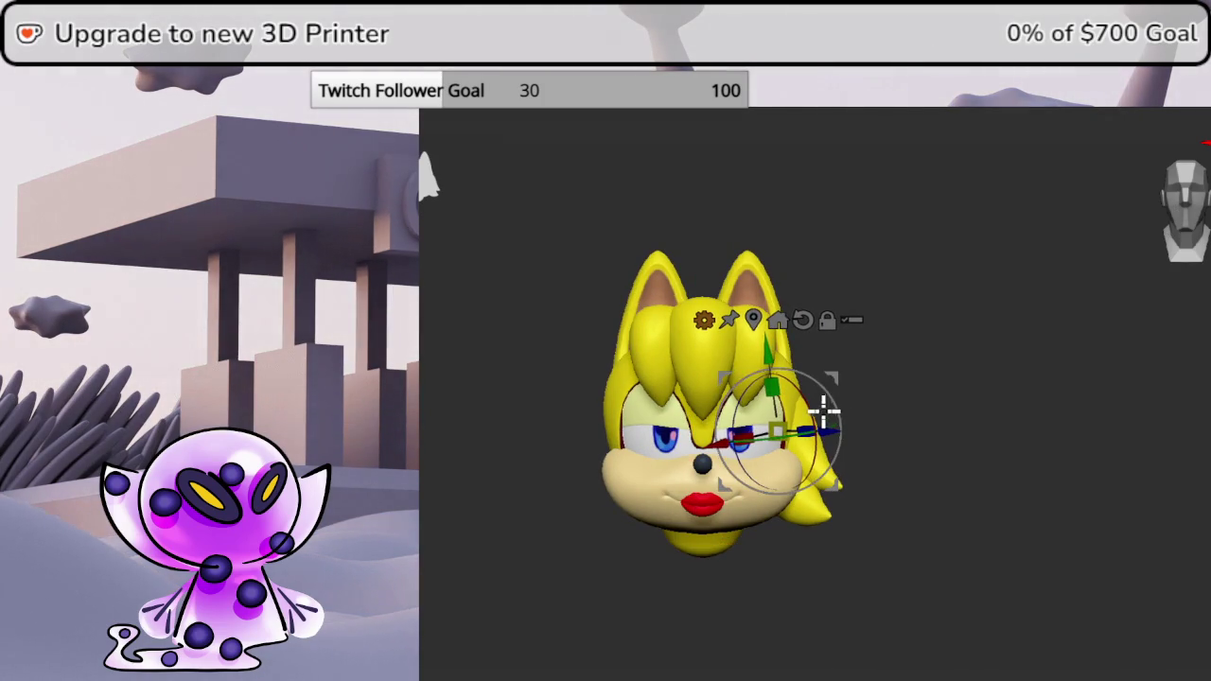
click(1199, 218)
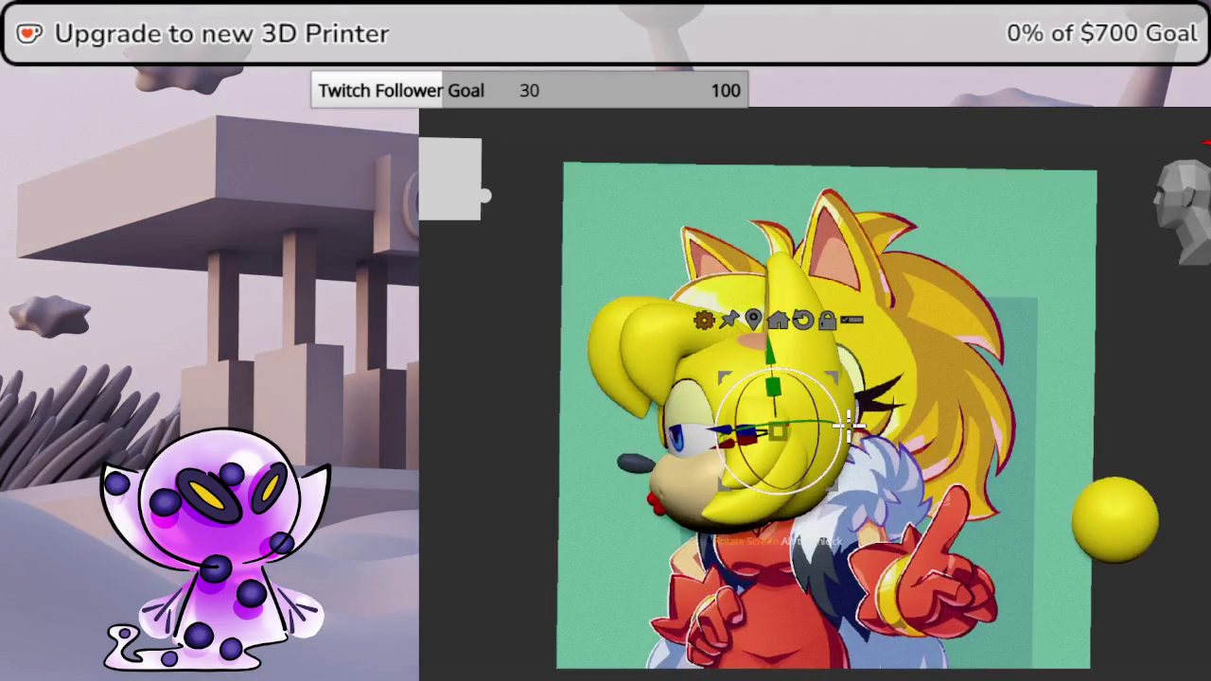
drag(828, 377, 834, 377)
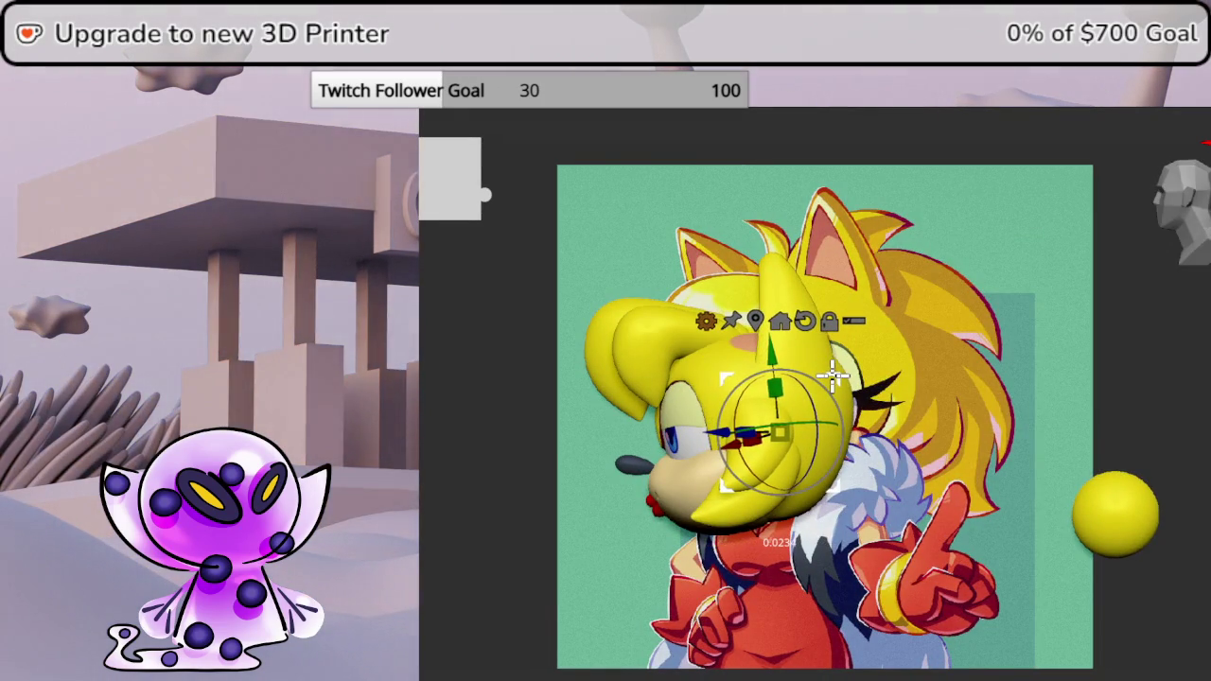
- Mirror the hair strand subtool to the left side with SubTool Master's Mirror
shift+drag(1193, 368, 1197, 368)
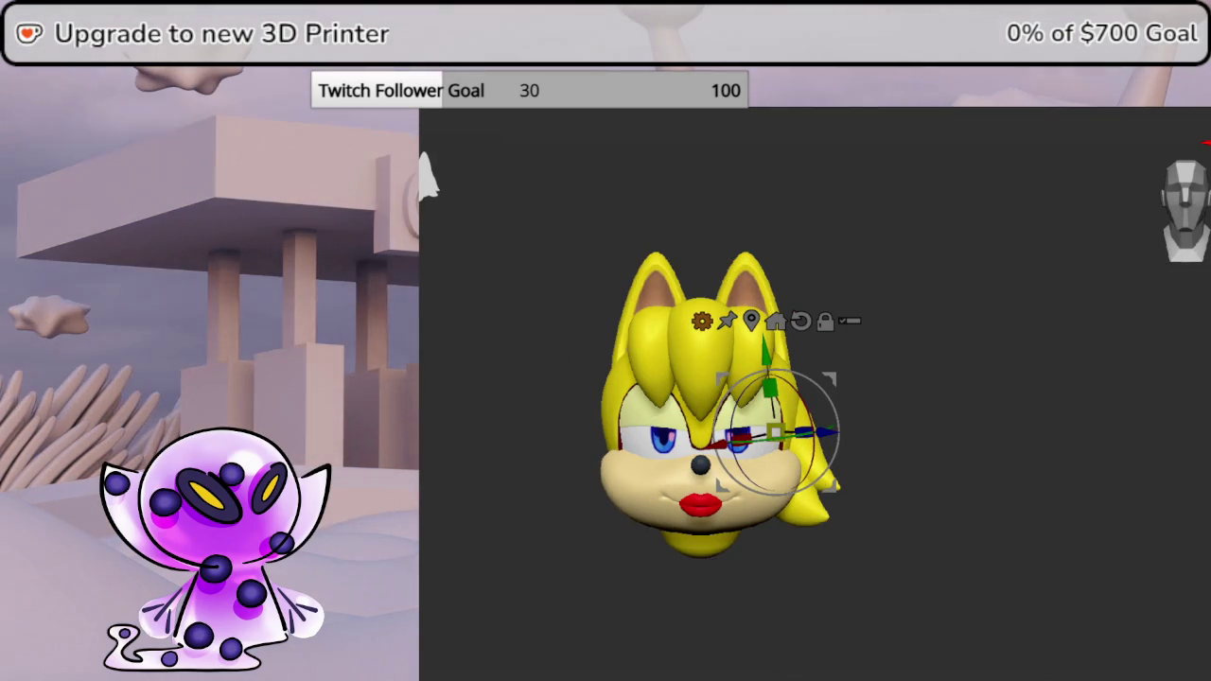
click(1137, 267)
click(767, 326)
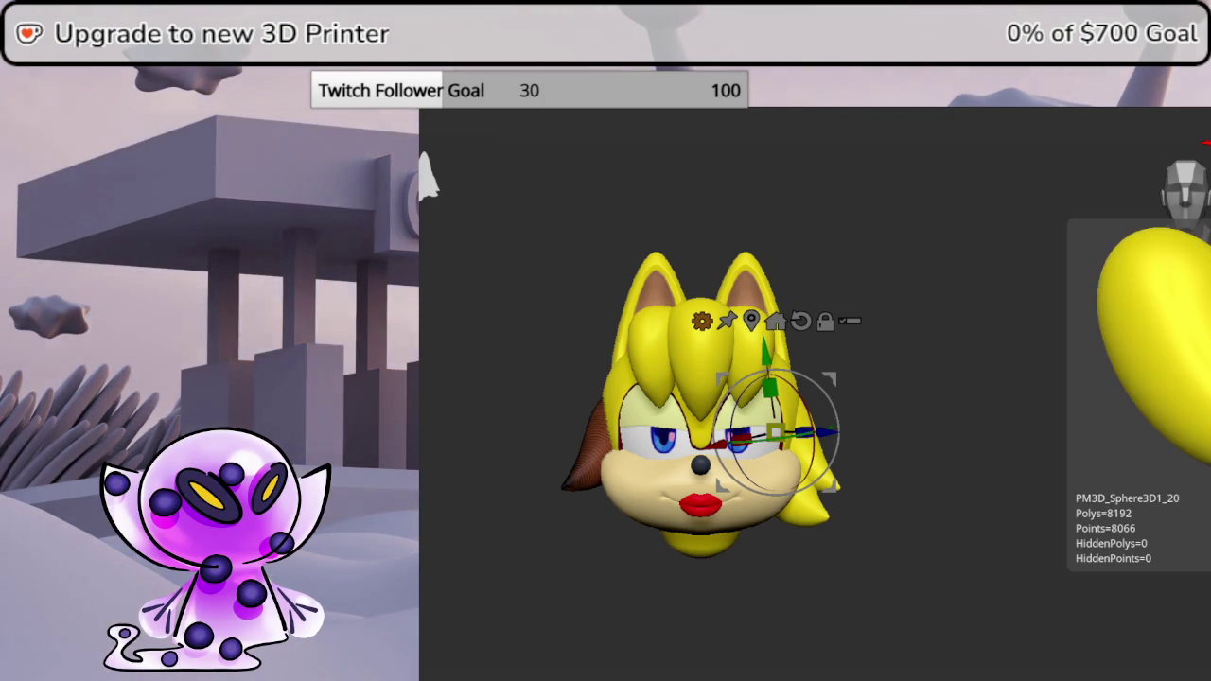
- Select the lower-right hair strand and mirror it to the left side with SubTool Master
key(alt+Down)
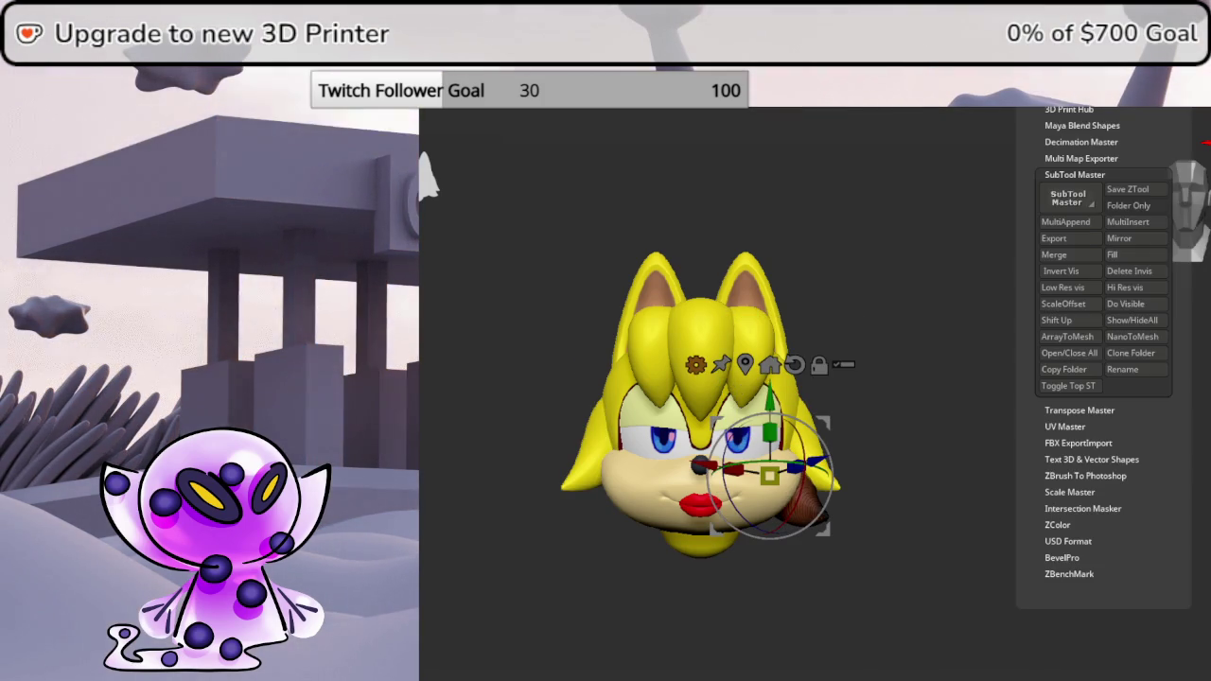
click(1135, 238)
click(778, 325)
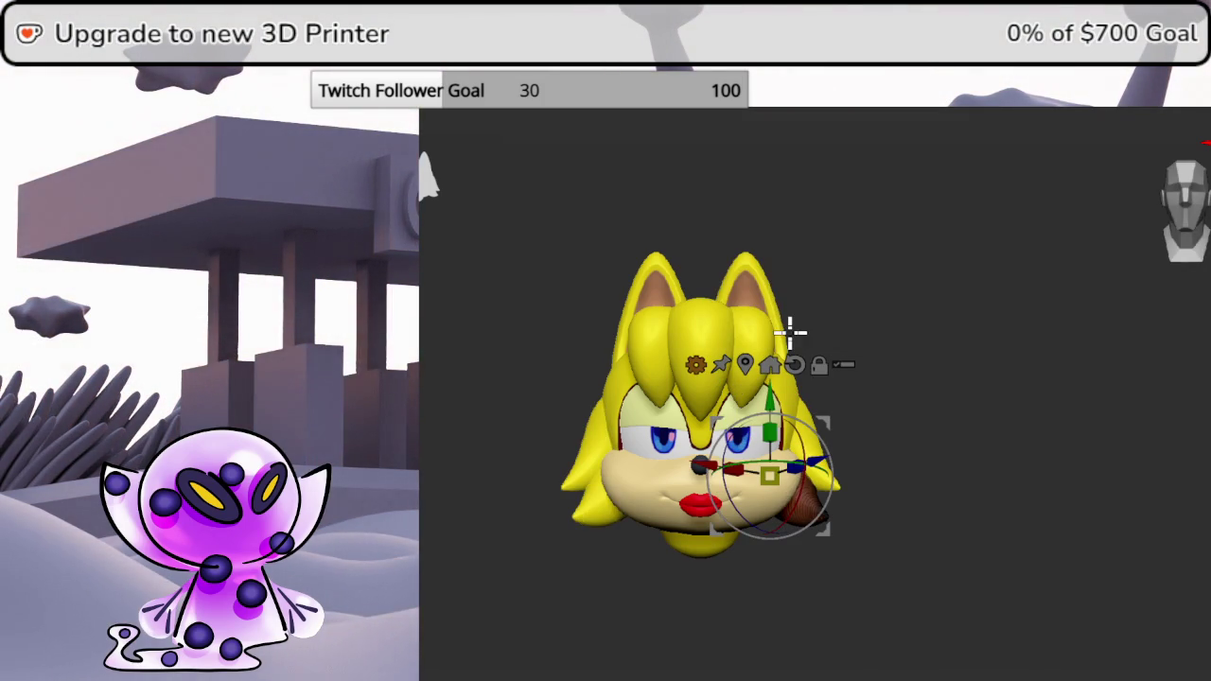
mouse_move(1201, 413)
mouse_down()
mouse_move(1066, 414)
mouse_move(1142, 407)
mouse_up()
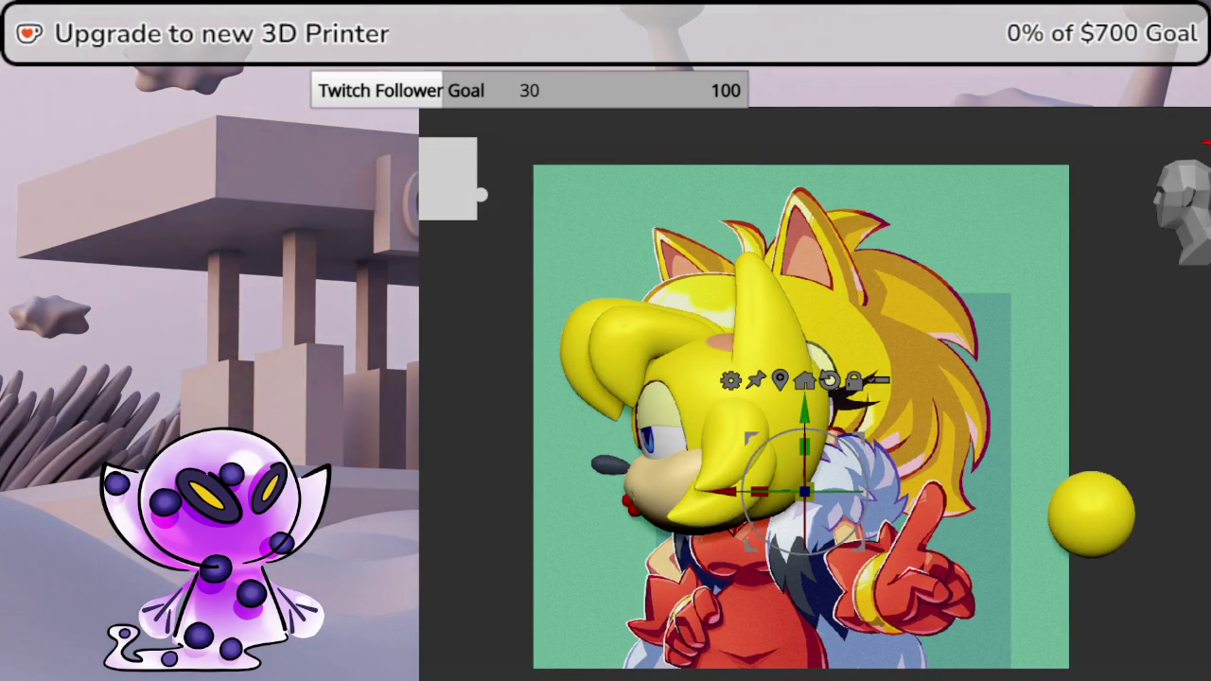
mouse_move(1041, 416)
mouse_down()
mouse_move(858, 433)
mouse_move(837, 486)
mouse_move(849, 497)
mouse_move(808, 492)
mouse_move(805, 505)
mouse_up()
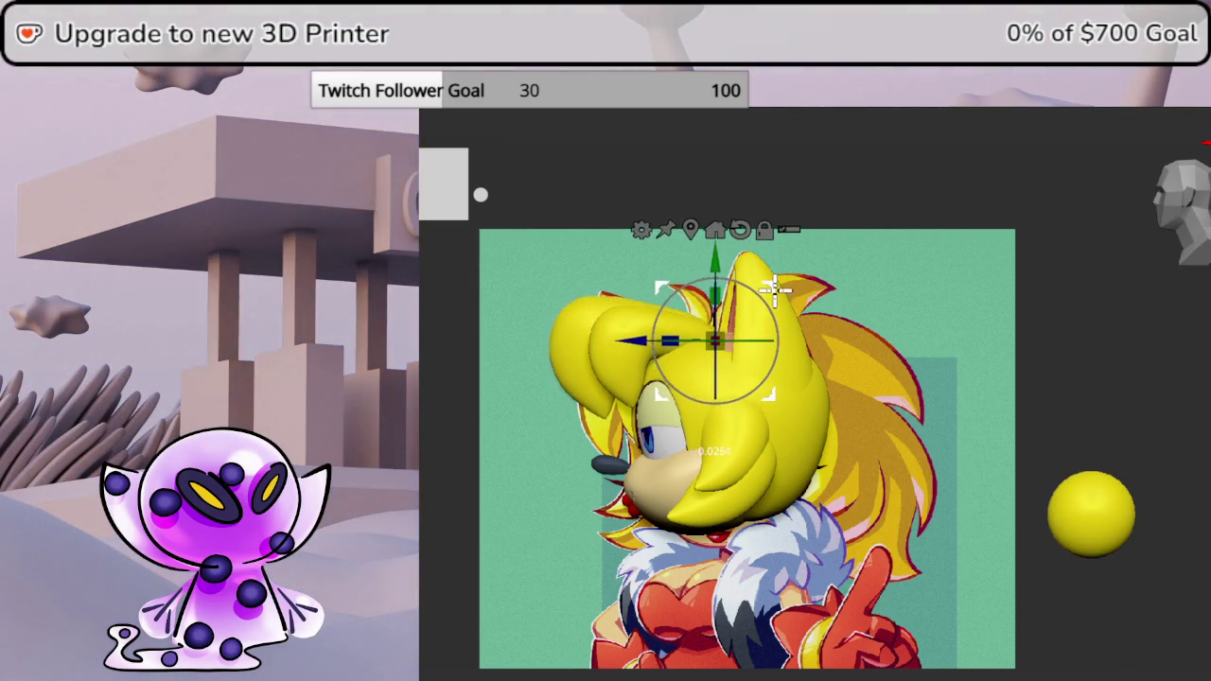
- Shift the top hair spike back and down toward the brow in side view
drag(766, 284, 825, 280)
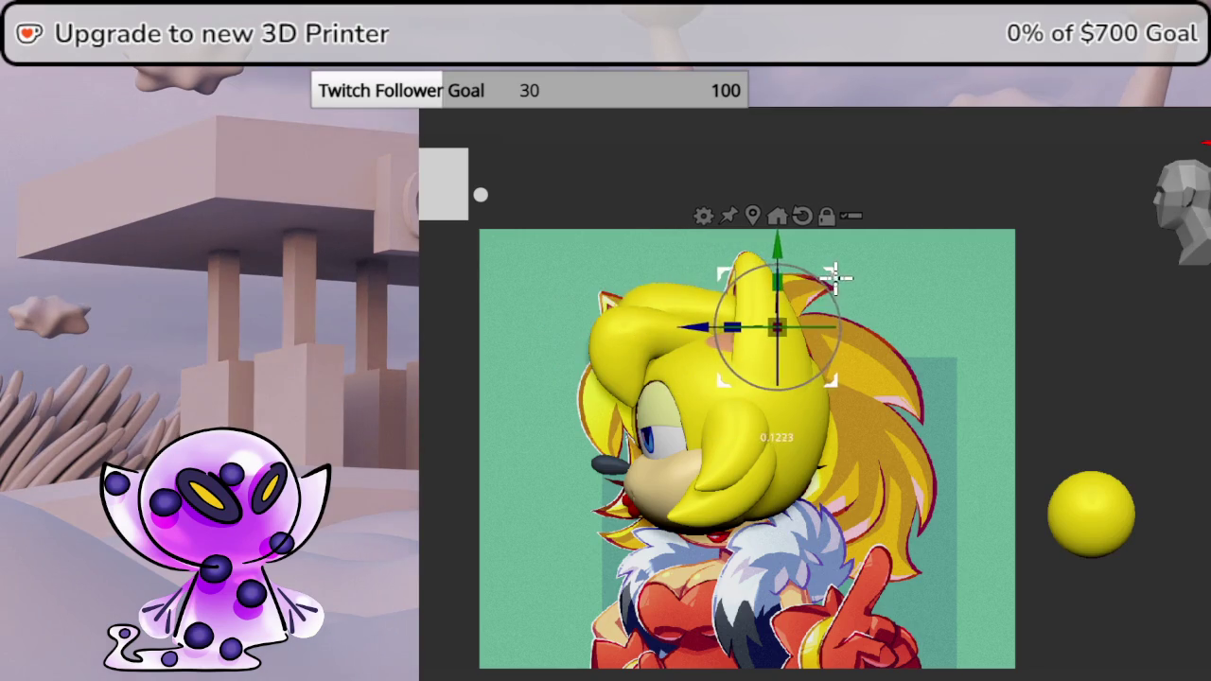
alt+drag(768, 328, 717, 342)
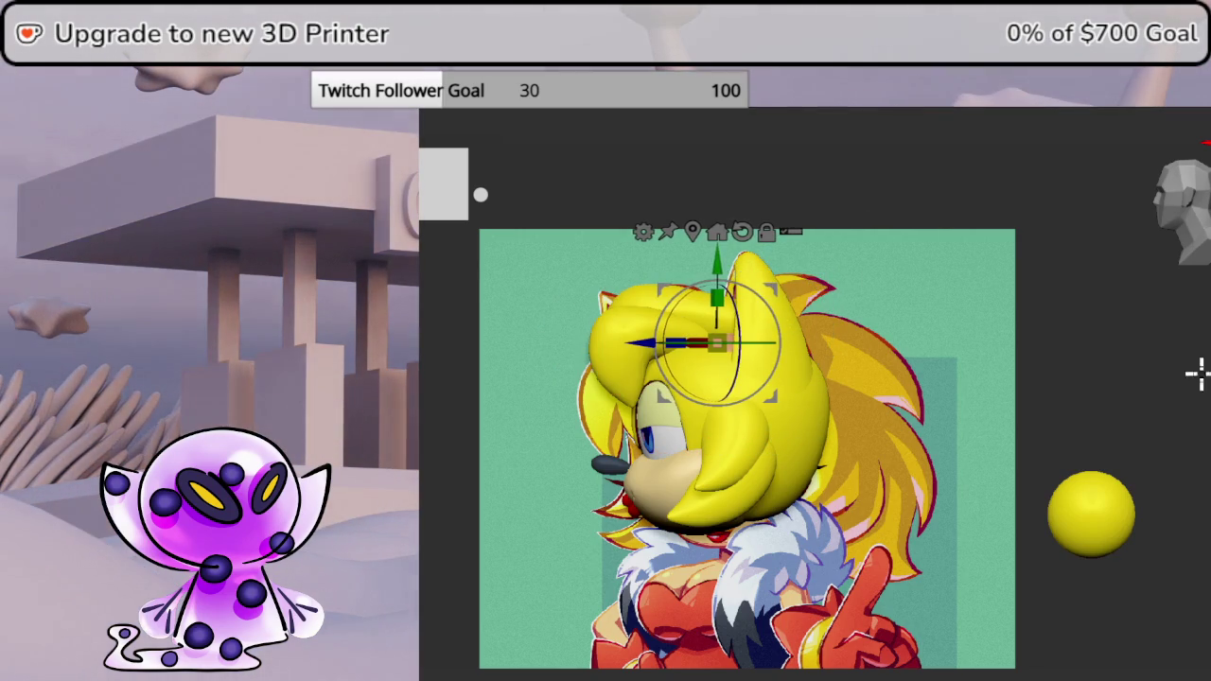
drag(1193, 374, 1208, 514)
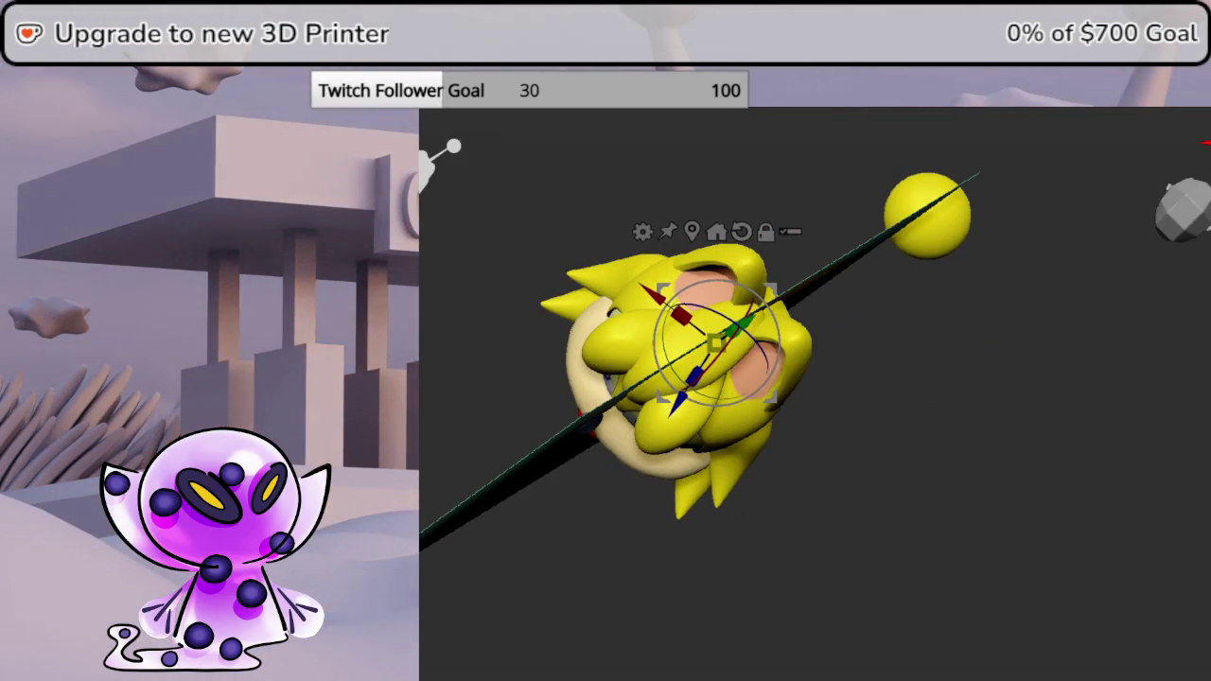
click(702, 230)
drag(691, 234, 937, 335)
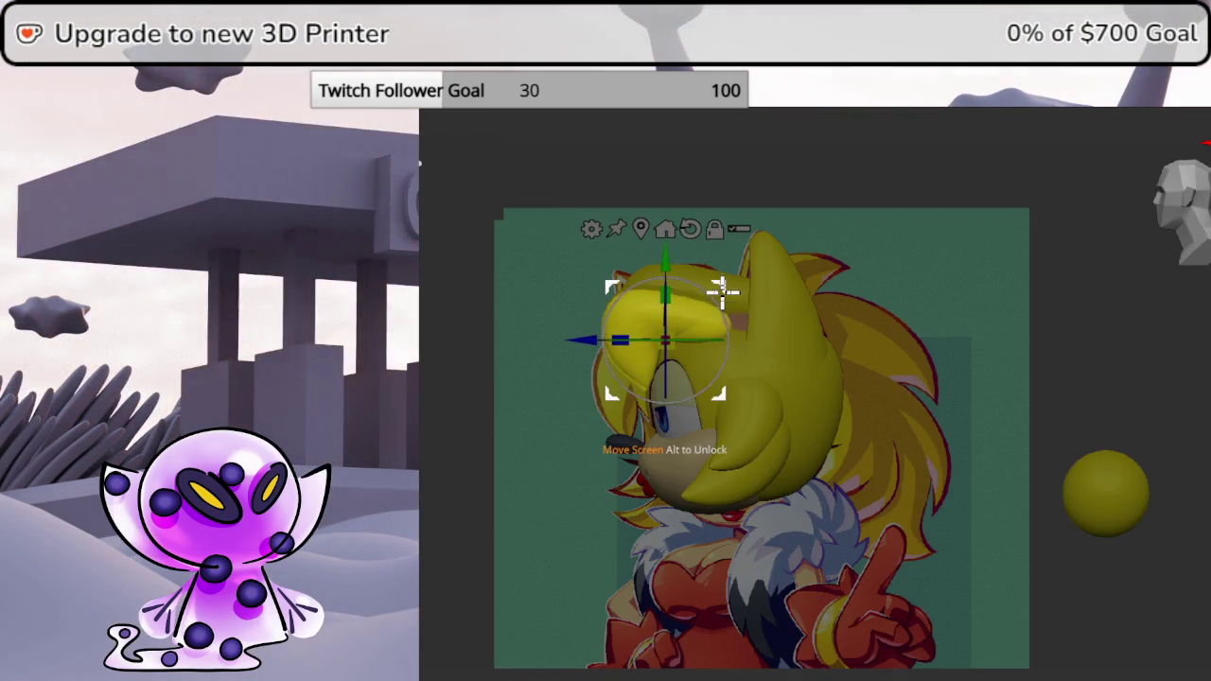
drag(721, 293, 696, 333)
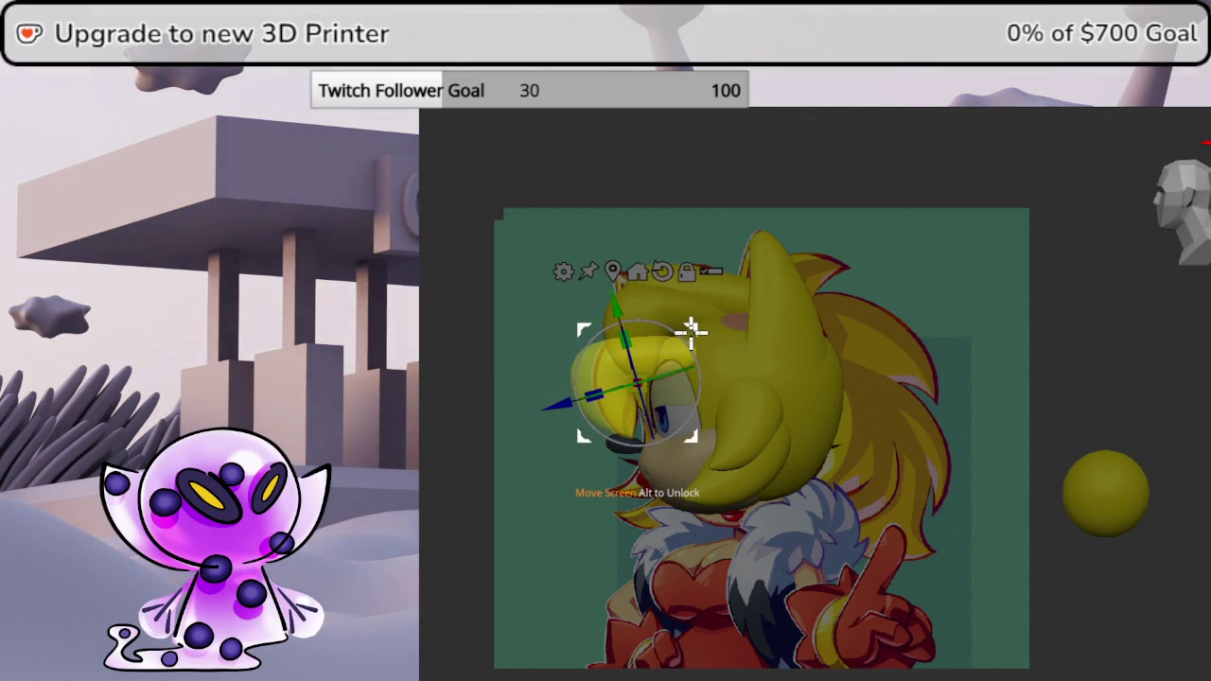
- Raise the top hair piece and widen it between the ears from the front view
drag(1095, 342, 1189, 340)
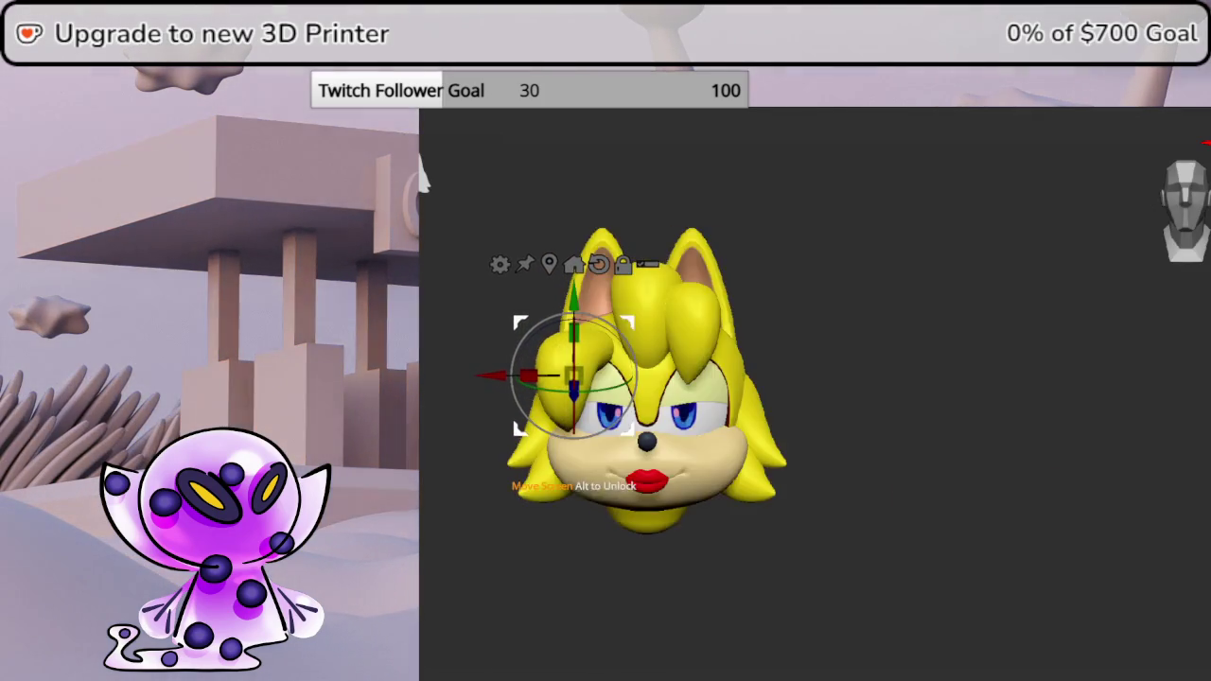
drag(630, 323, 1197, 215)
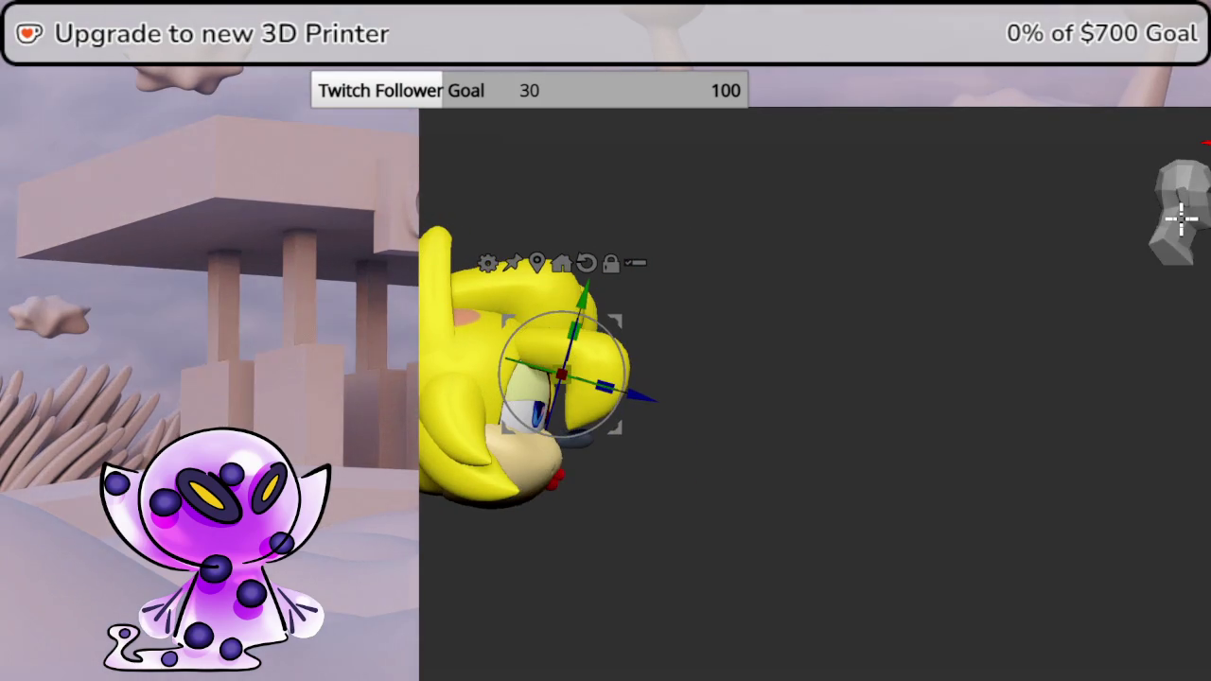
mouse_move(618, 313)
mouse_down()
mouse_move(599, 293)
mouse_move(753, 349)
mouse_move(722, 346)
mouse_move(1149, 290)
mouse_move(1075, 362)
mouse_up()
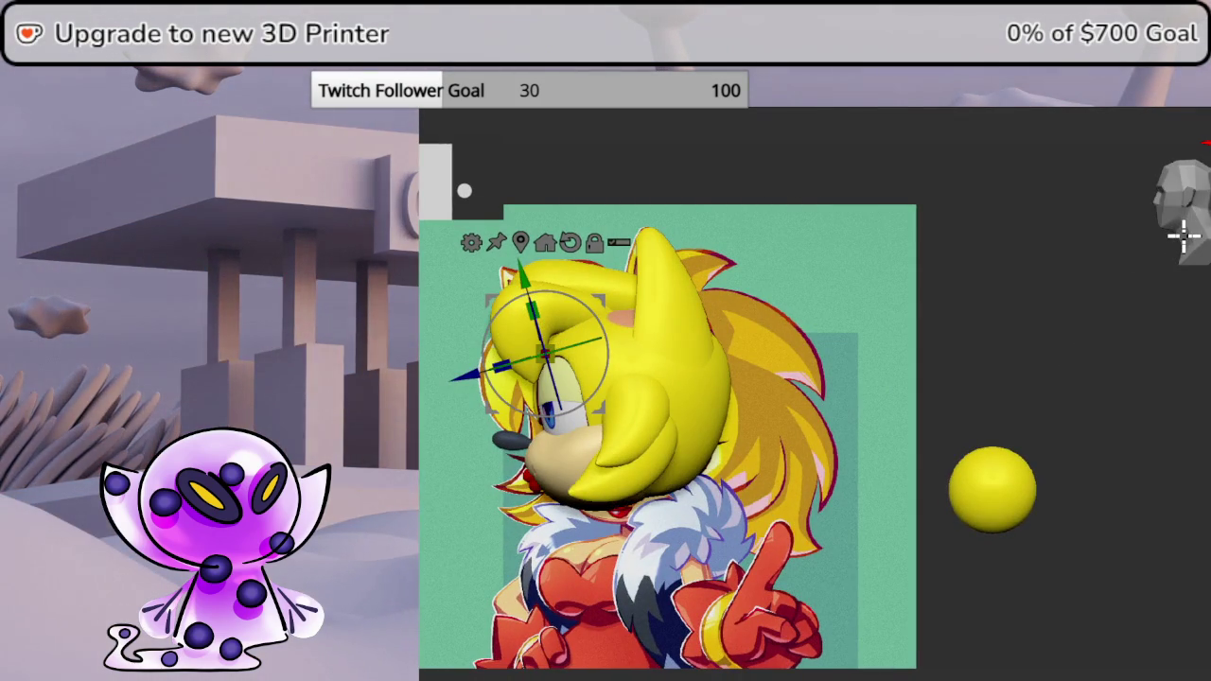
drag(546, 353, 617, 318)
mouse_move(665, 267)
mouse_down()
mouse_move(674, 249)
mouse_move(678, 266)
mouse_up()
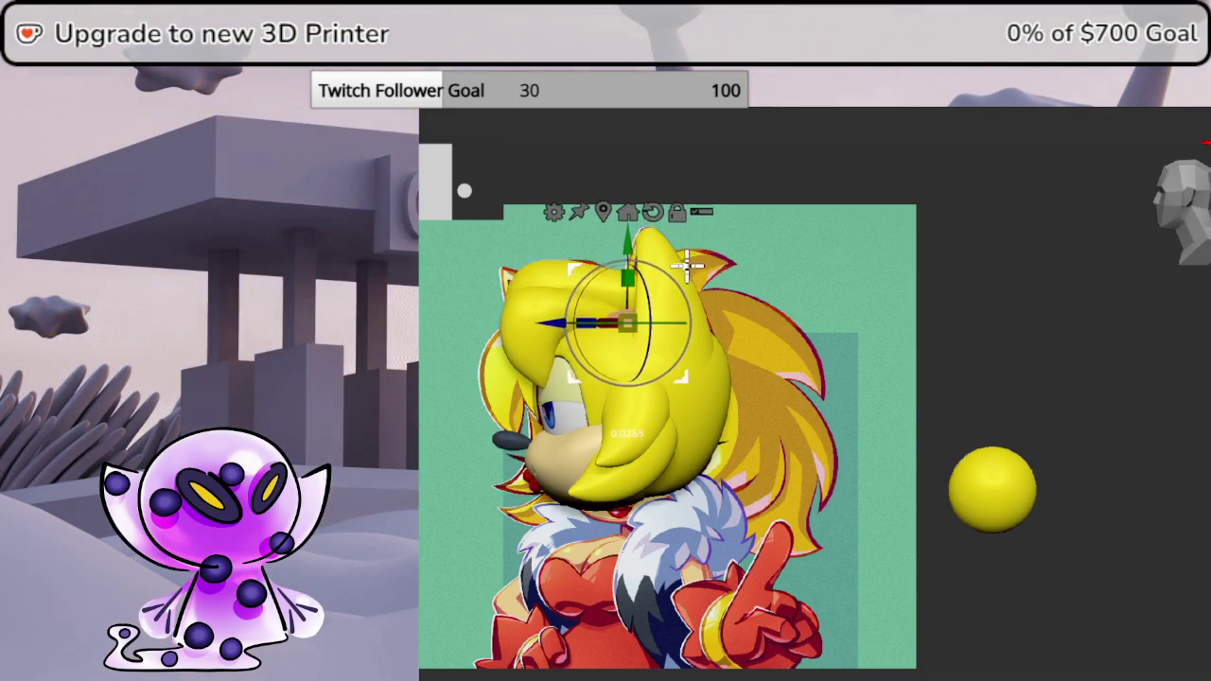
shift+drag(1013, 290, 1034, 297)
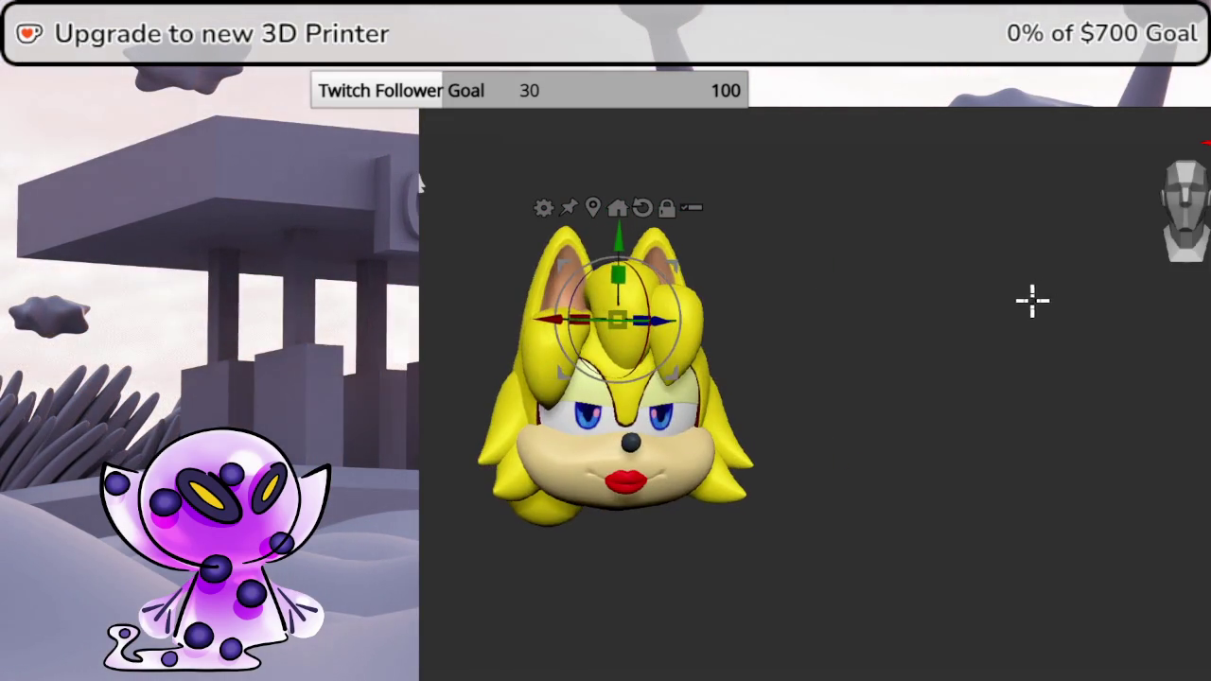
drag(660, 318, 673, 313)
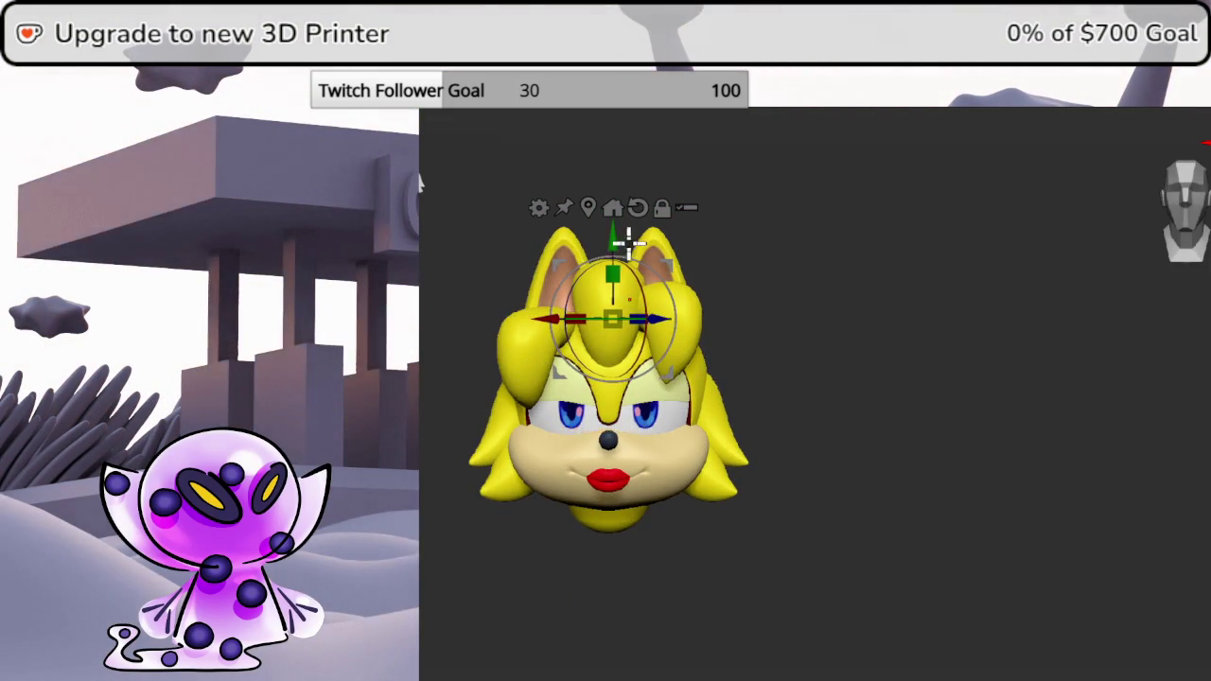
drag(632, 244, 617, 246)
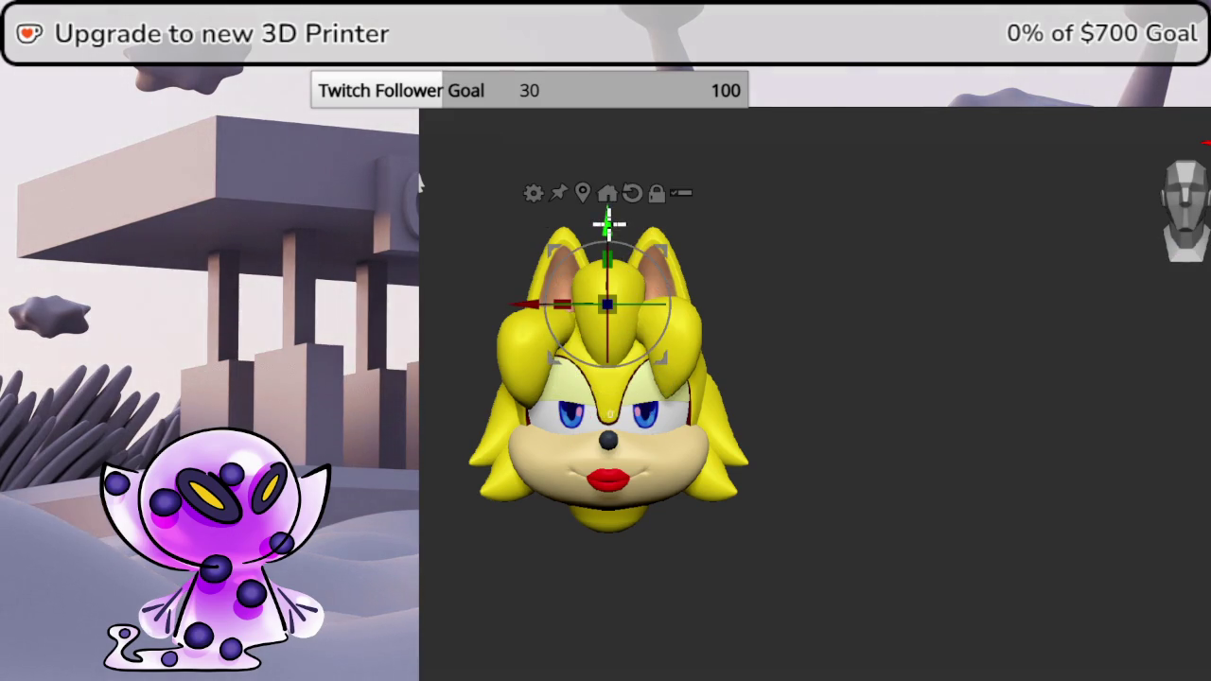
mouse_move(609, 246)
middle_down()
mouse_move(835, 351)
mouse_move(552, 368)
mouse_move(930, 343)
mouse_move(959, 300)
mouse_move(946, 319)
mouse_move(1074, 222)
middle_up()
click(1149, 229)
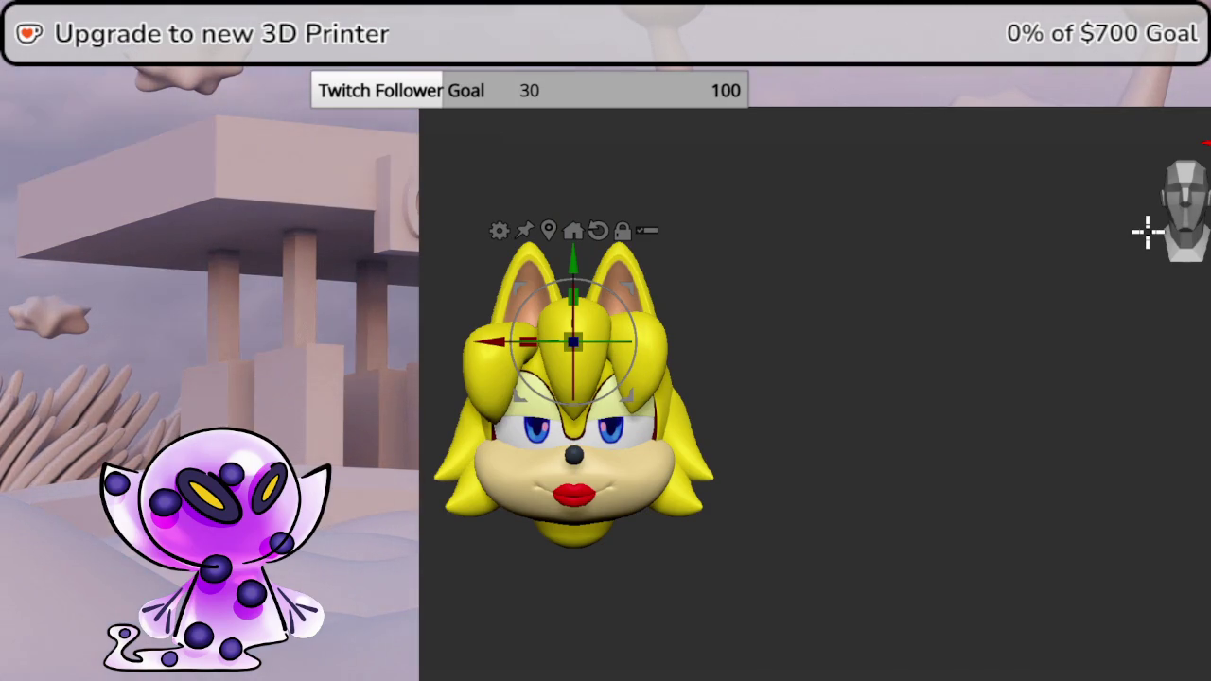
key(f)
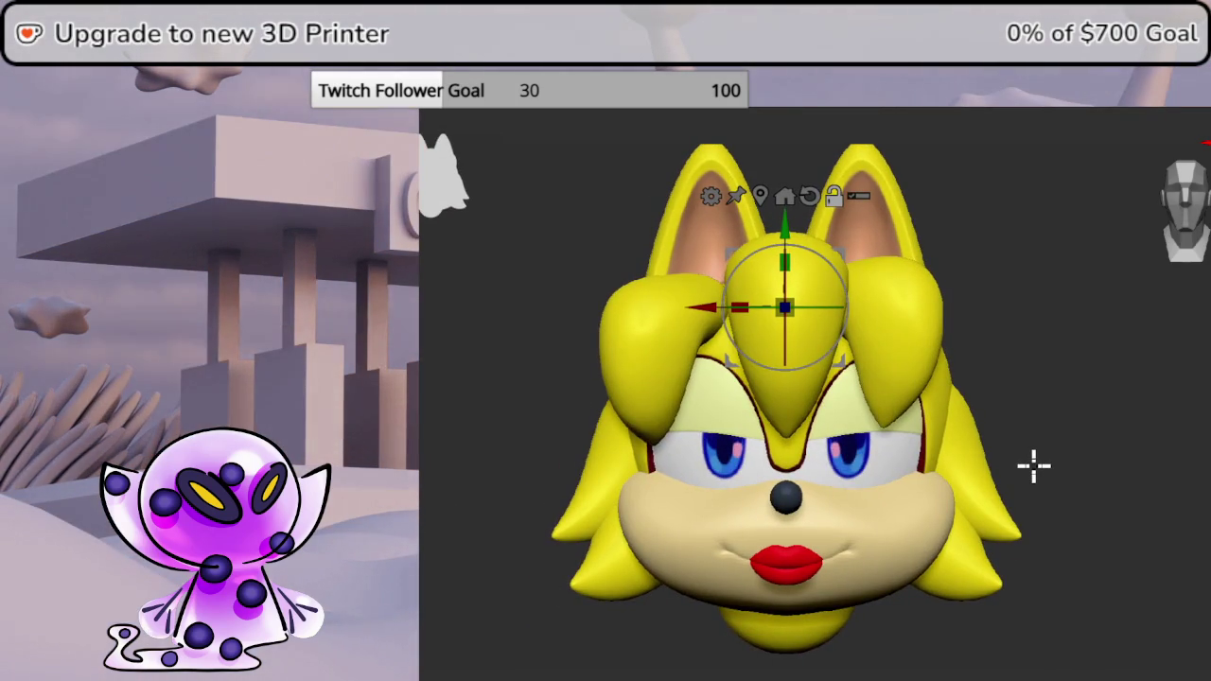
- From the front view, slide the left forehead tuft right along X toward the head's centre
mouse_move(1033, 465)
mouse_down()
mouse_move(1167, 391)
mouse_move(1146, 386)
mouse_up()
click(1182, 216)
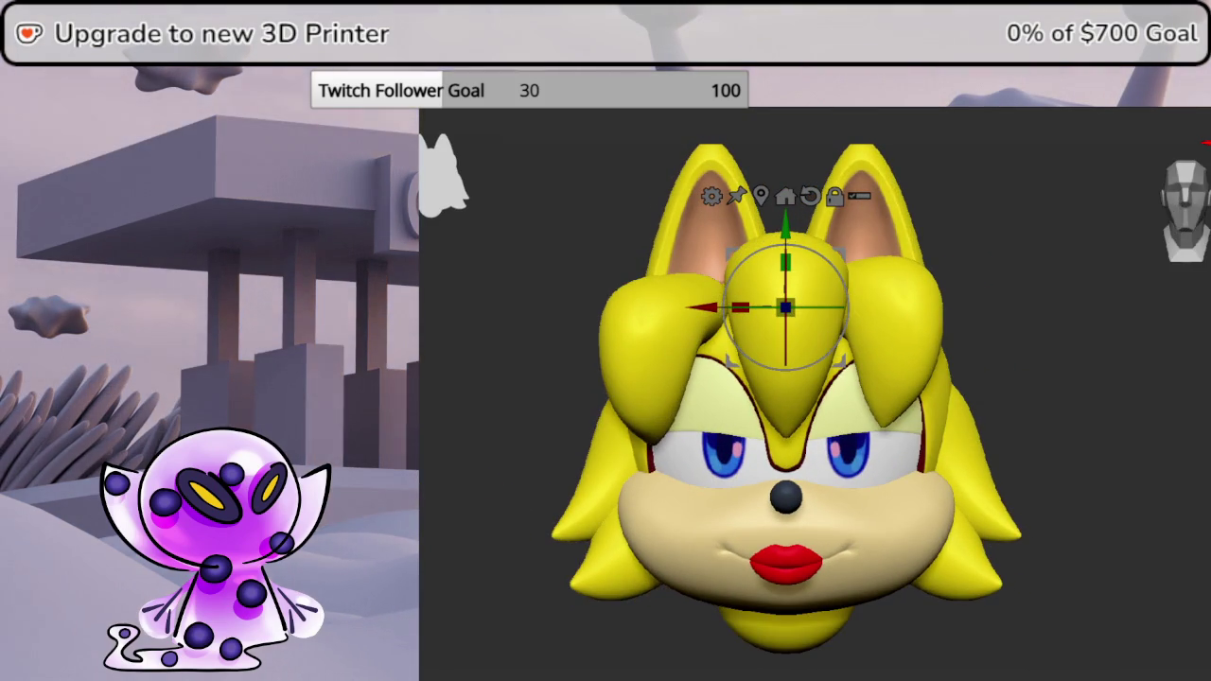
alt+click(722, 295)
mouse_move(722, 295)
mouse_down()
mouse_move(740, 283)
mouse_move(762, 293)
mouse_up()
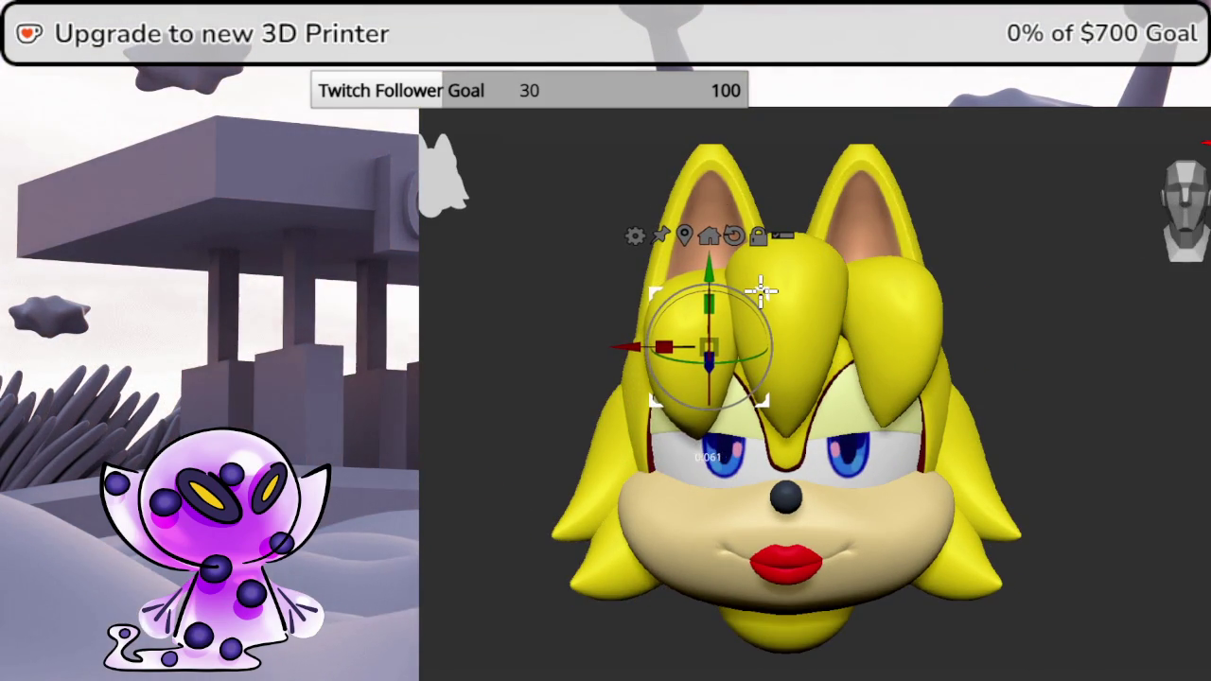
mouse_move(1132, 370)
mouse_down()
mouse_move(1206, 359)
mouse_move(1145, 351)
mouse_move(1135, 384)
mouse_move(1183, 386)
mouse_move(1122, 387)
mouse_move(1187, 241)
mouse_up()
click(1184, 236)
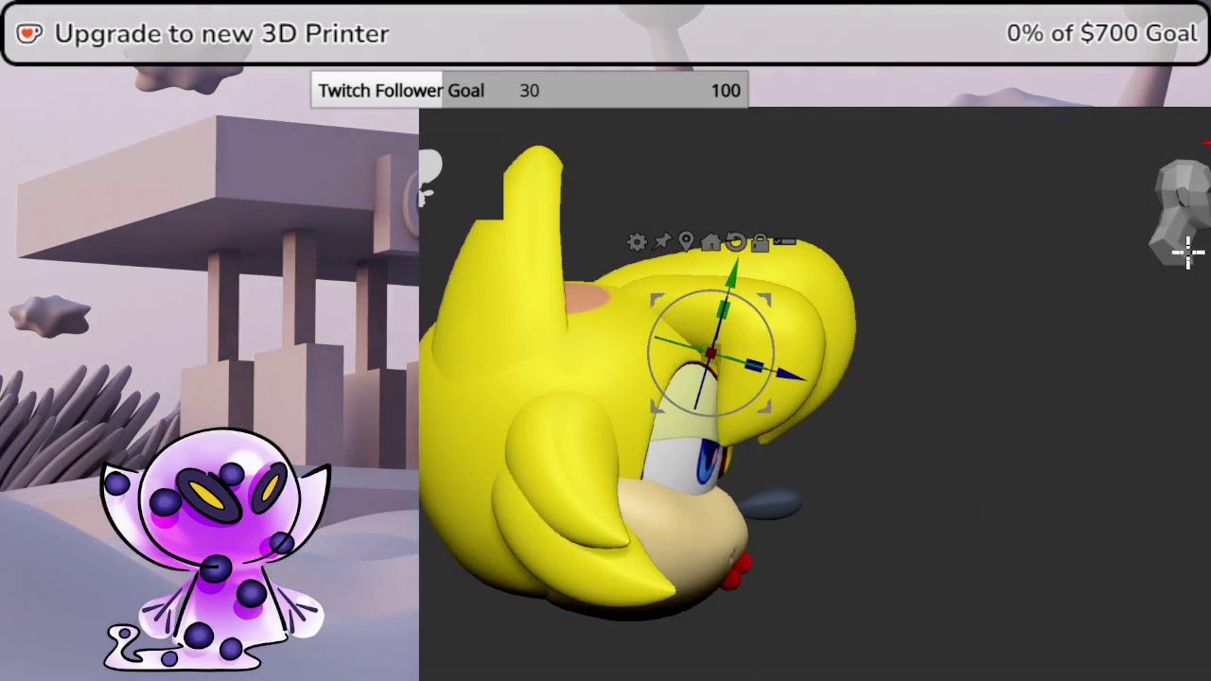
mouse_move(1198, 317)
mouse_down()
mouse_move(1159, 507)
mouse_move(1076, 425)
mouse_move(1032, 411)
mouse_move(1199, 231)
mouse_up()
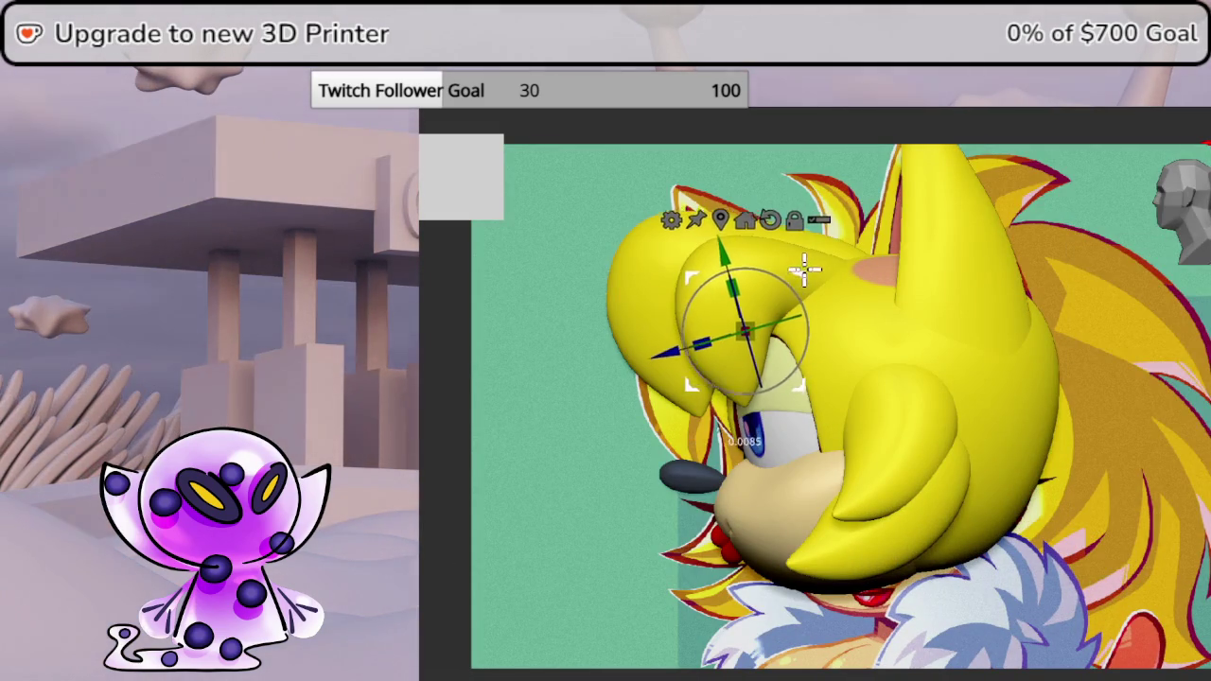
- Select the hair piece in front of the ear and move it forward over the brow
click(879, 269)
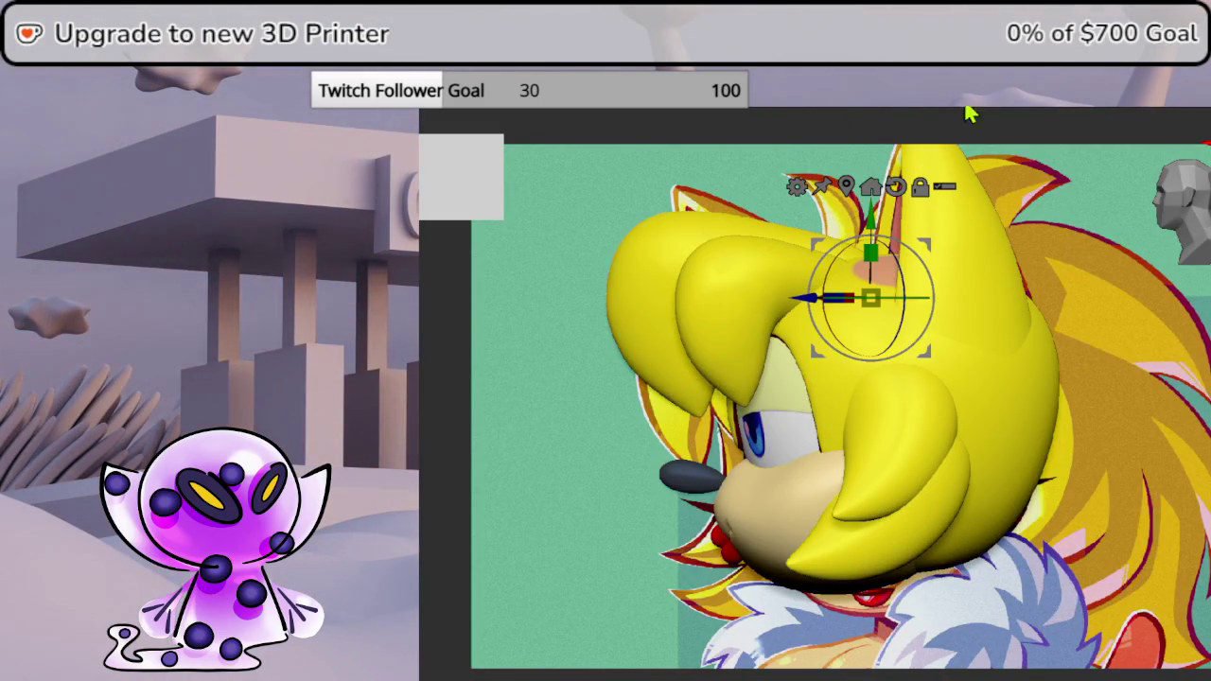
mouse_move(927, 235)
mouse_down()
mouse_move(895, 243)
mouse_move(880, 218)
mouse_move(882, 244)
mouse_up()
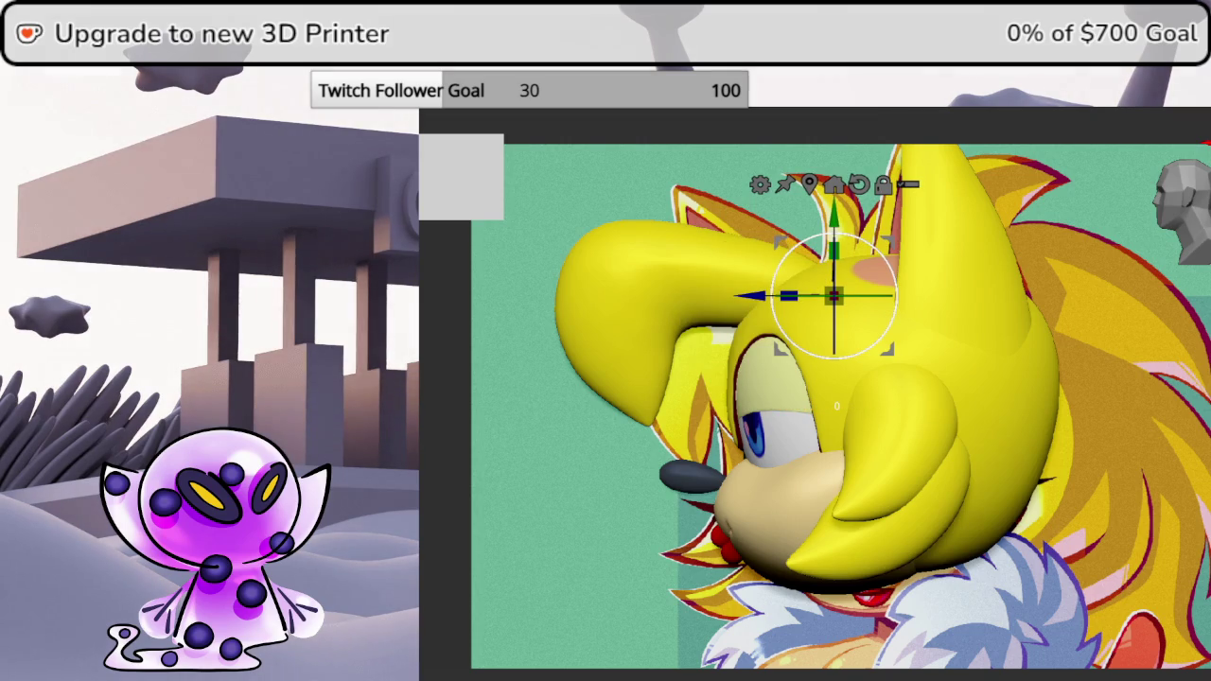
mouse_move(886, 240)
mouse_down()
mouse_move(835, 244)
mouse_move(882, 233)
mouse_move(909, 243)
mouse_up()
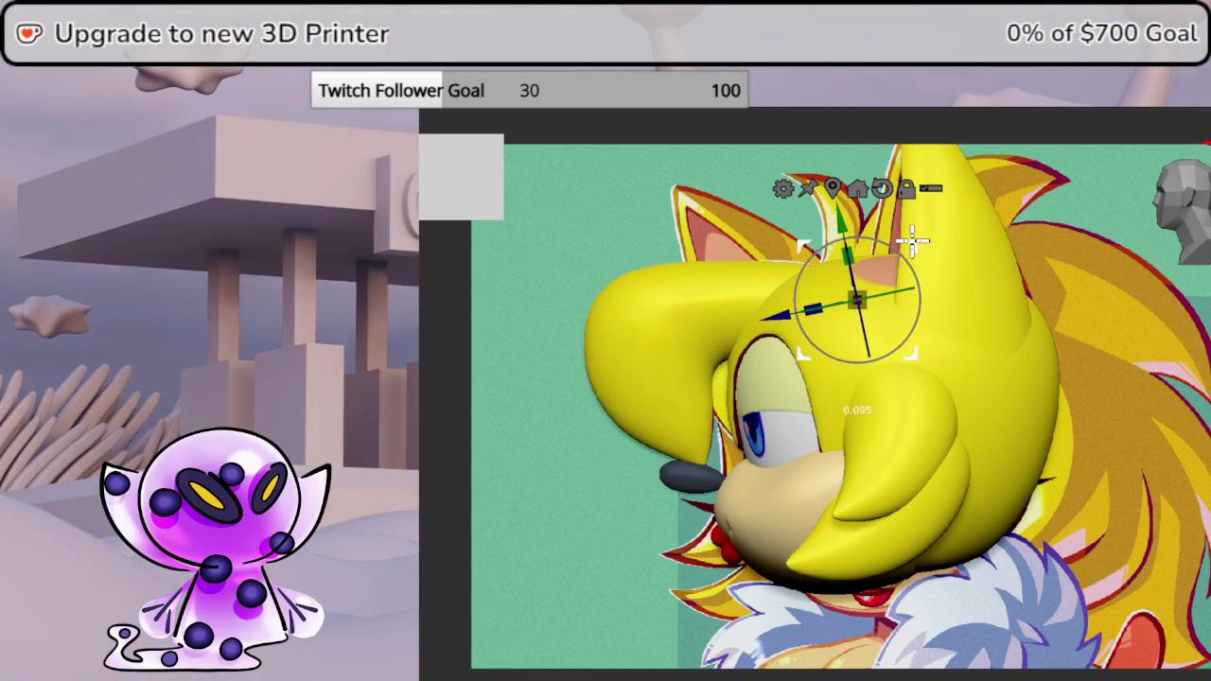
mouse_move(851, 397)
middle_down()
mouse_move(964, 407)
mouse_move(889, 416)
middle_up()
drag(1194, 194, 1206, 203)
drag(853, 299, 866, 298)
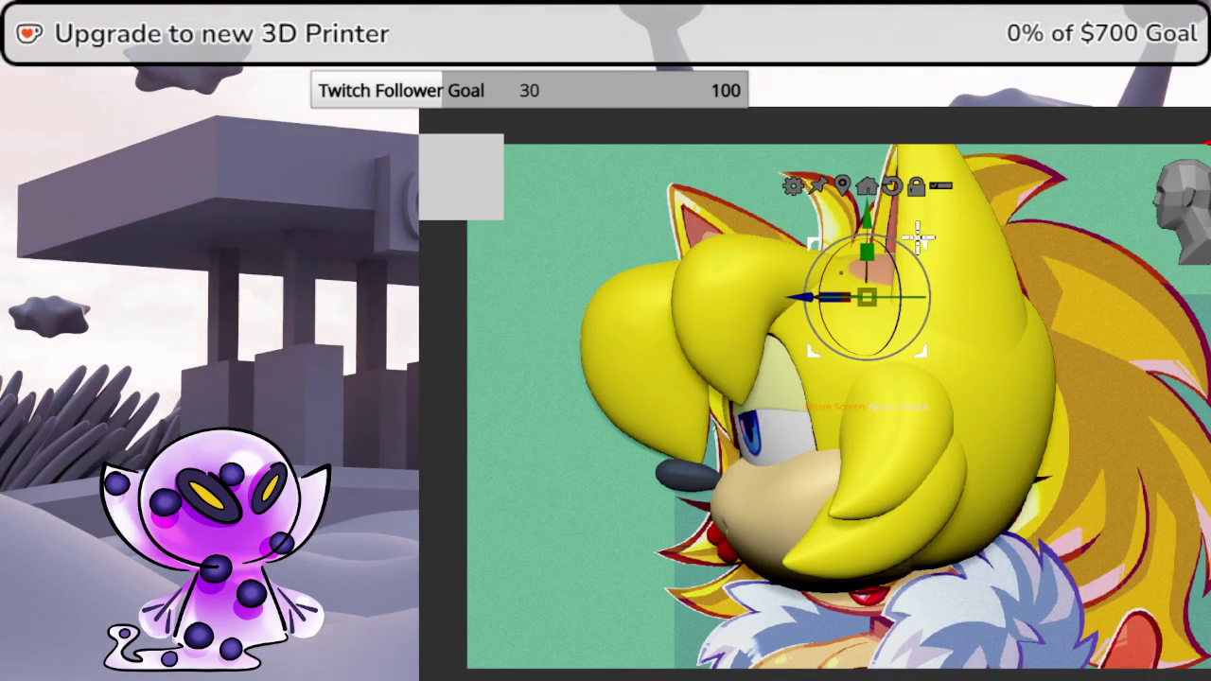
drag(919, 237, 911, 239)
mouse_move(819, 262)
mouse_down()
mouse_move(885, 239)
mouse_move(867, 232)
mouse_up()
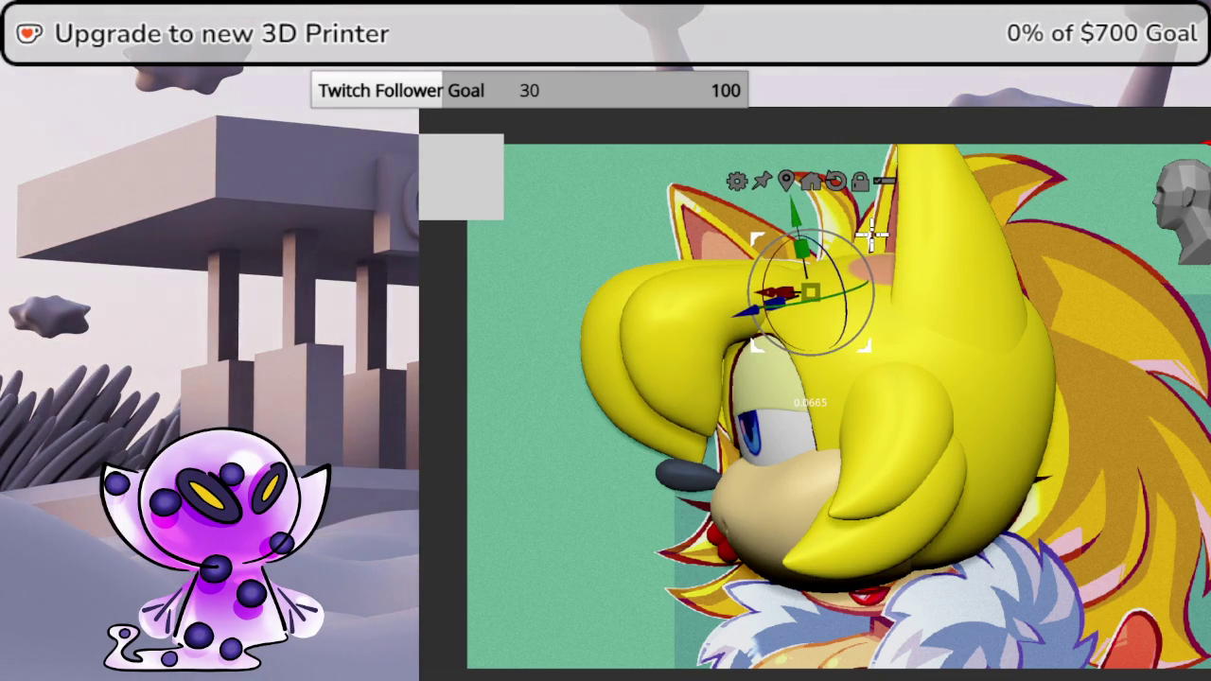
click(1193, 186)
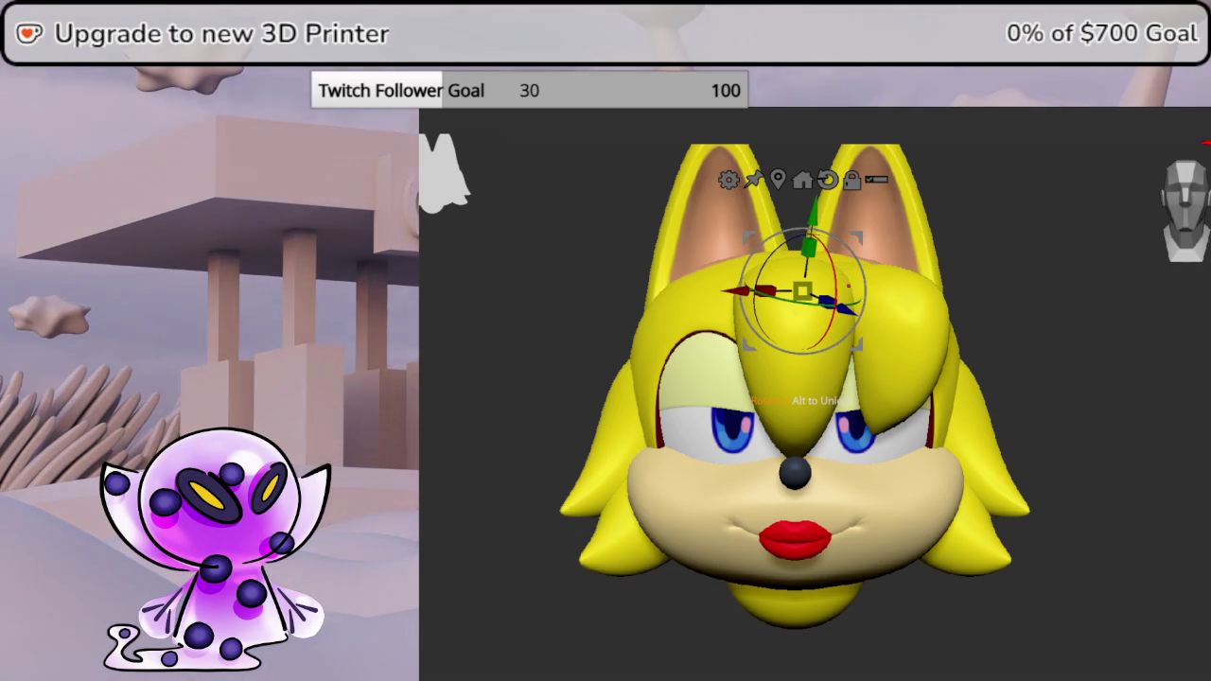
- Undo the forelock move and mirror the right hair strand across X as an appended SubTool
alt+click(792, 298)
drag(792, 298, 717, 326)
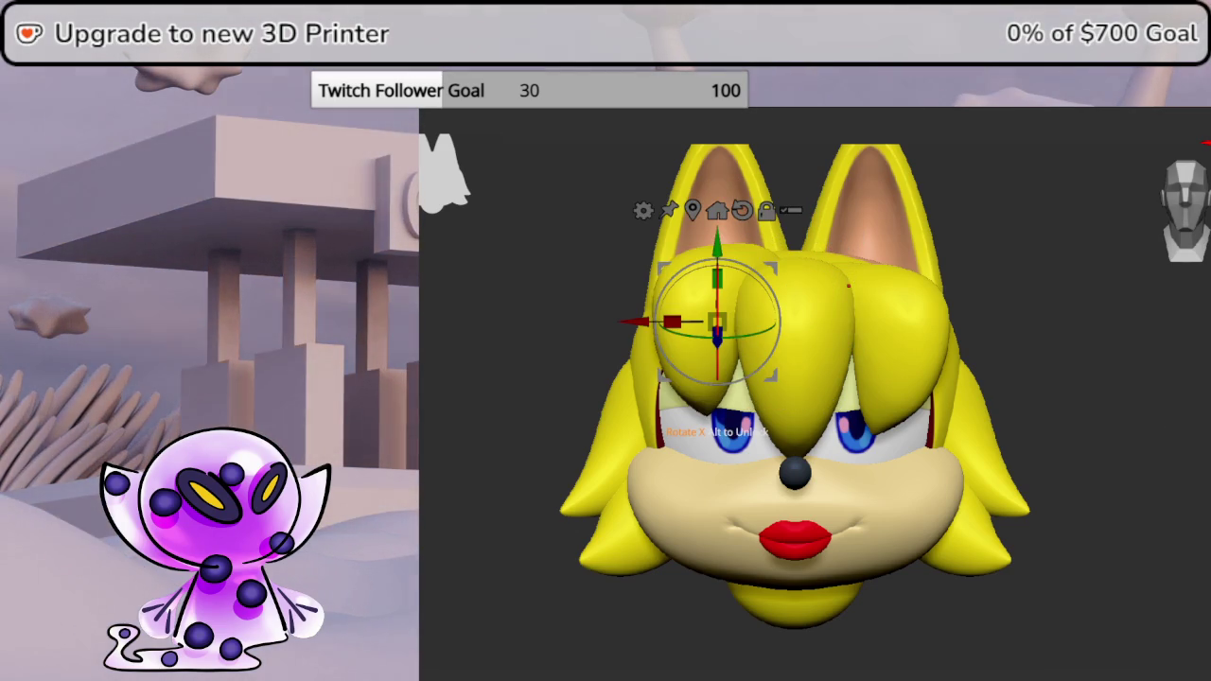
key(ctrl+z)
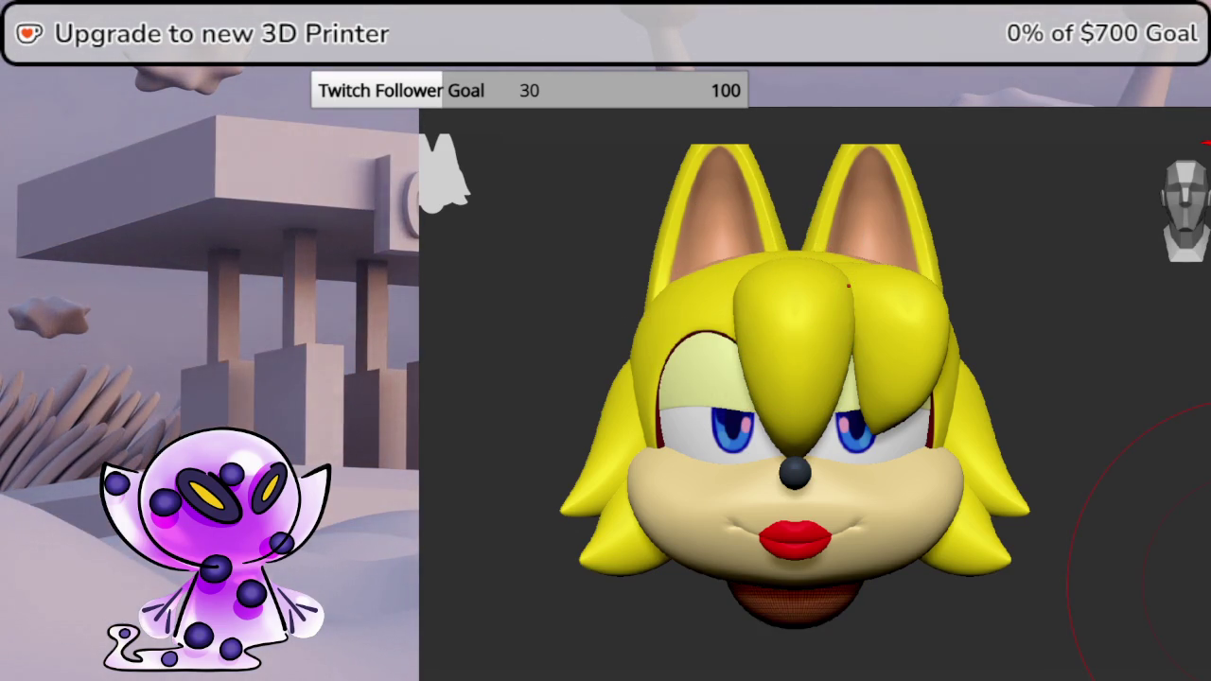
alt+click(847, 286)
alt+click(847, 286)
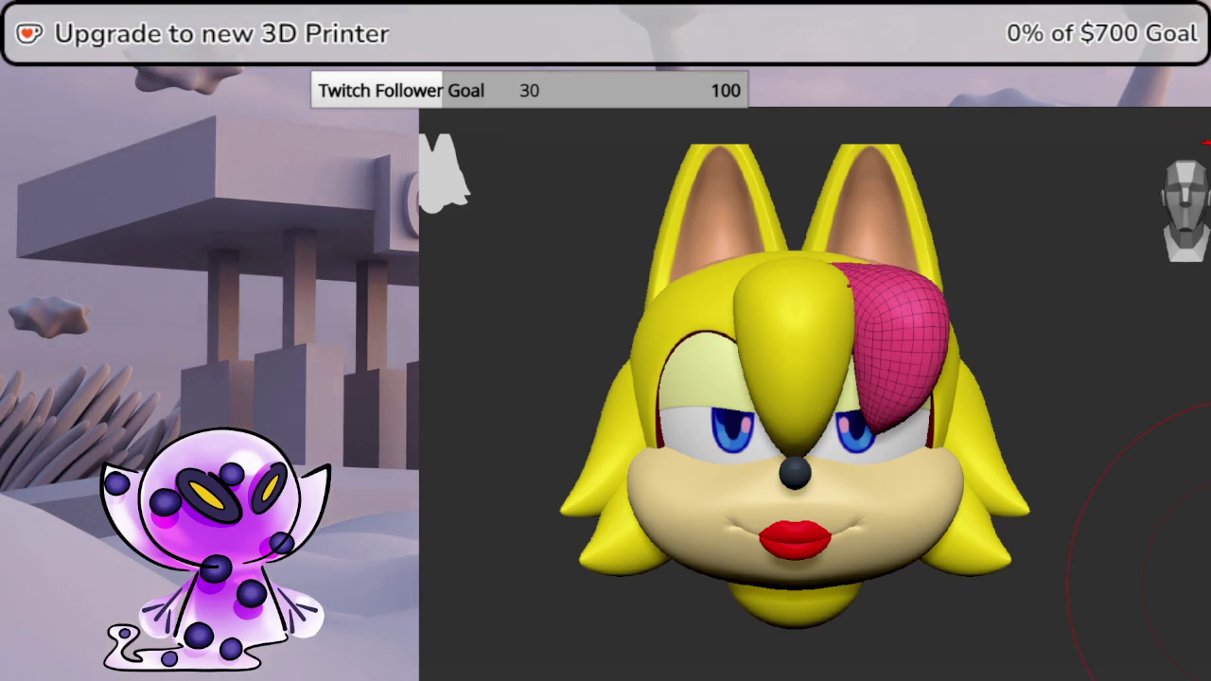
click(1125, 249)
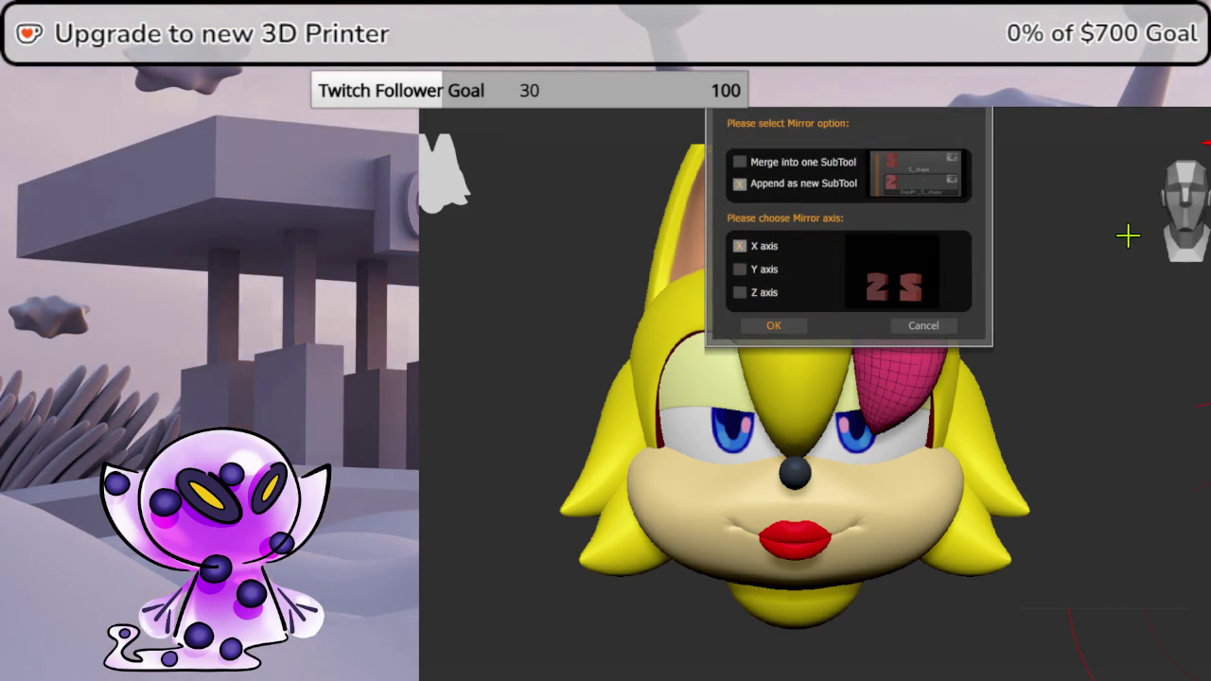
click(776, 325)
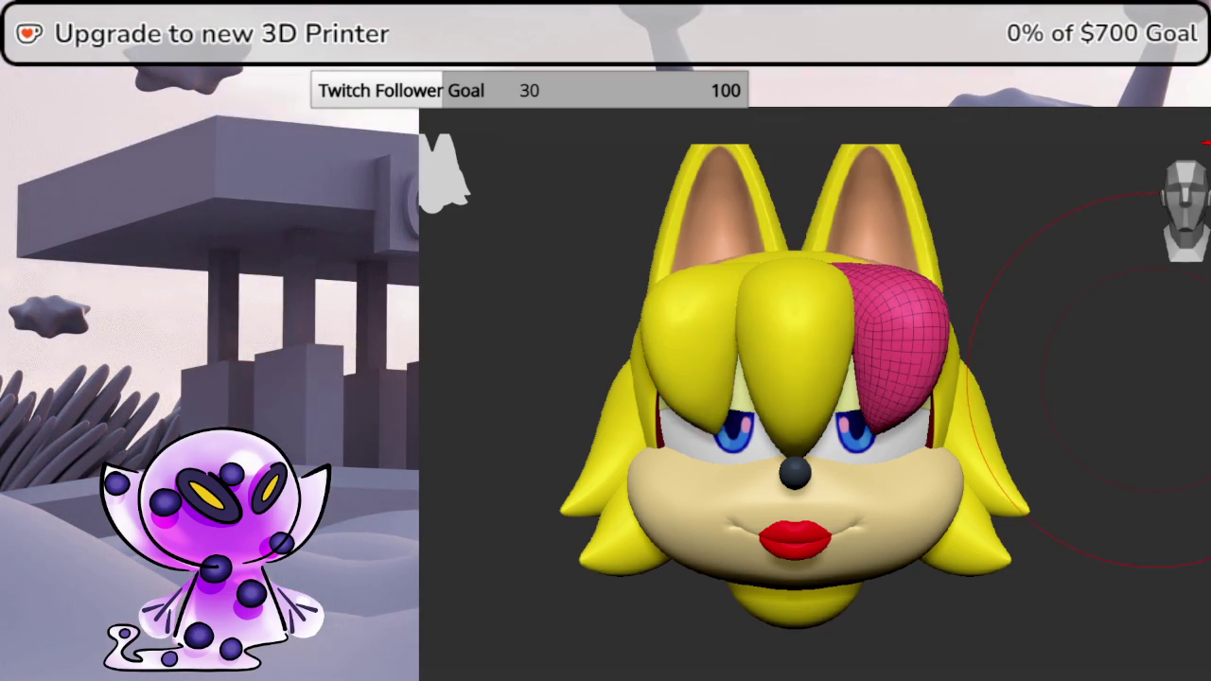
mouse_move(1154, 378)
mouse_down()
mouse_move(1191, 388)
mouse_move(1189, 595)
mouse_move(1189, 378)
mouse_move(1147, 438)
mouse_move(1206, 402)
mouse_move(1205, 433)
mouse_move(1140, 432)
mouse_move(1197, 461)
mouse_move(1182, 223)
mouse_up()
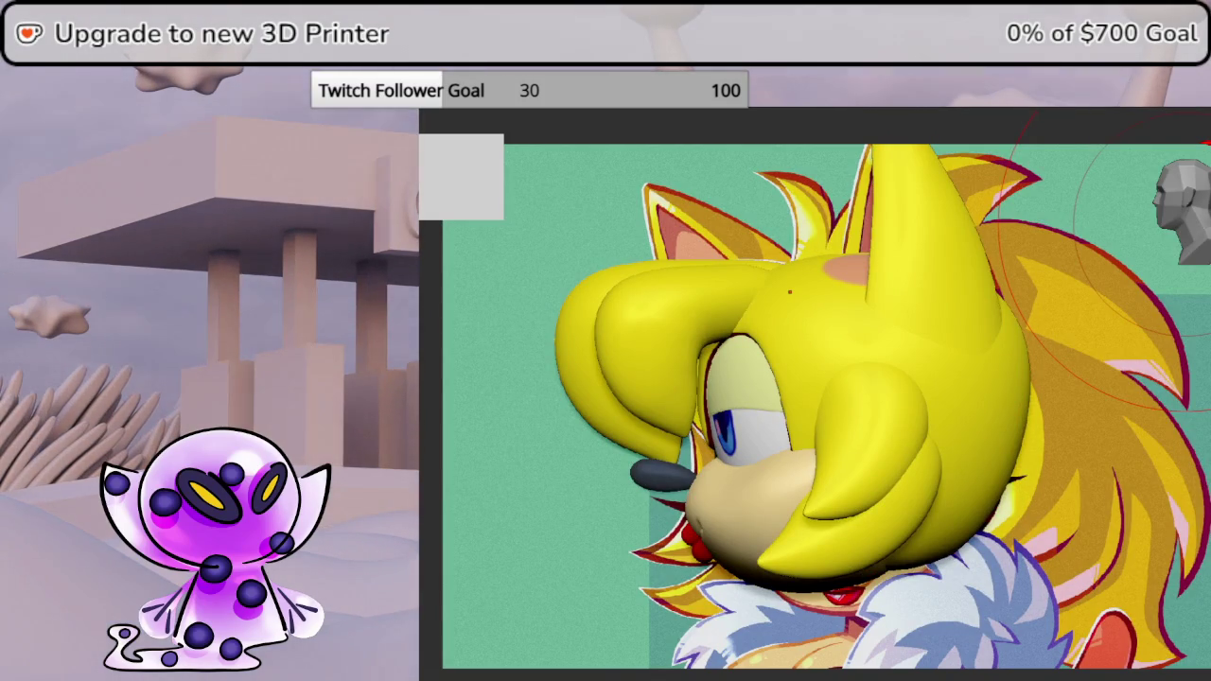
- Nudge the dark nose piece slightly upward and check it against the reference side view
click(757, 426)
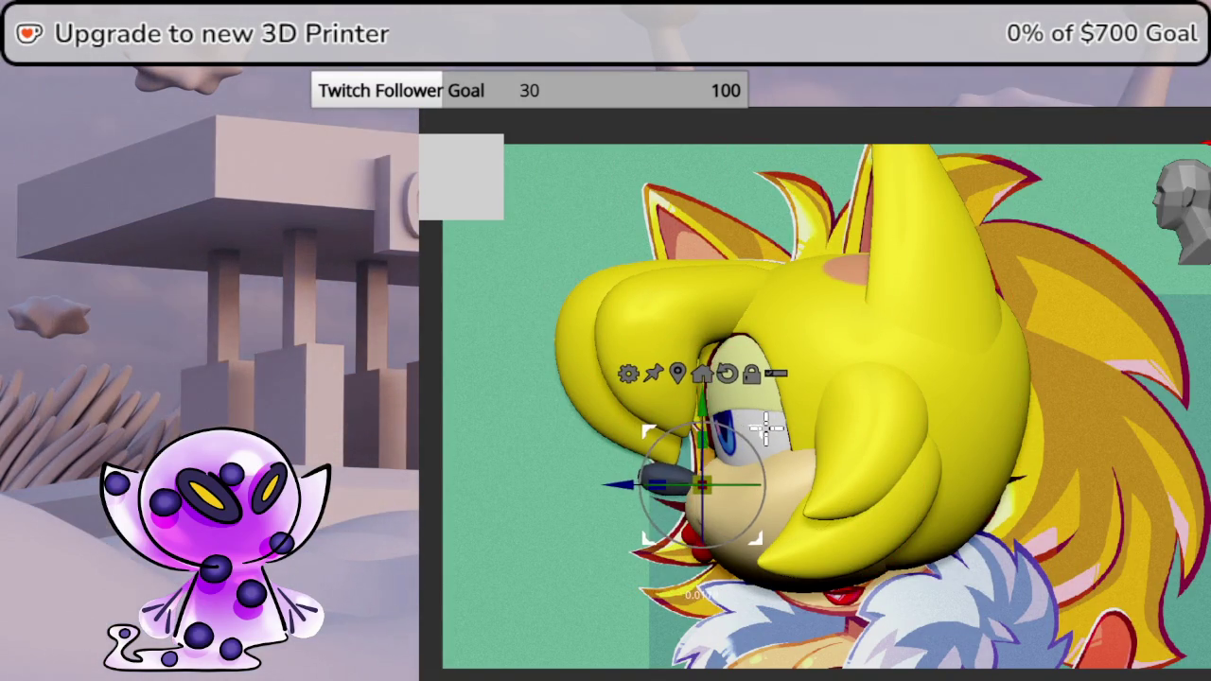
mouse_move(755, 436)
mouse_down()
mouse_move(764, 413)
mouse_move(751, 443)
mouse_up()
mouse_move(993, 472)
mouse_down()
mouse_move(1088, 473)
mouse_move(946, 473)
mouse_move(1059, 473)
mouse_up()
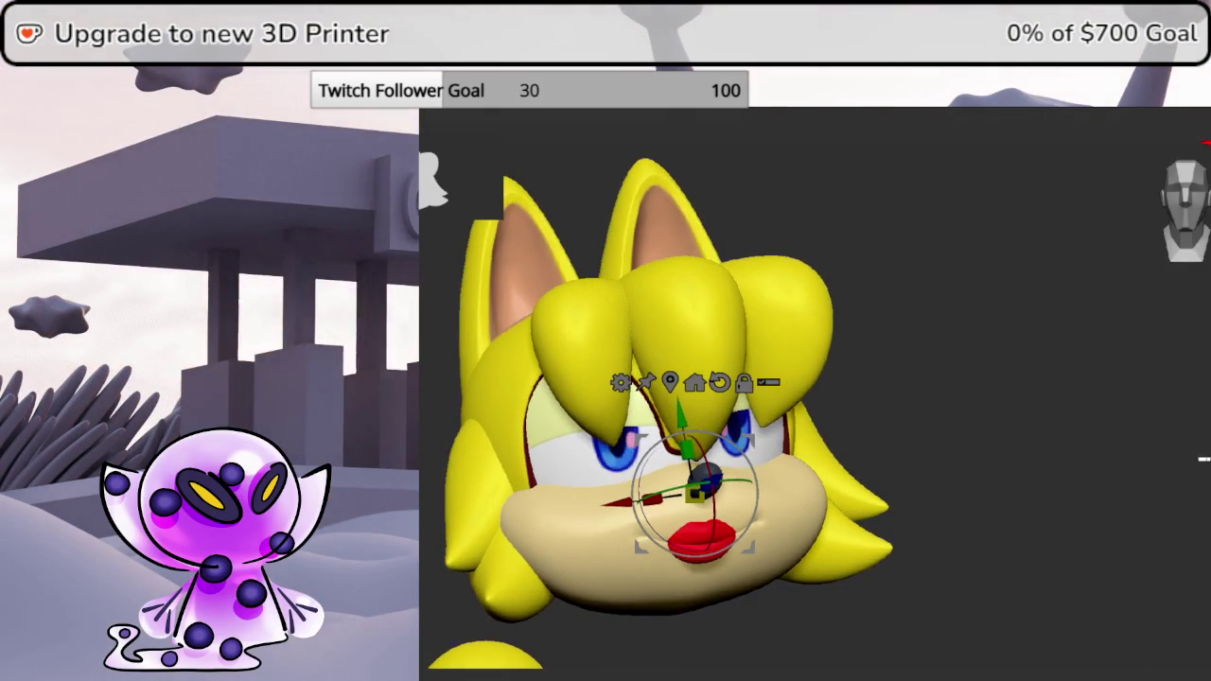
mouse_move(1199, 472)
mouse_down()
mouse_move(1163, 448)
mouse_move(1182, 464)
mouse_move(1154, 606)
mouse_move(1138, 463)
mouse_up()
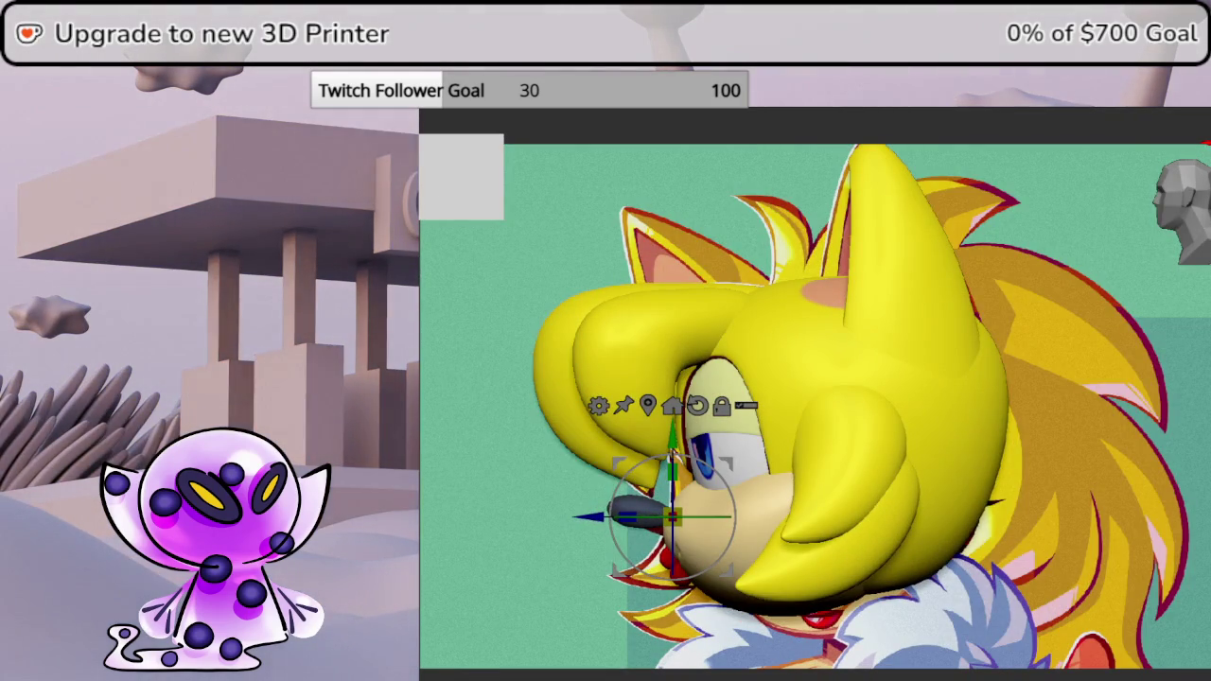
click(1135, 473)
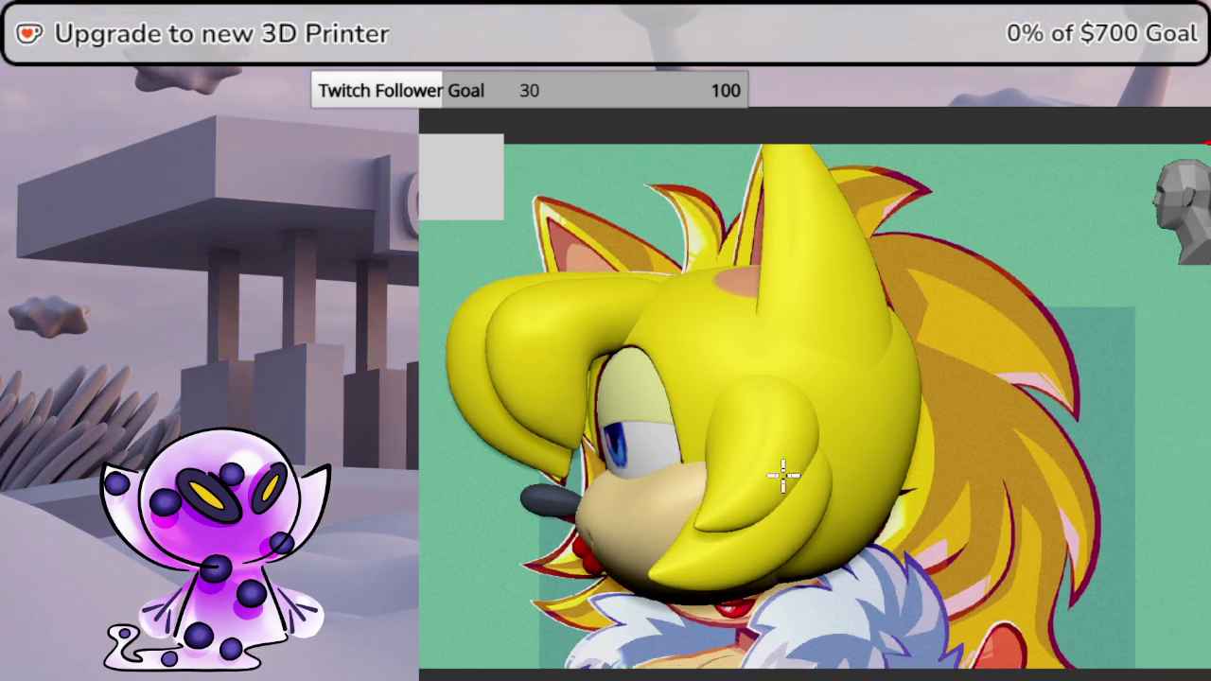
scroll(784, 476, down, 3)
scroll(932, 478, down, 2)
- Move the yellow sphere onto the top of the head and wrap it in a deformer box
middle_drag(932, 477, 743, 432)
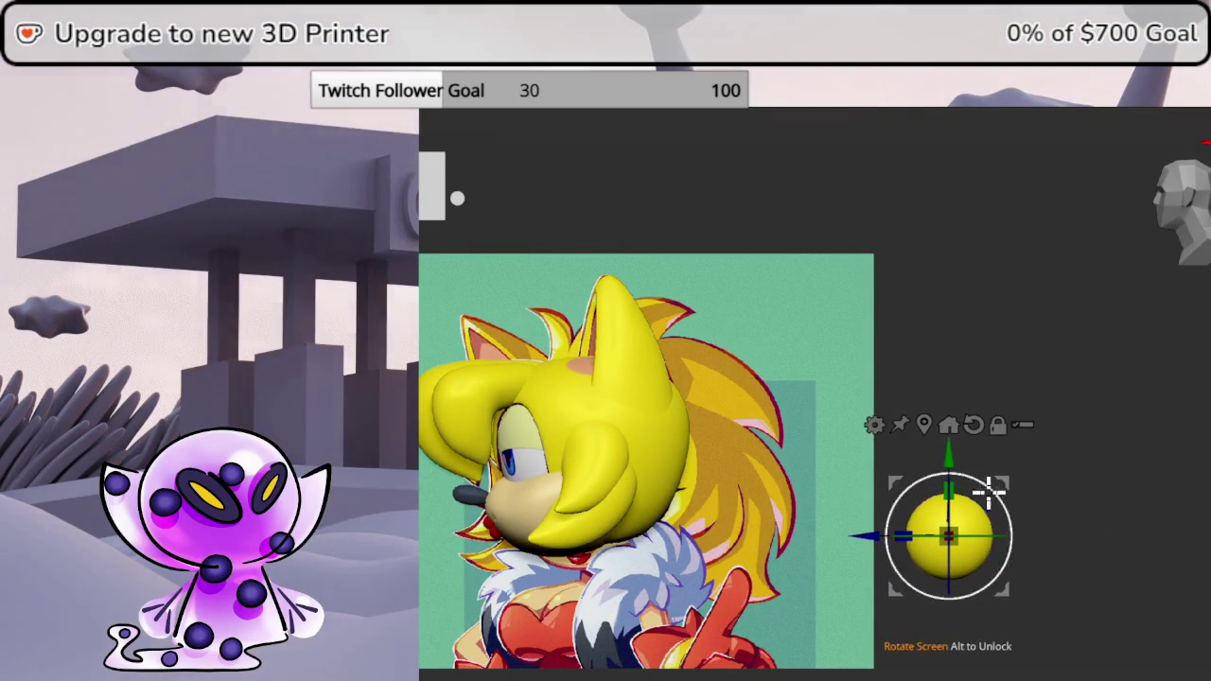
drag(983, 489, 588, 261)
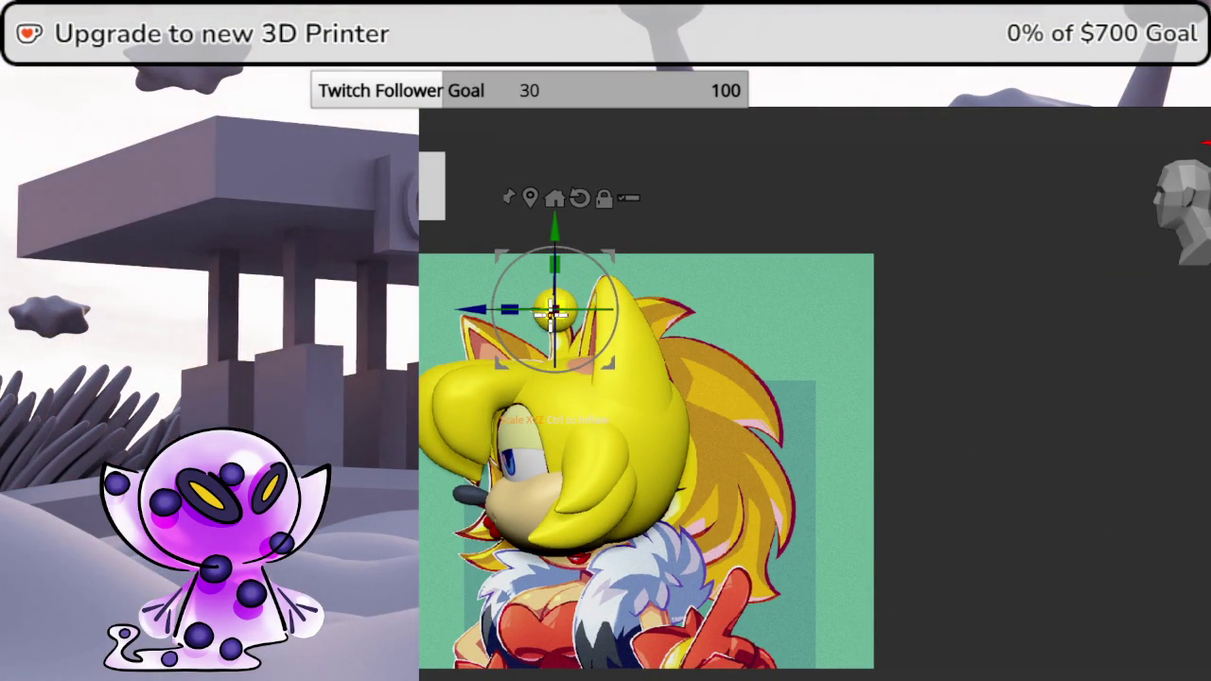
scroll(751, 378, up, 1)
scroll(870, 424, up, 3)
scroll(871, 425, up, 1)
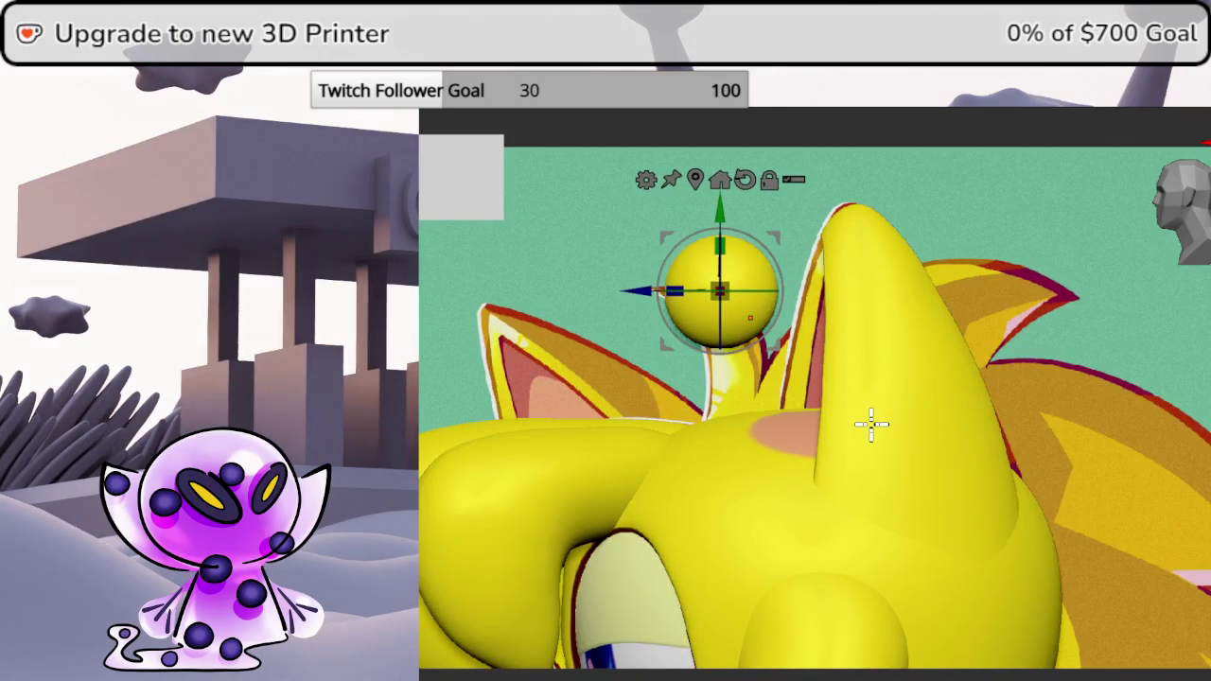
click(760, 207)
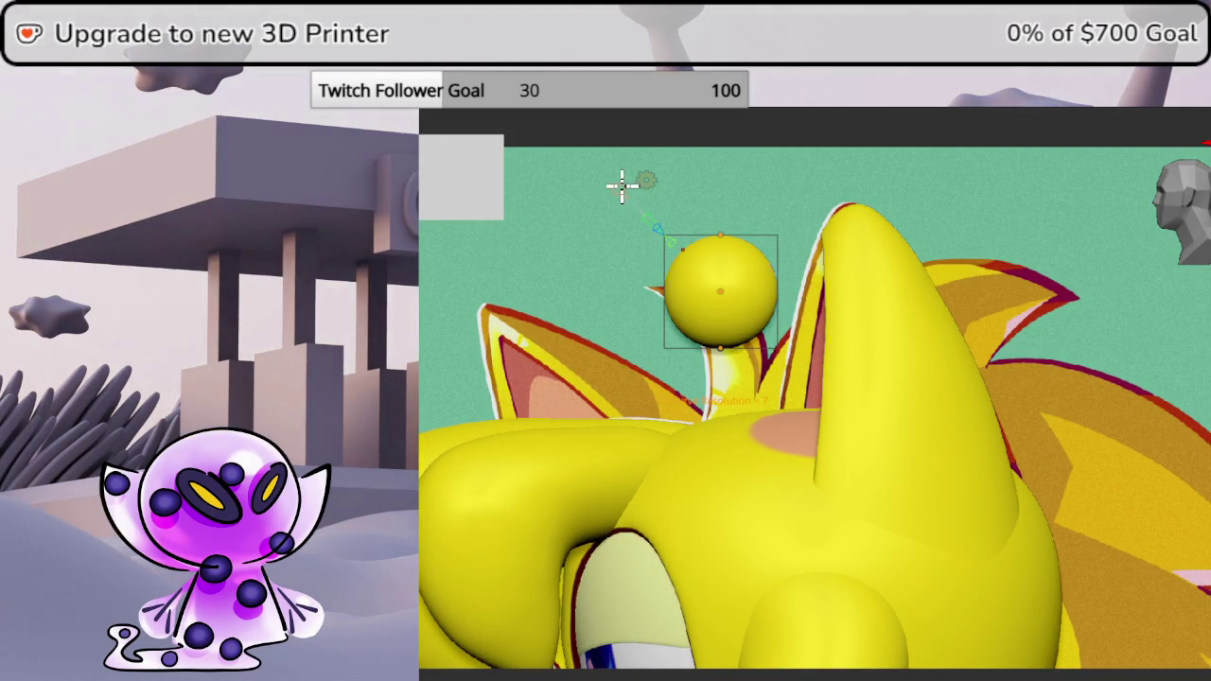
- Stretch, narrow and bend the sphere into a thin spike with a hooked tip
drag(726, 345, 735, 402)
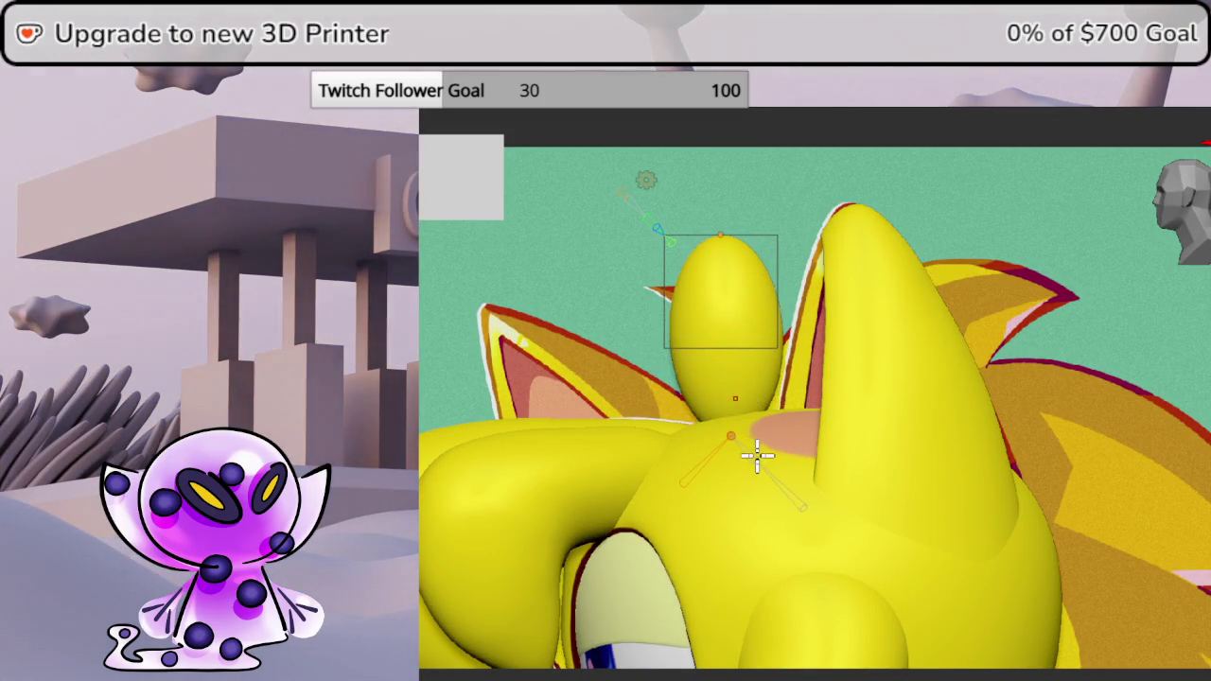
drag(745, 258, 648, 287)
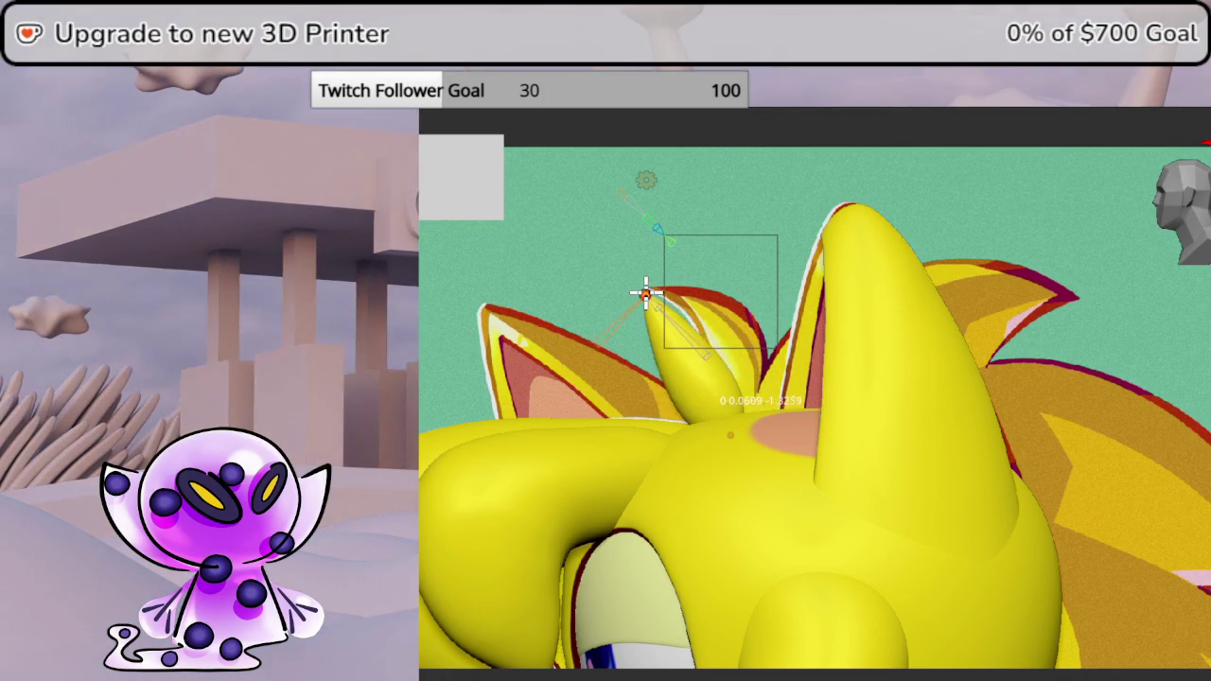
mouse_move(702, 348)
mouse_down()
mouse_move(764, 322)
mouse_move(767, 267)
mouse_up()
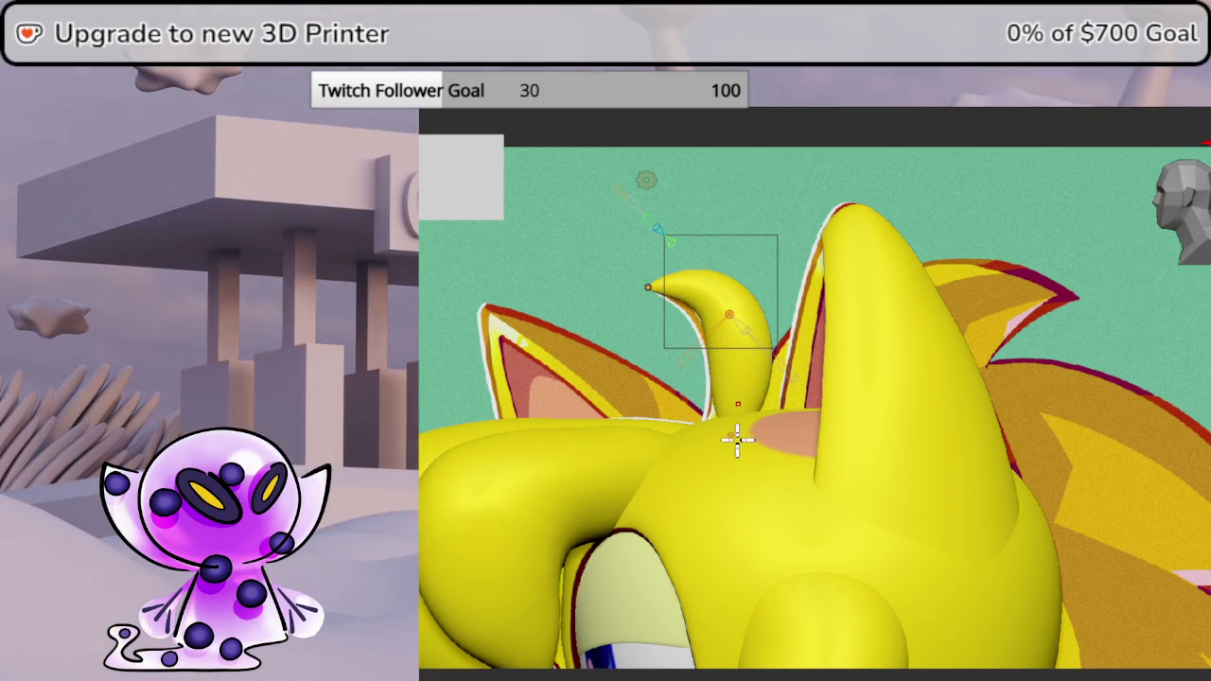
drag(713, 456, 711, 399)
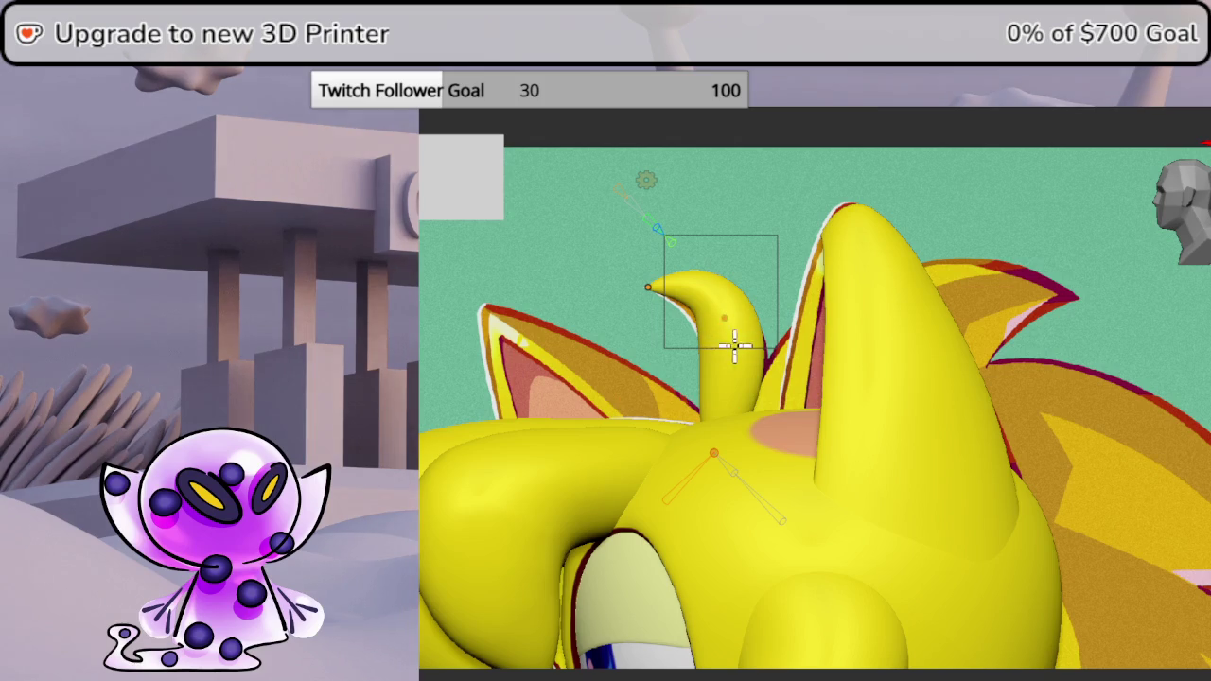
drag(725, 321, 729, 340)
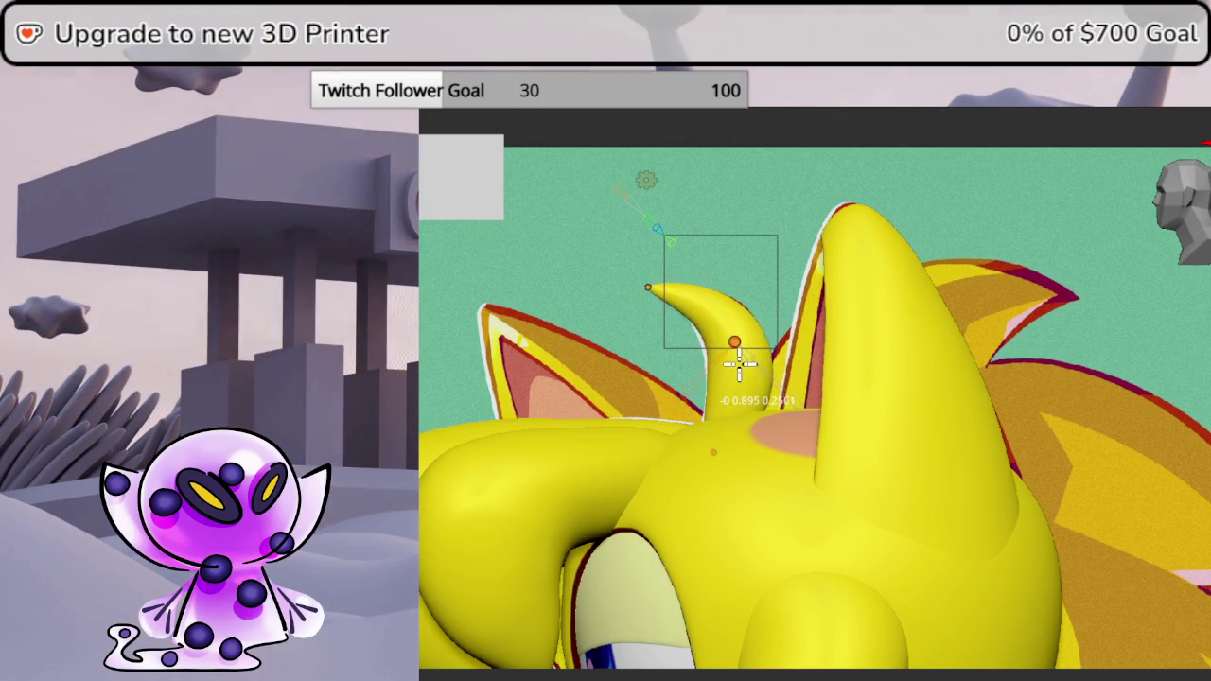
drag(729, 348, 733, 345)
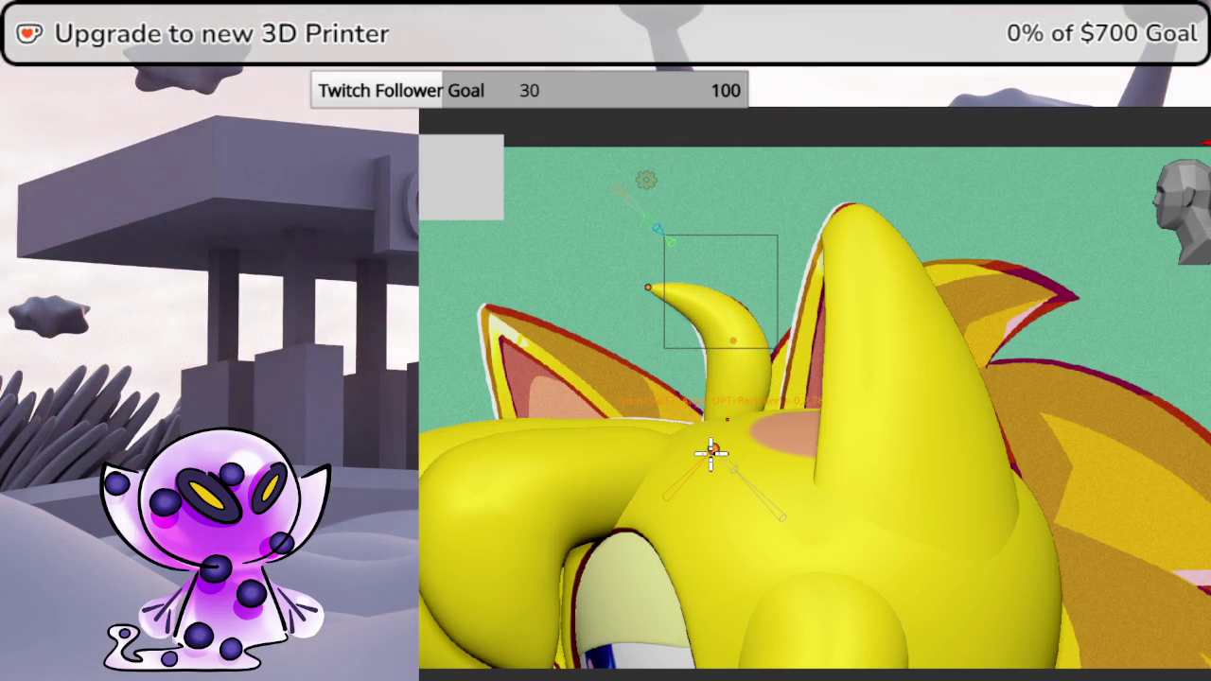
key(Tab)
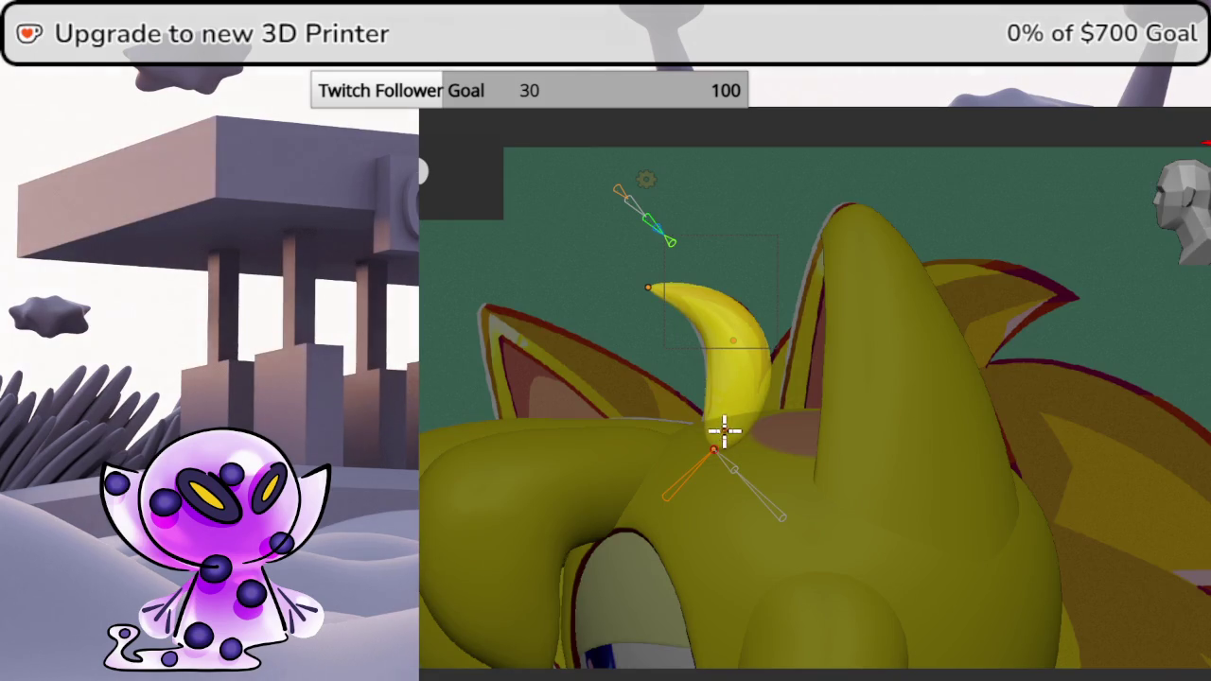
- Shift a curve point on the spike and scale it along the X axis
drag(715, 447, 711, 451)
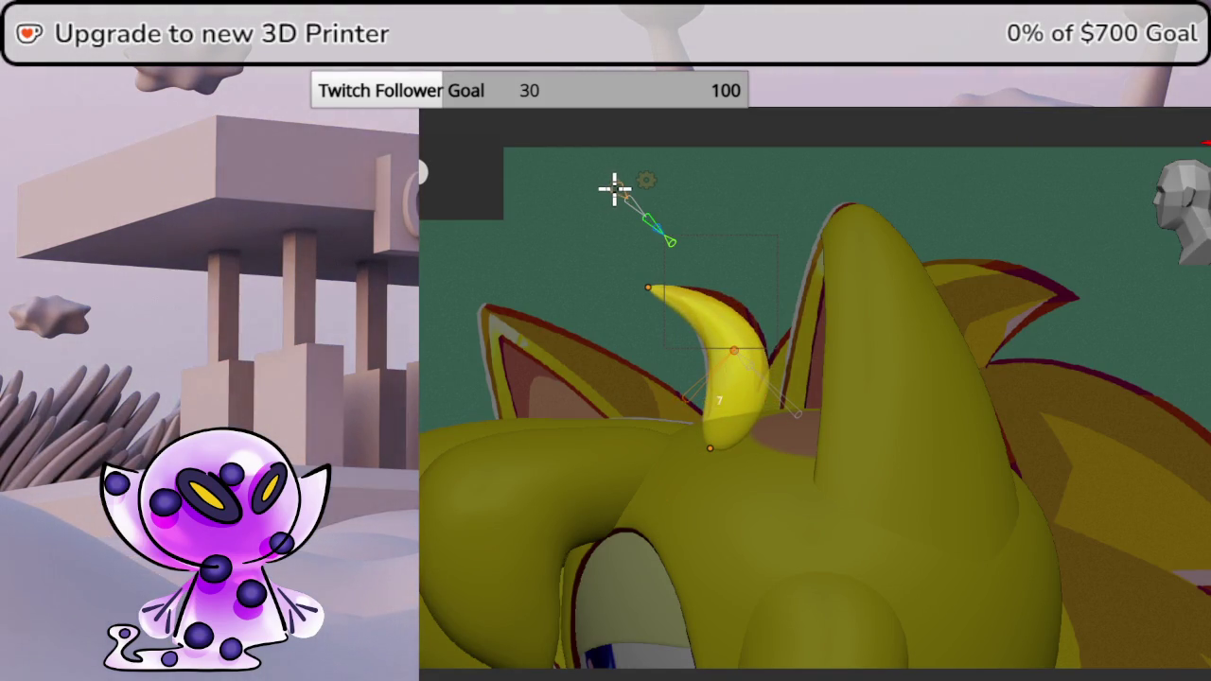
click(716, 316)
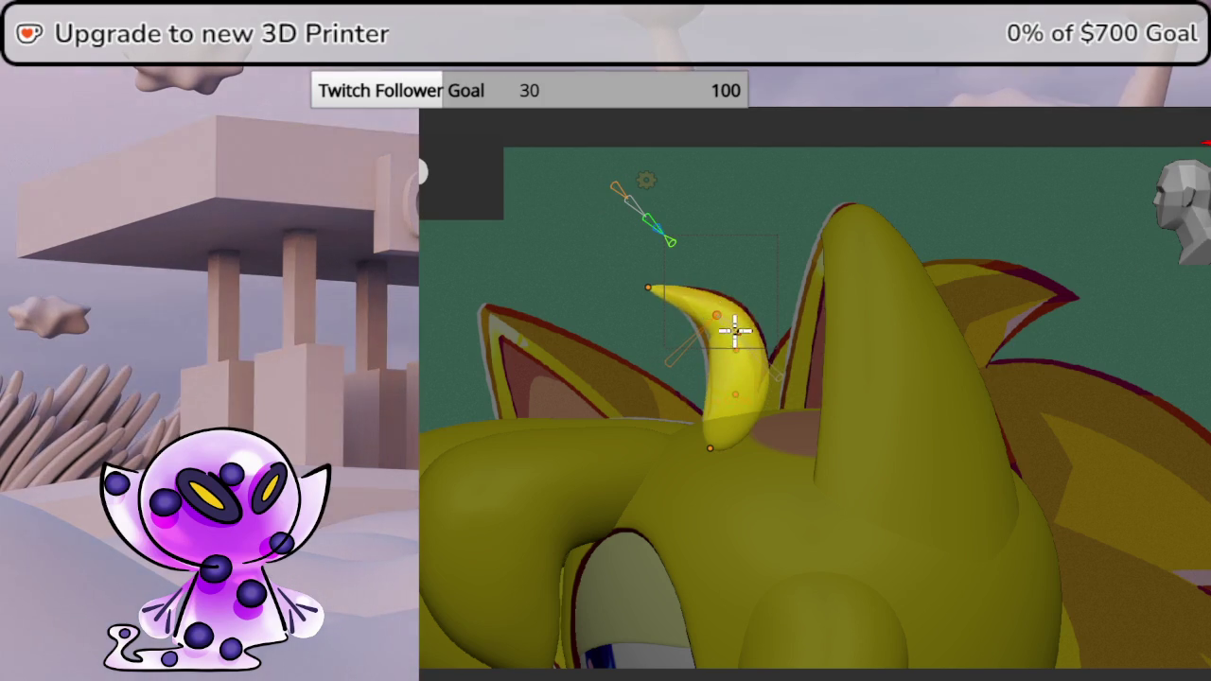
key(s)
key(x)
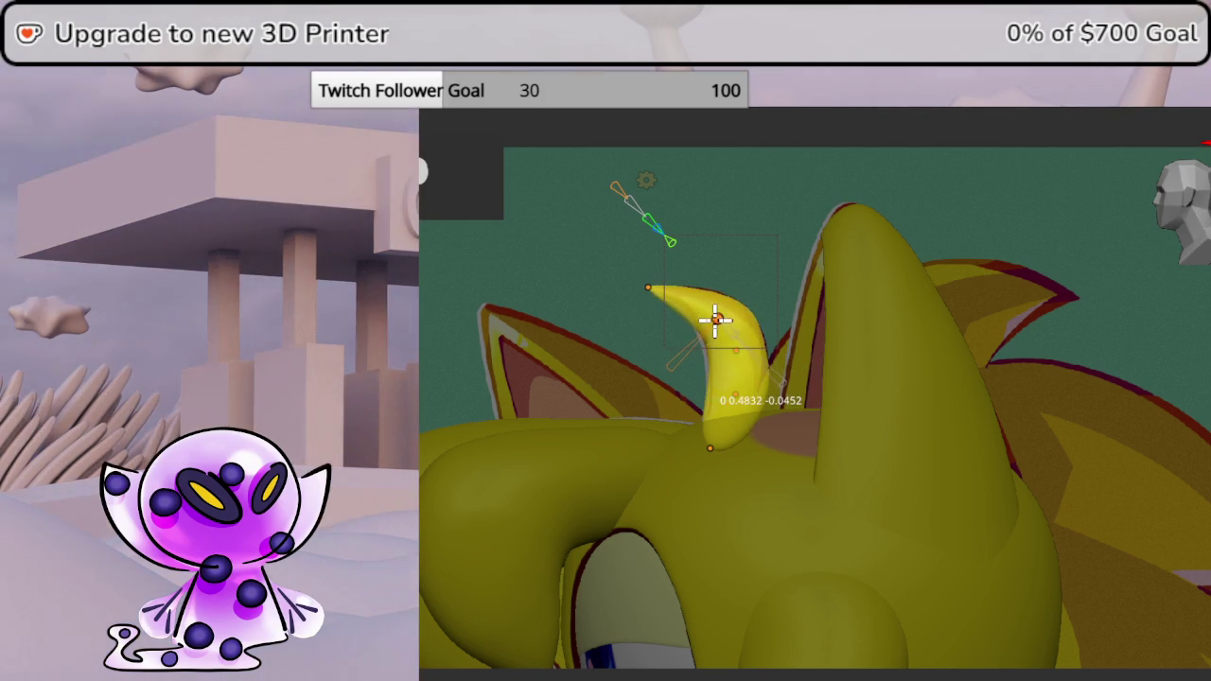
click(724, 330)
- Move a lower curve point along the X axis and rotate its handle
click(734, 393)
key(g)
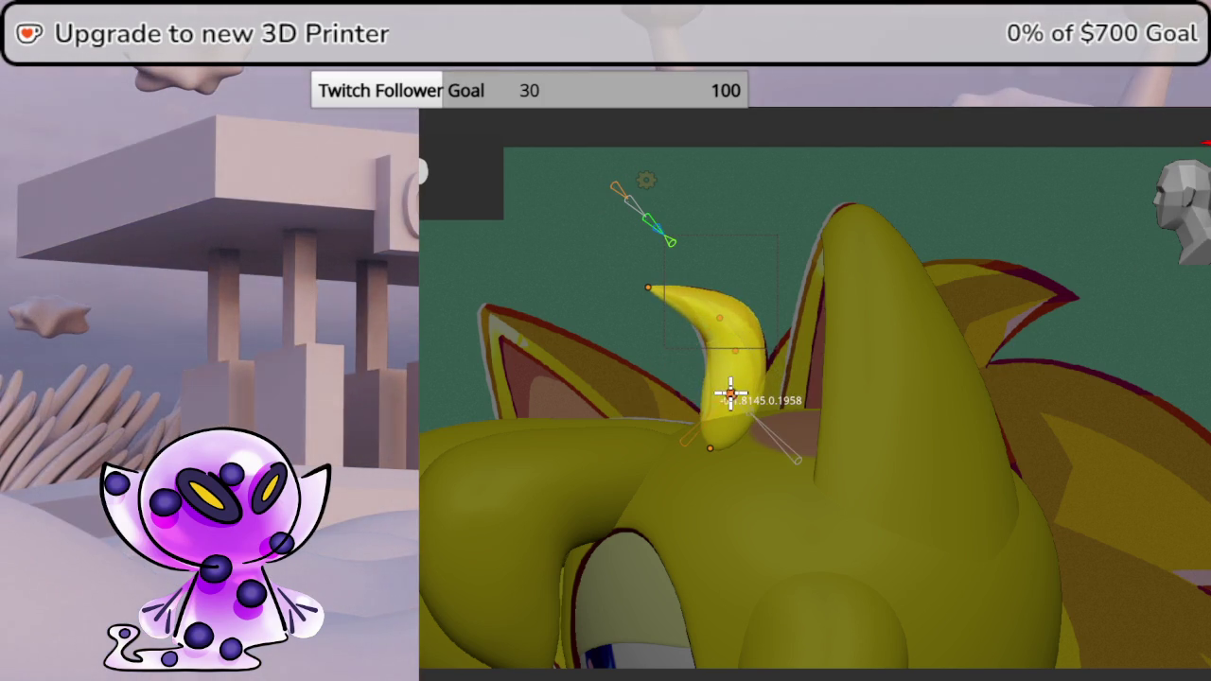
key(g)
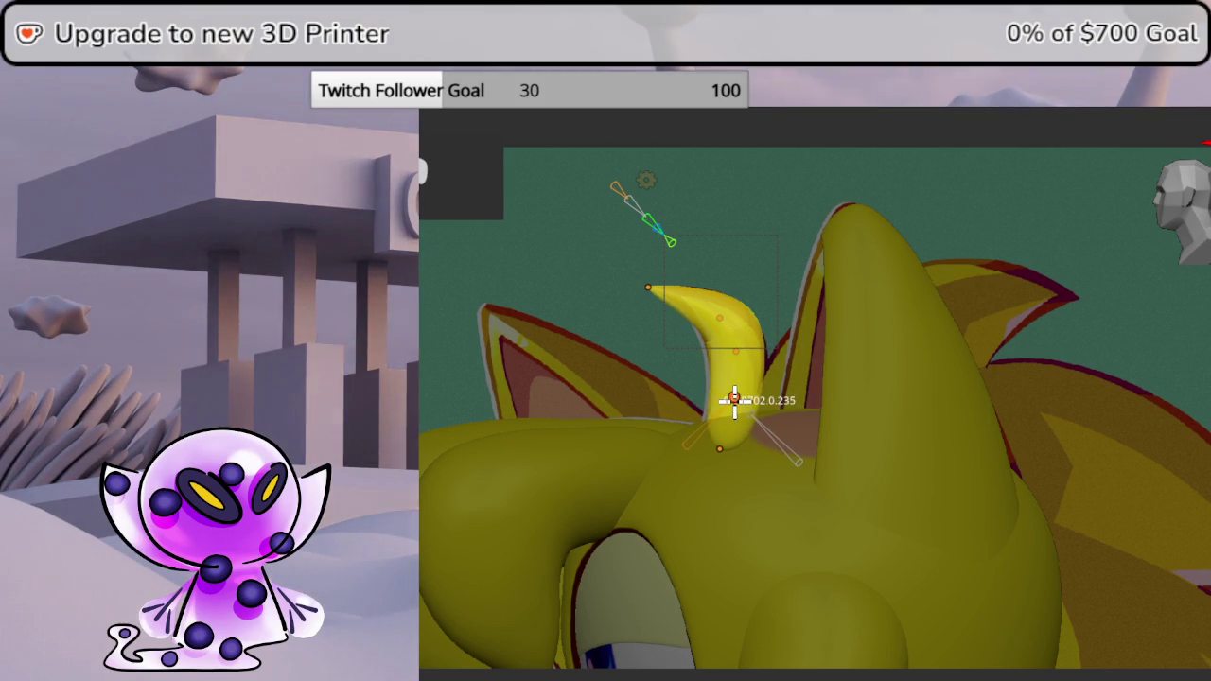
key(g)
key(x)
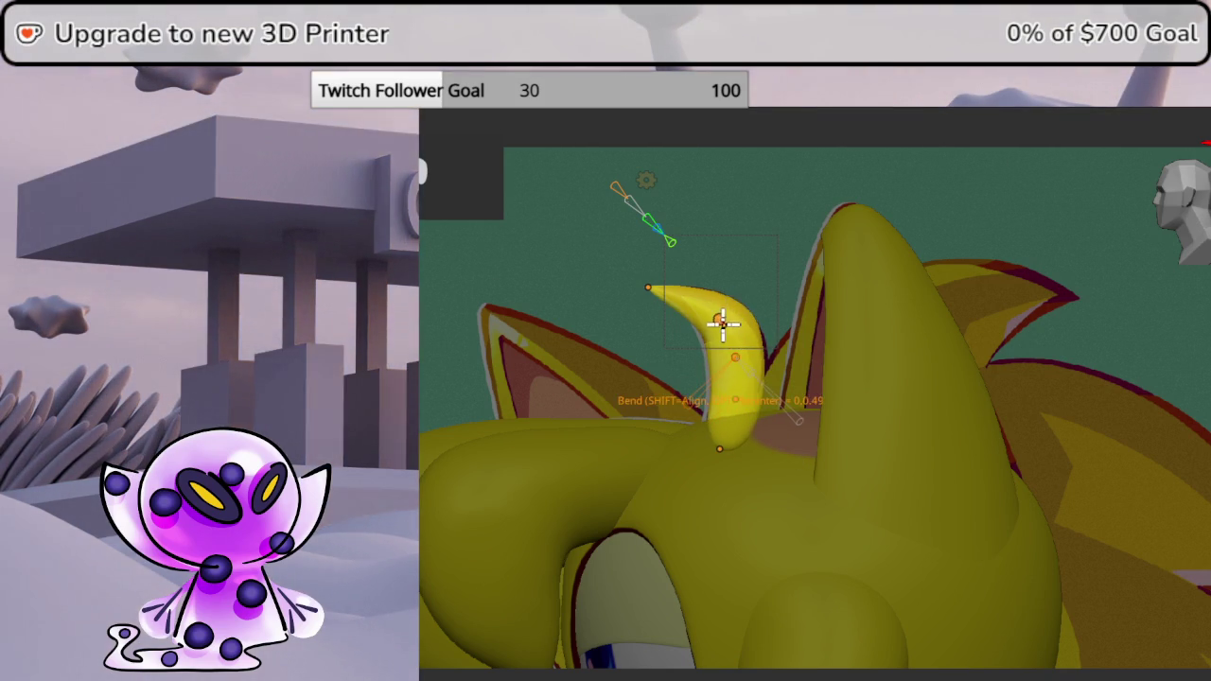
key(shift+x)
click(717, 323)
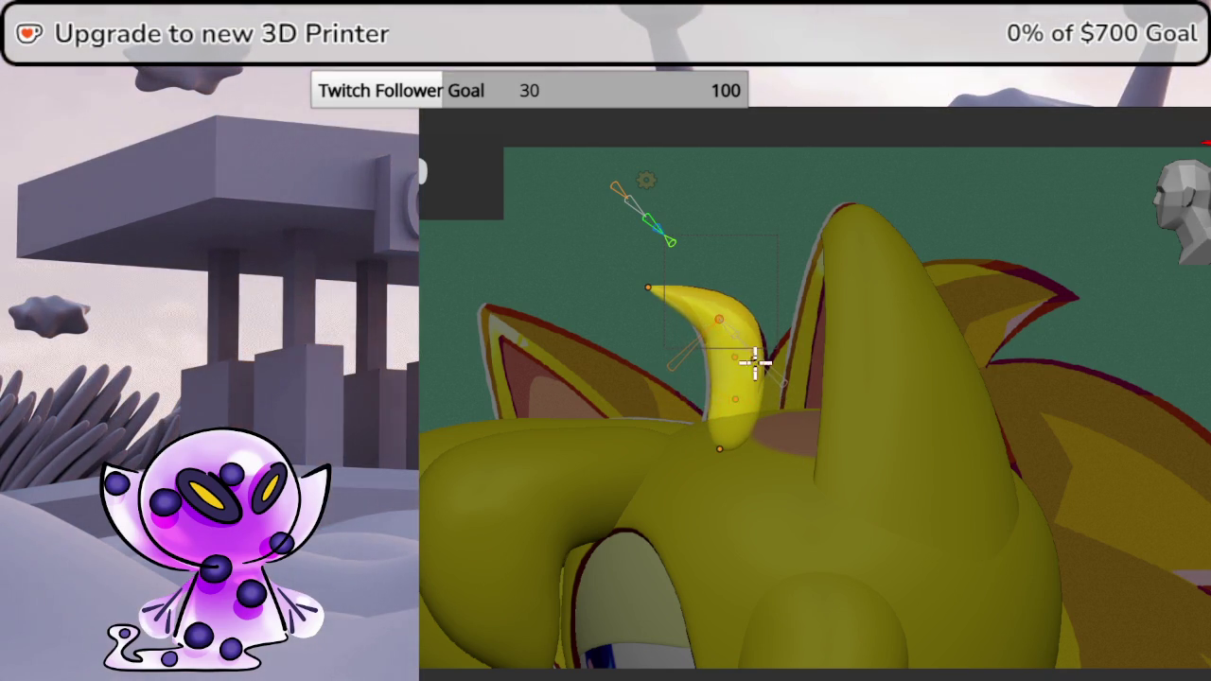
key(r)
click(754, 375)
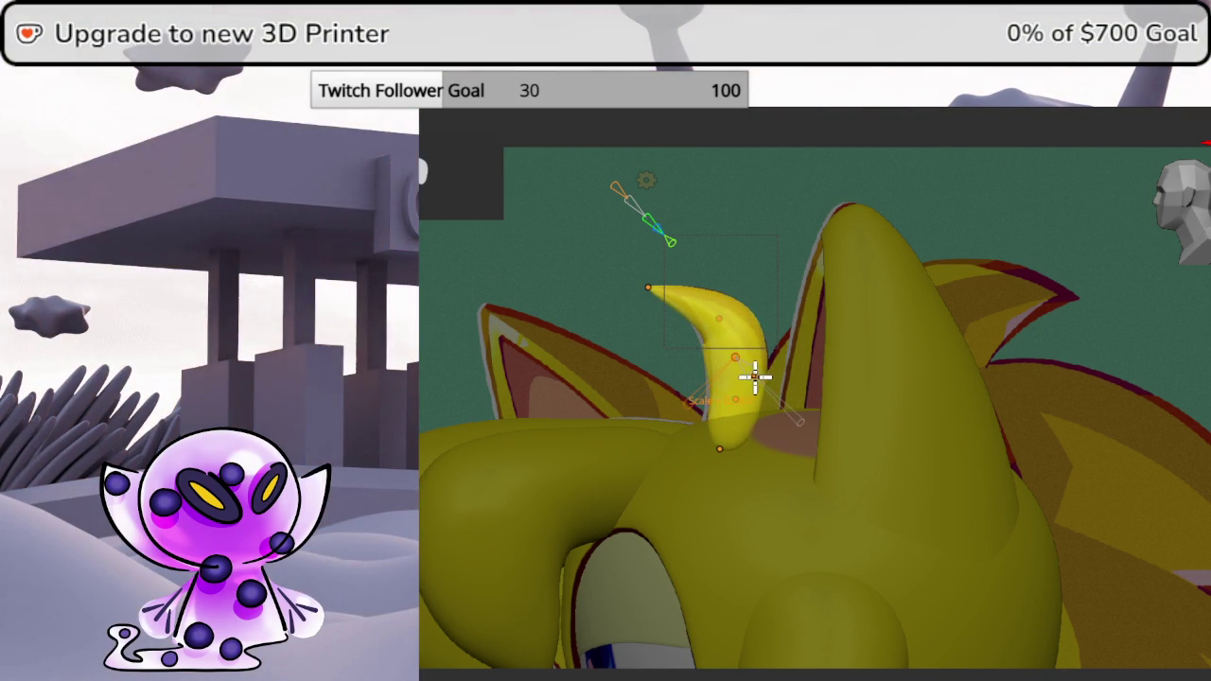
- Reduce the brush Draw Size and view the tuft from a three-quarter angle against the reference
key(s)
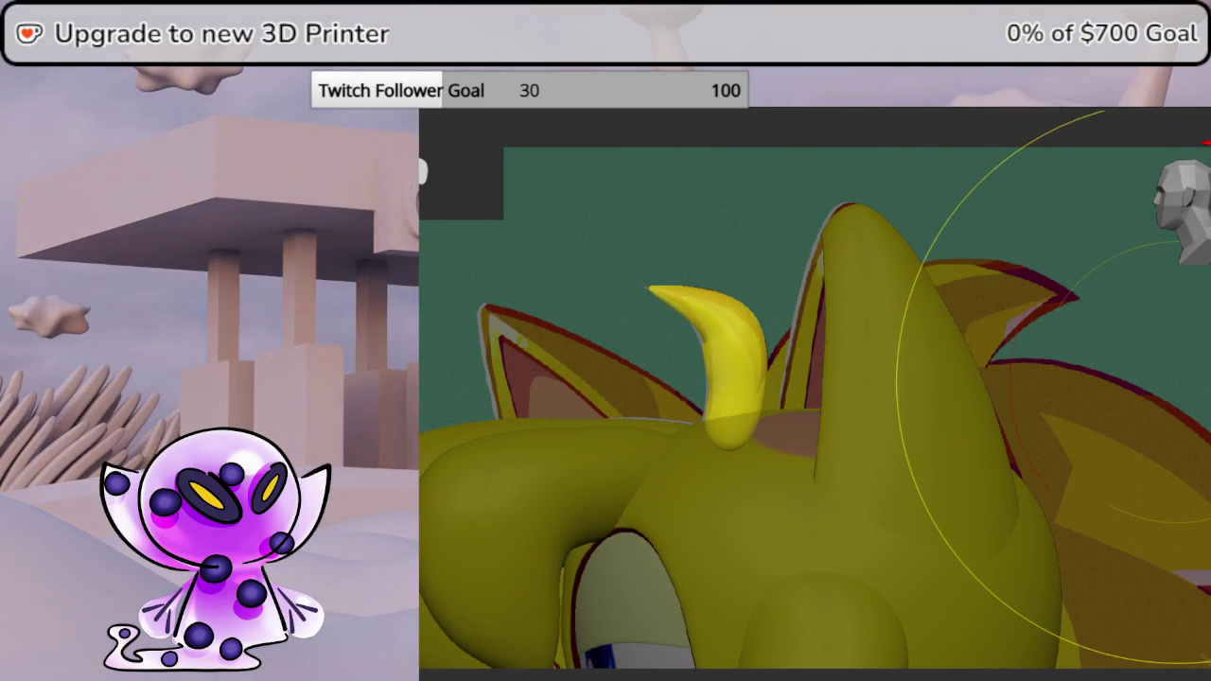
right_click(731, 363)
drag(731, 362, 702, 364)
click(1040, 125)
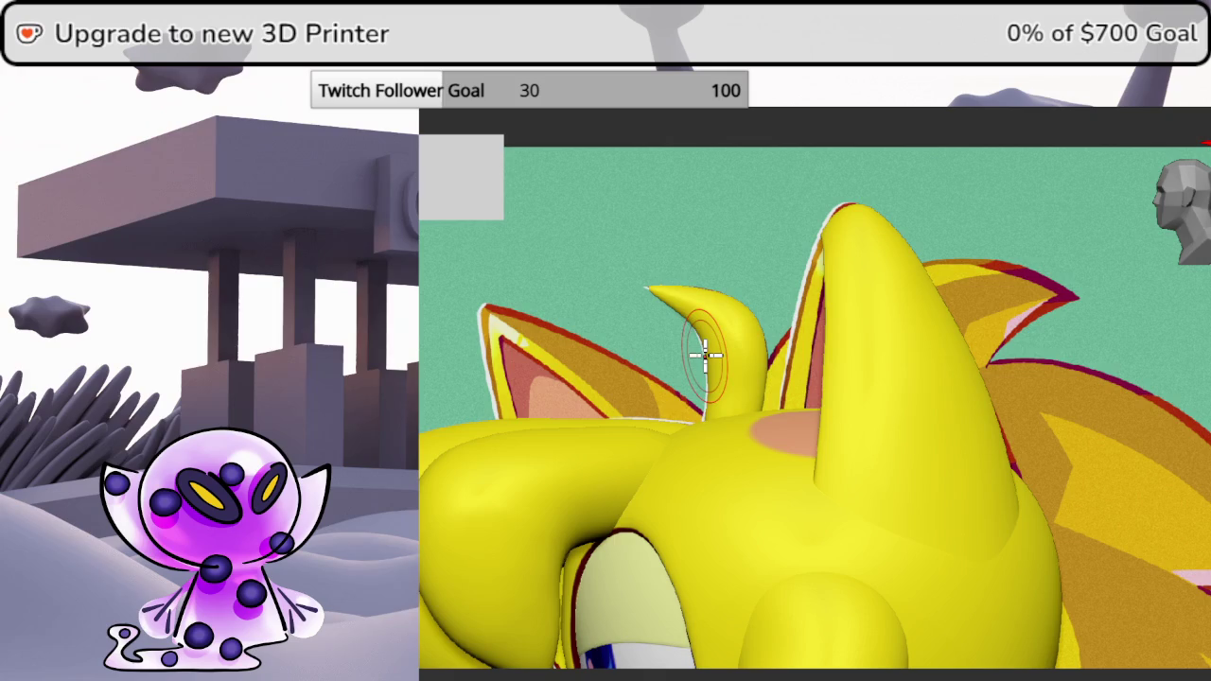
scroll(747, 341, down, 5)
mouse_move(573, 319)
middle_down()
mouse_move(842, 372)
mouse_move(805, 355)
mouse_move(715, 417)
mouse_move(709, 465)
mouse_move(708, 357)
mouse_move(889, 273)
middle_up()
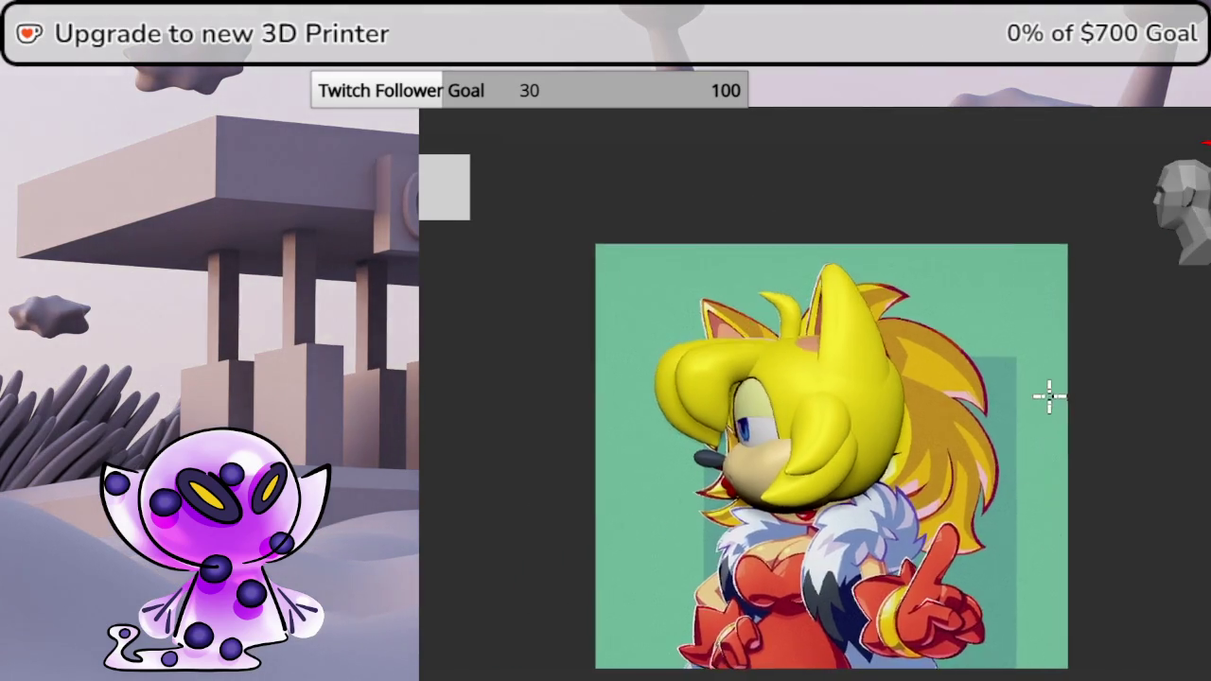
scroll(927, 419, up, 2)
scroll(943, 431, up, 2)
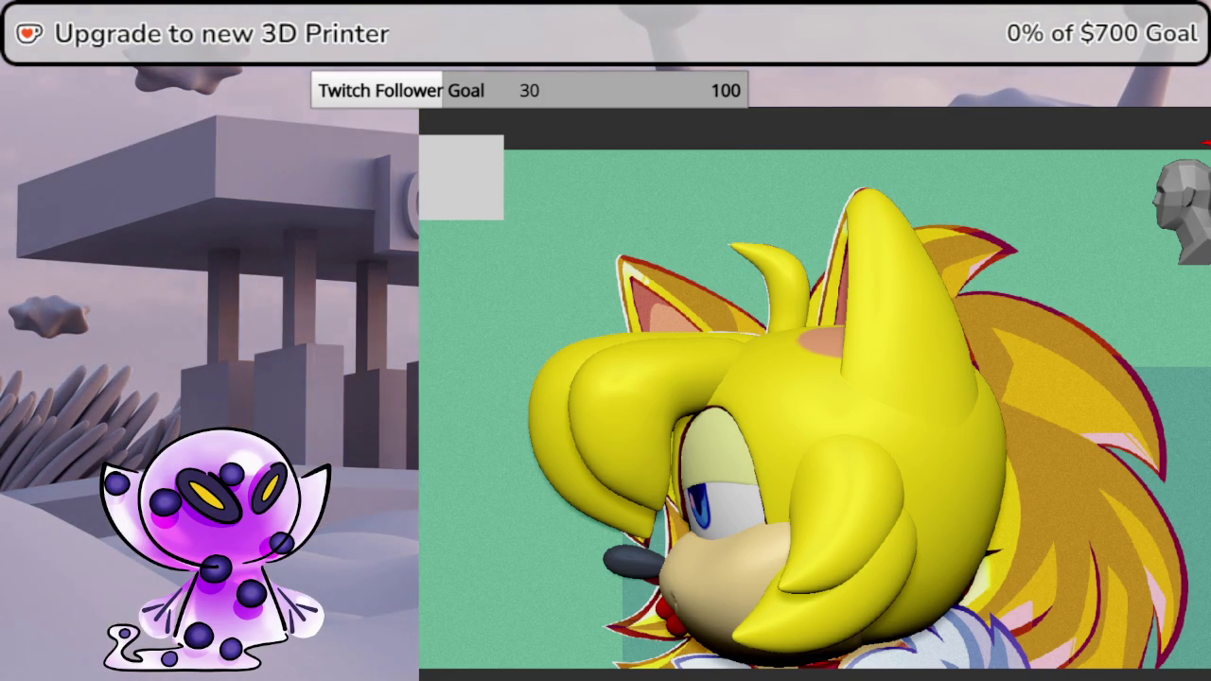
- Raise the right hair bang piece slightly, checking it from top and side views
click(1182, 203)
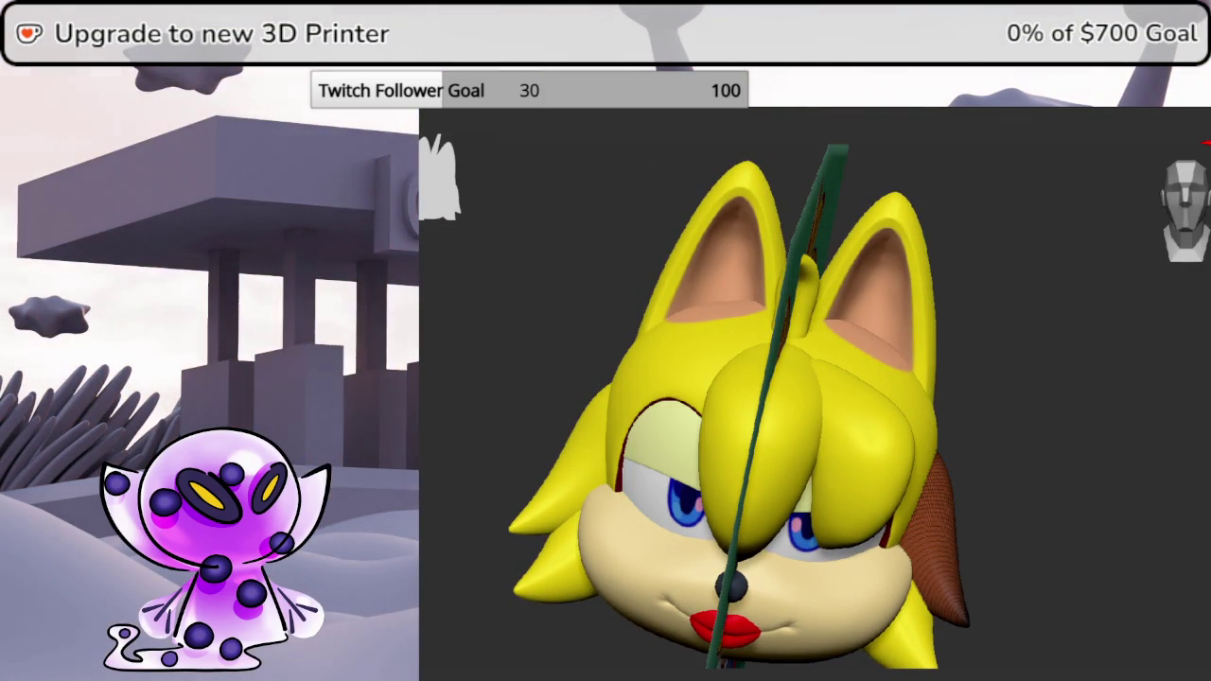
alt+click(861, 454)
drag(1177, 236, 1193, 241)
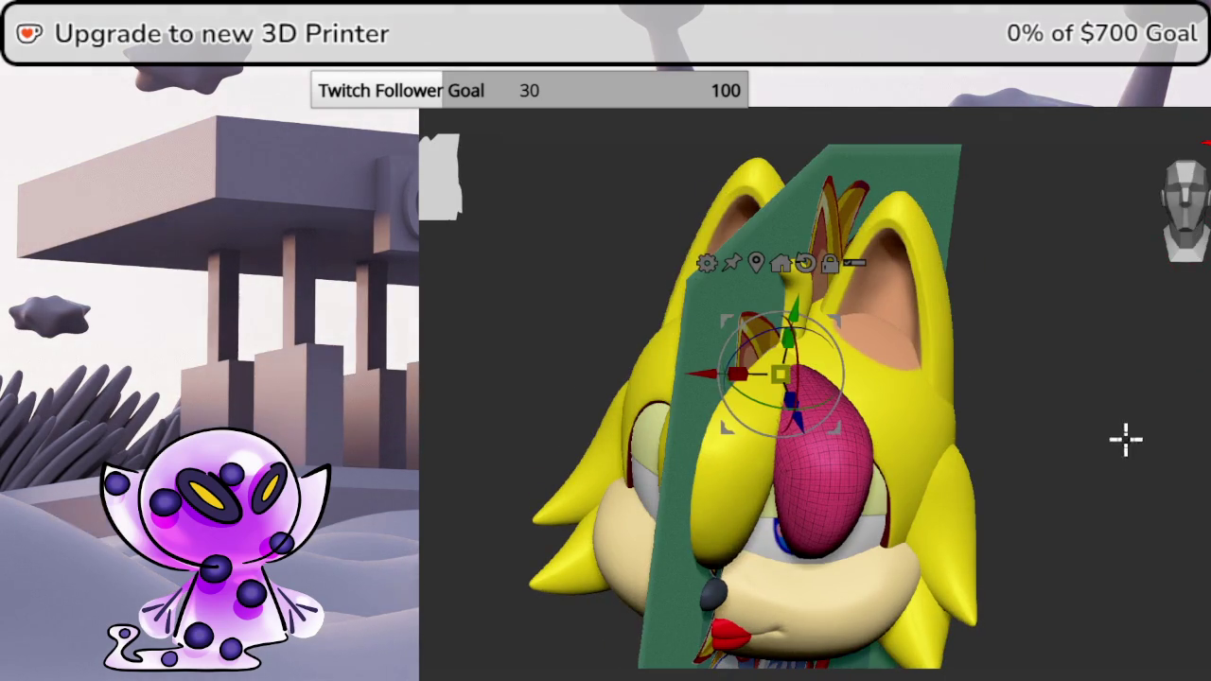
drag(1125, 434, 1116, 549)
click(1179, 233)
drag(845, 366, 847, 352)
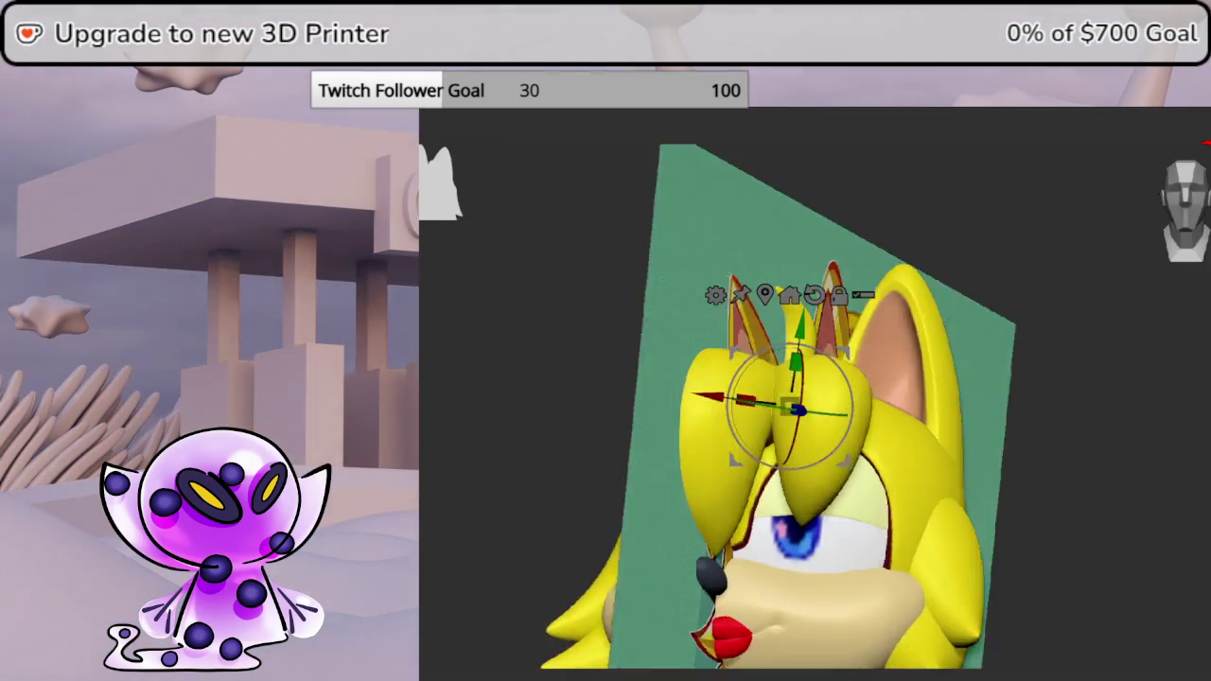
drag(1088, 473, 1197, 476)
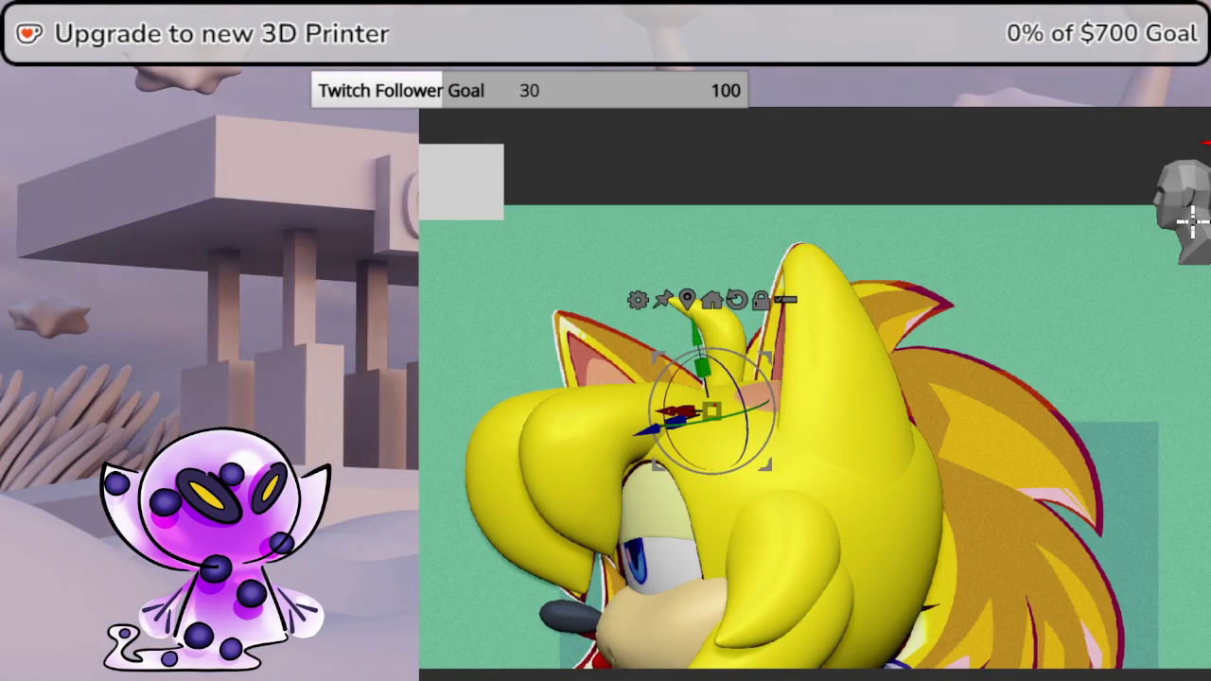
mouse_move(805, 481)
middle_down()
mouse_move(963, 383)
mouse_move(927, 378)
mouse_move(1072, 387)
mouse_move(1046, 403)
mouse_move(959, 379)
mouse_move(1019, 313)
middle_up()
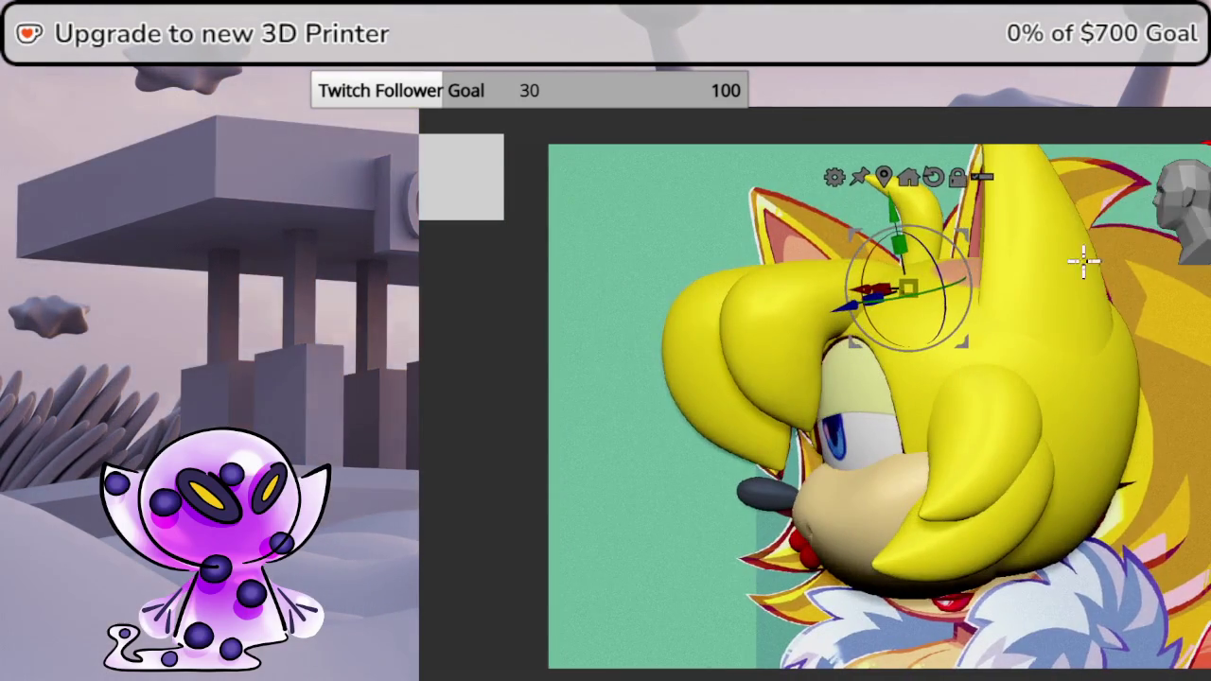
middle_drag(1049, 354, 1005, 359)
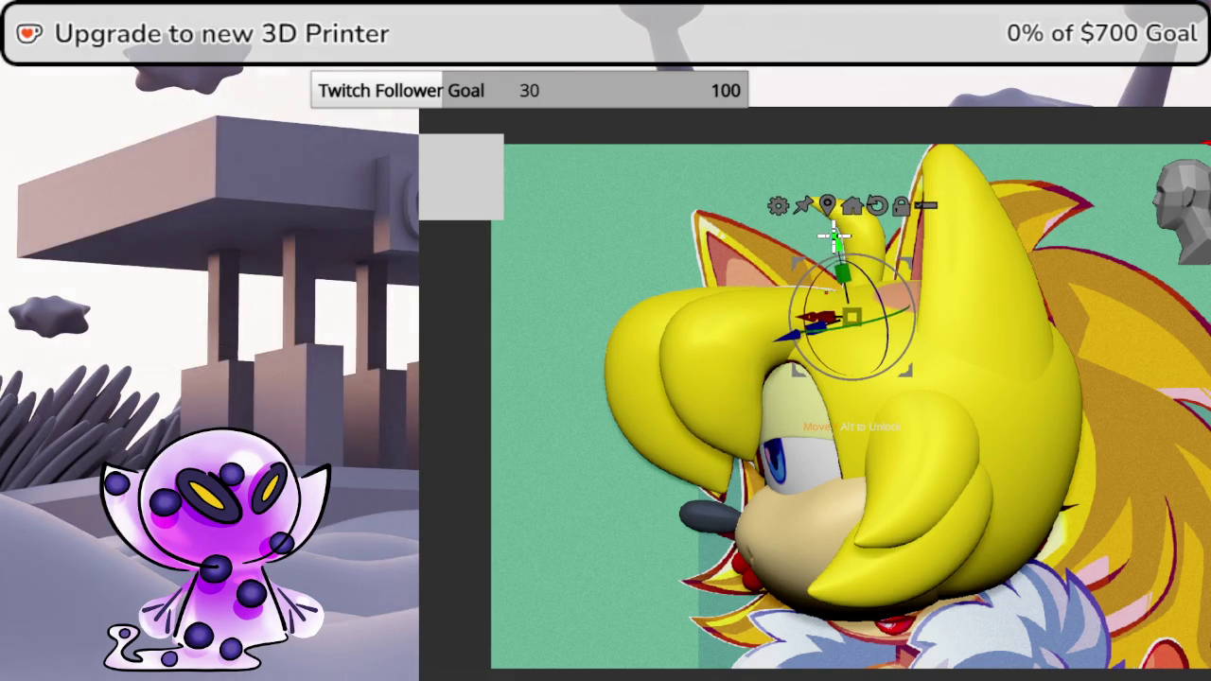
mouse_move(868, 282)
middle_down()
mouse_move(856, 359)
mouse_move(860, 302)
middle_up()
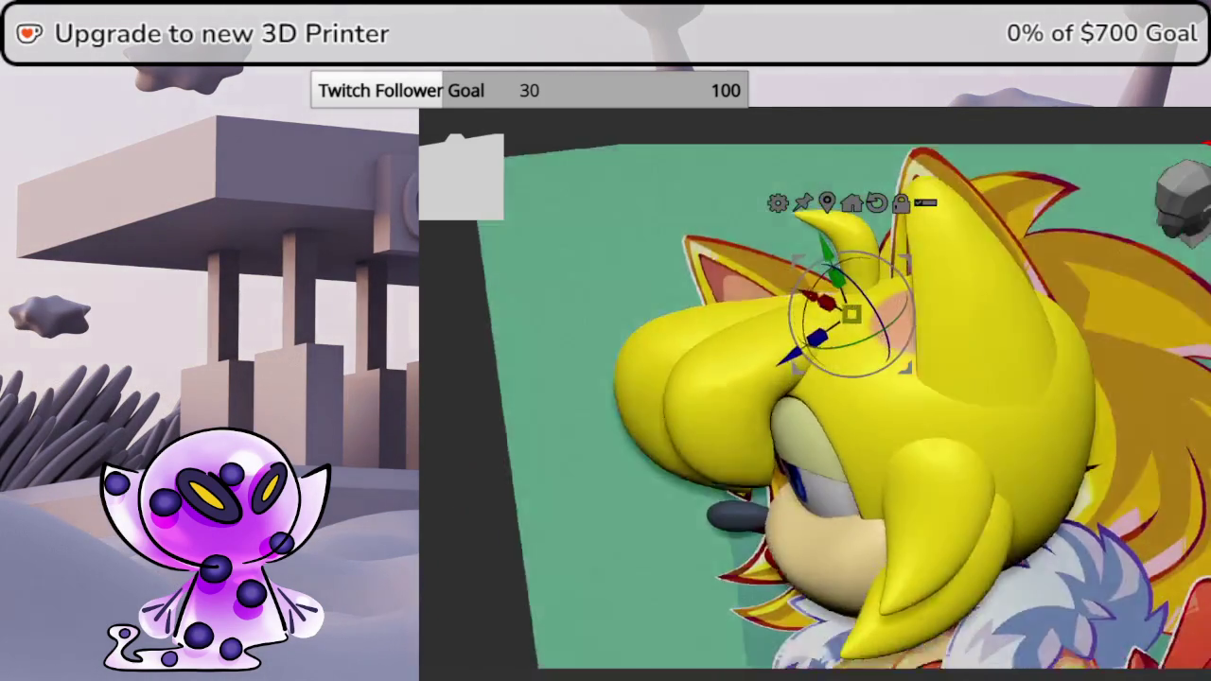
- Mirror the hair piece to the other side with SubTool Master and review it from the front
click(1097, 109)
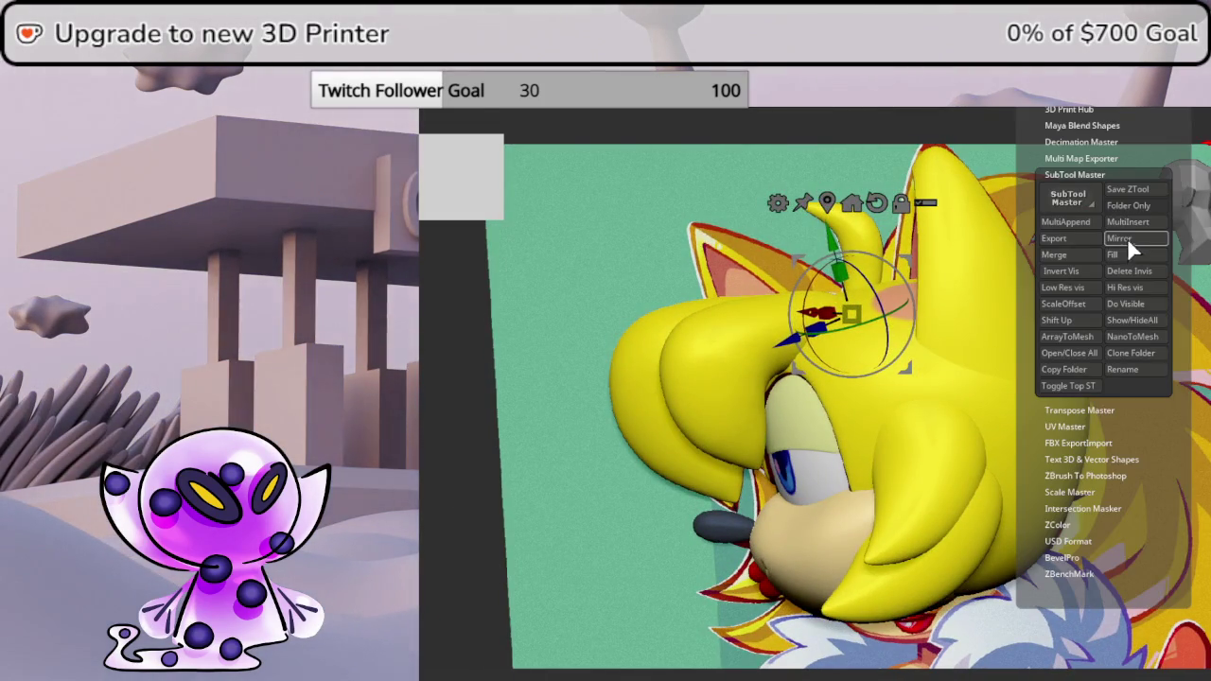
click(1129, 239)
click(771, 326)
mouse_move(738, 328)
middle_down()
mouse_move(816, 481)
mouse_move(854, 476)
mouse_move(803, 440)
mouse_move(986, 401)
mouse_move(999, 419)
mouse_move(936, 414)
middle_up()
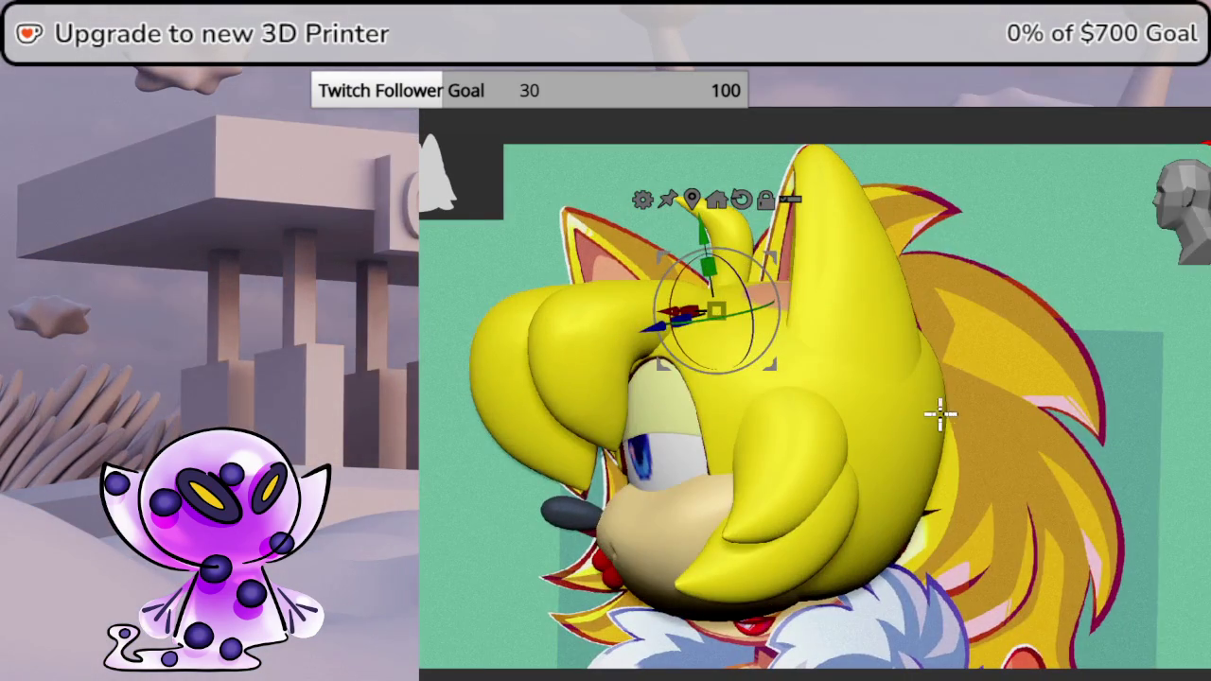
scroll(1094, 365, down, 1)
scroll(1034, 381, down, 2)
scroll(975, 389, down, 2)
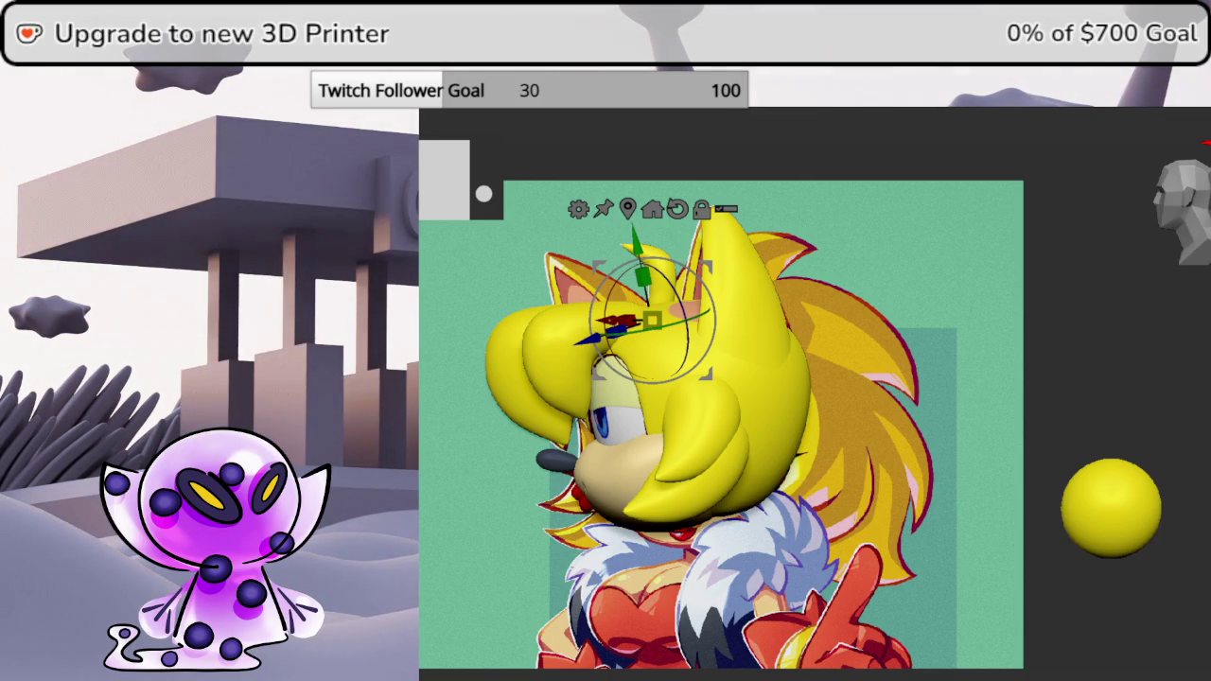
click(1111, 508)
- Move the sphere to the head, apply a Bend Curve deformer, and stretch it into a spike
mouse_move(1168, 461)
mouse_down()
mouse_move(1043, 319)
mouse_move(905, 230)
mouse_move(959, 217)
mouse_move(1021, 275)
mouse_move(995, 281)
mouse_up()
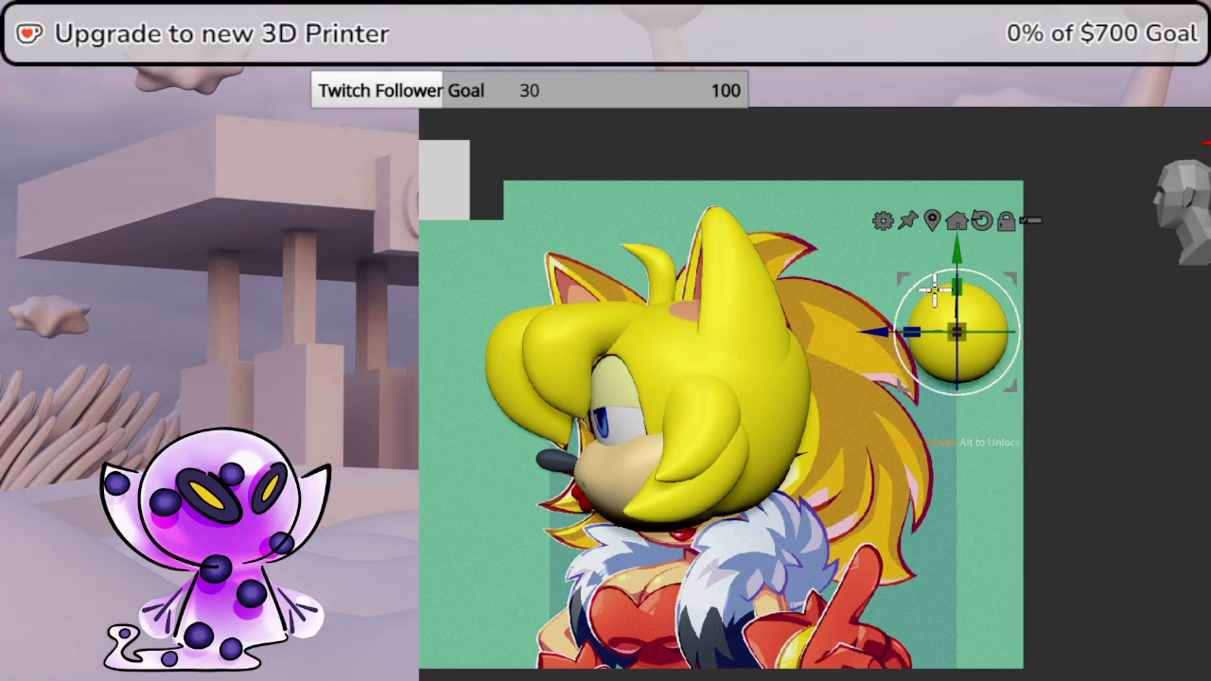
click(883, 220)
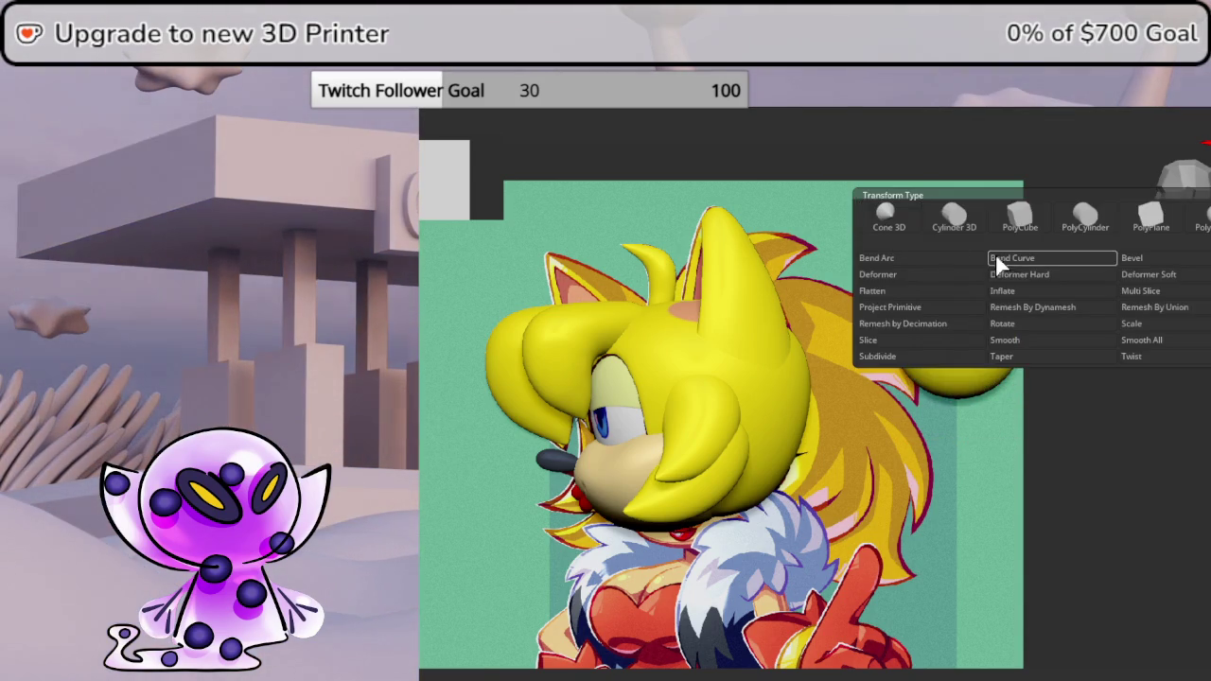
click(991, 258)
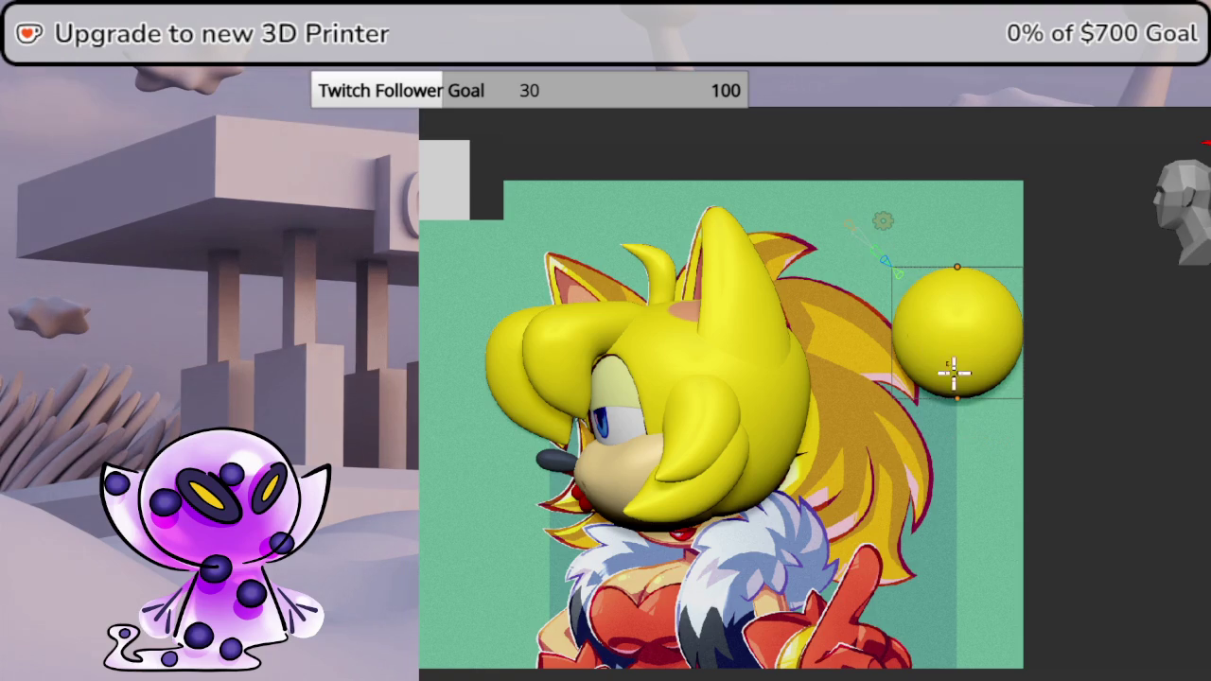
drag(941, 360, 692, 320)
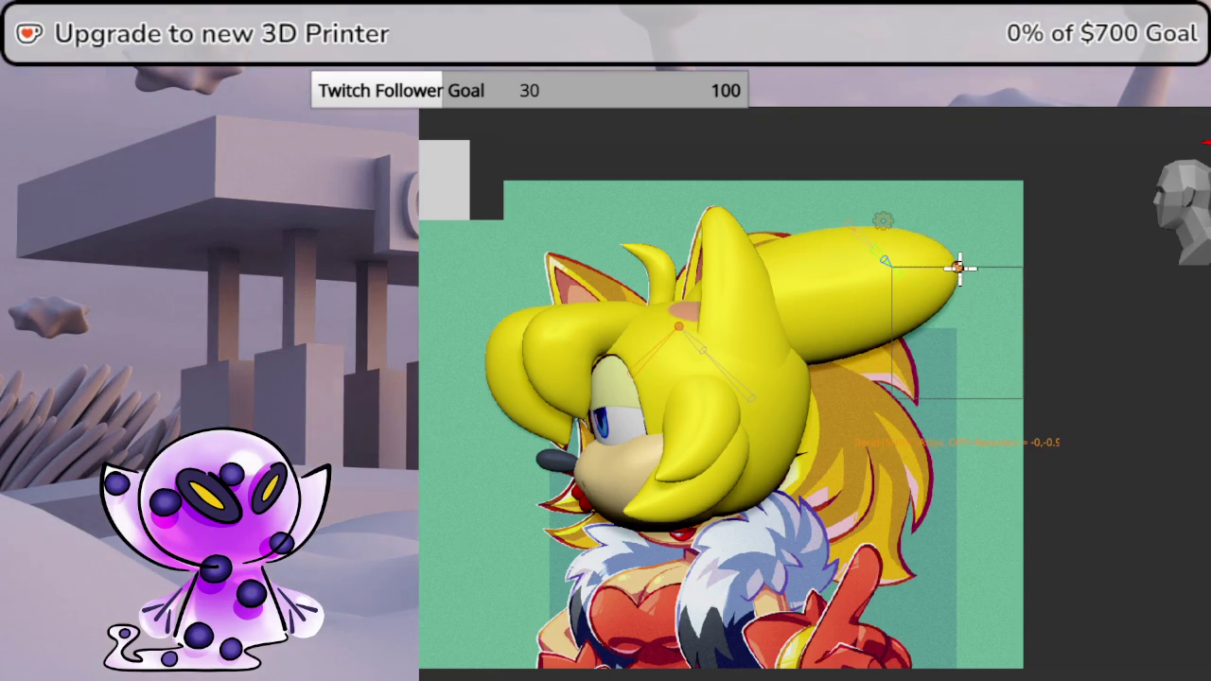
drag(957, 268, 818, 255)
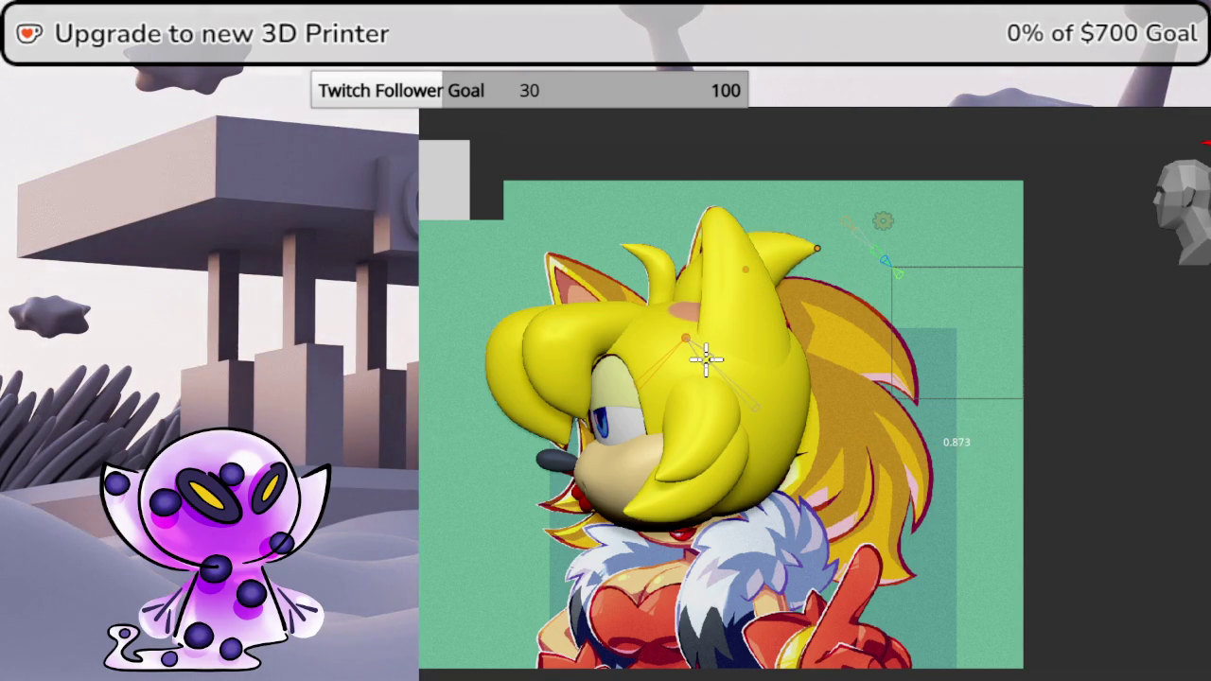
key(alt+z)
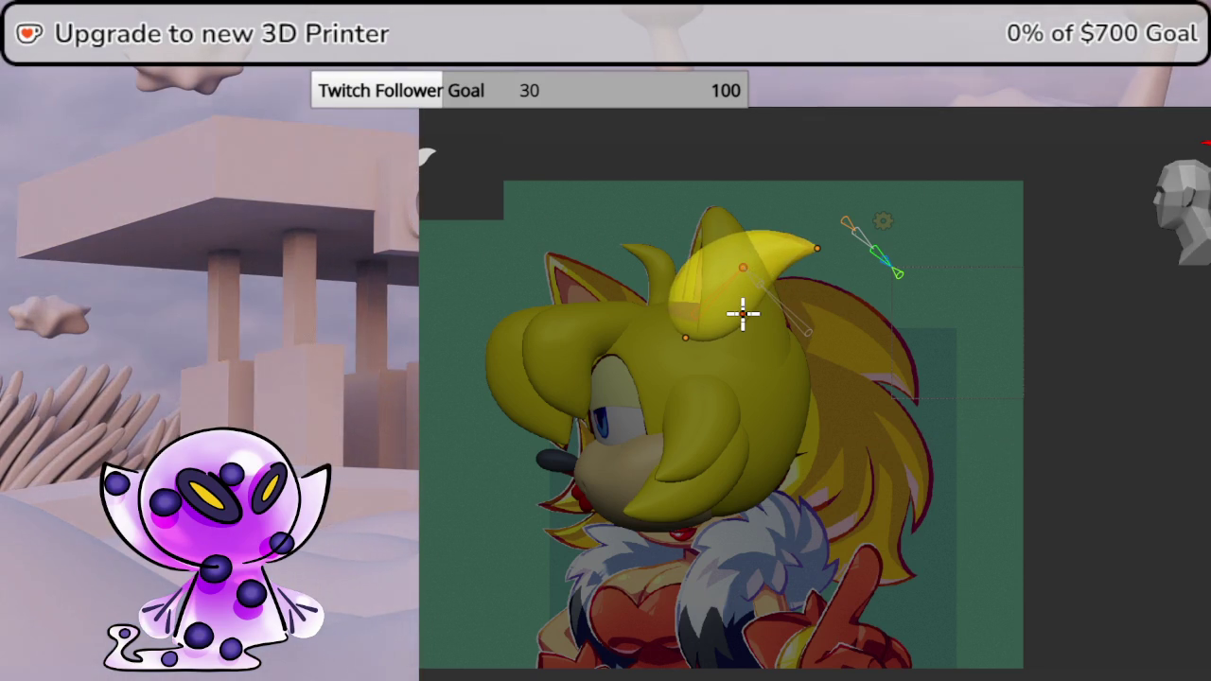
middle_drag(743, 313, 762, 313)
- Reposition and resize the back spike's tip curve points, then rotate one over the reference
key(ctrl+KP_1)
key(KP_1)
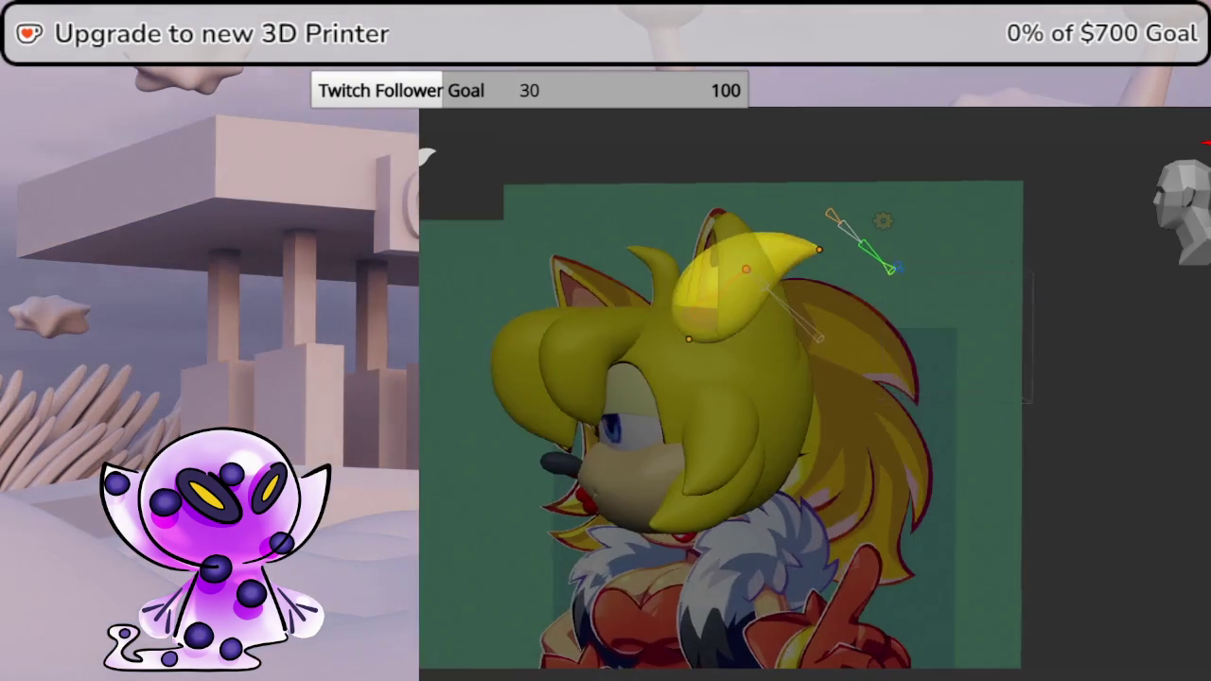
key(ctrl+Tab)
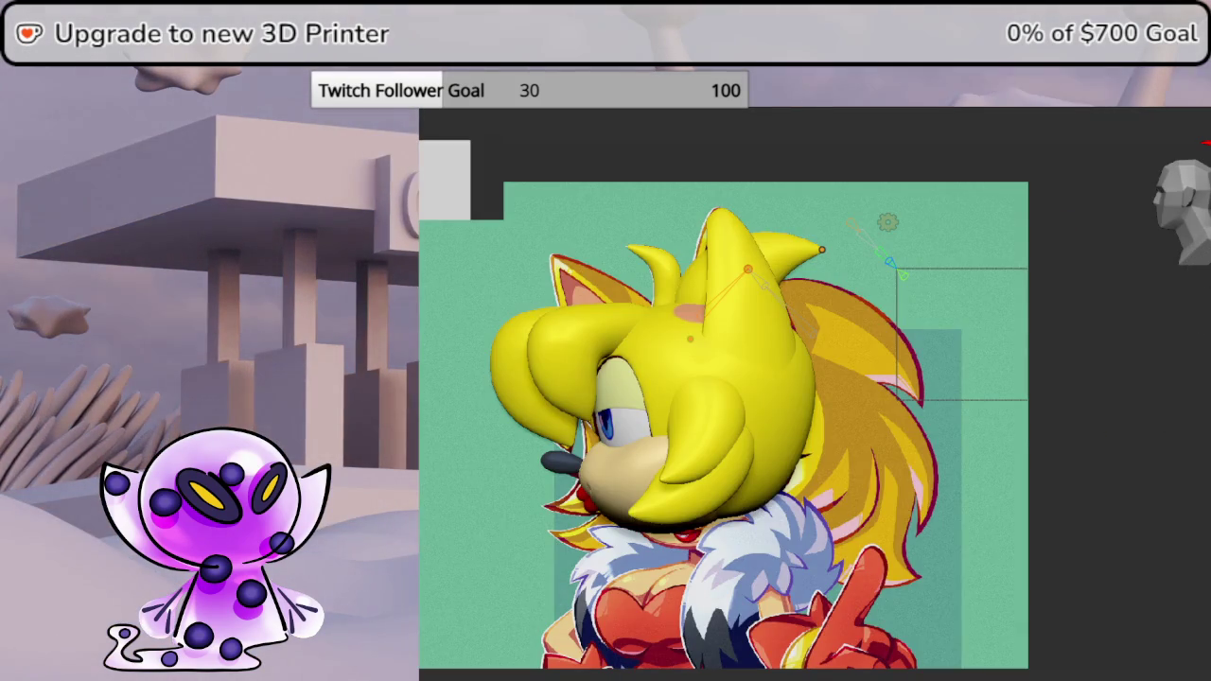
key(shift+d)
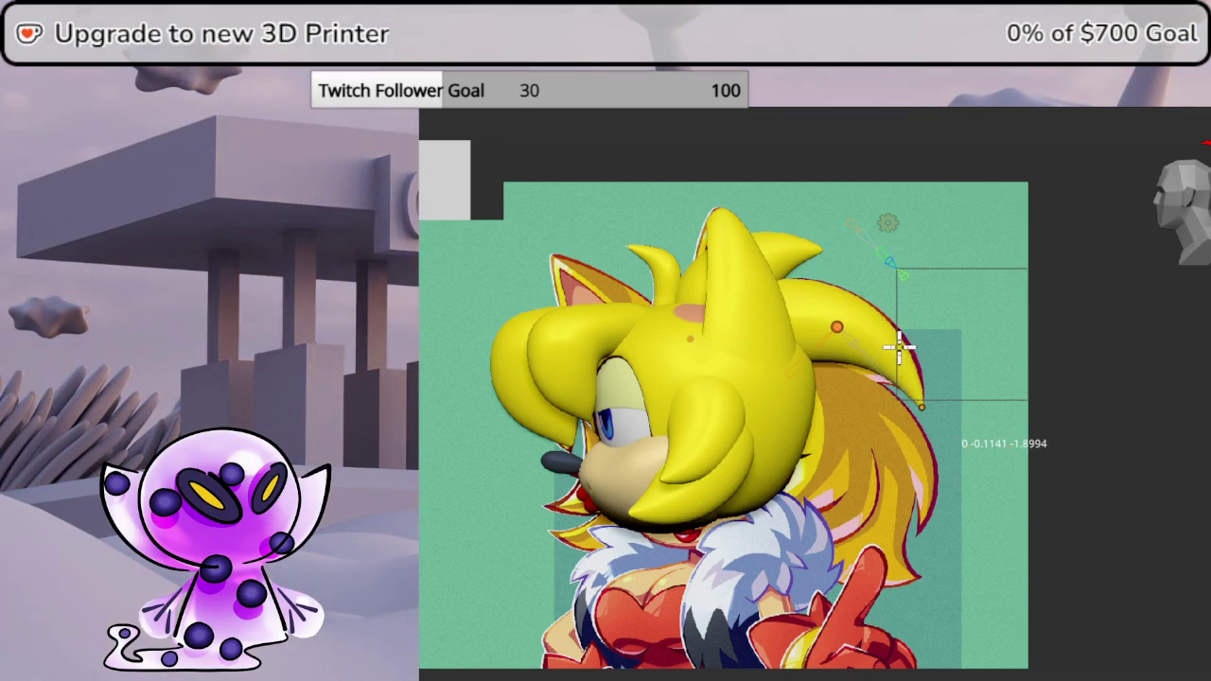
click(875, 351)
key(alt+s)
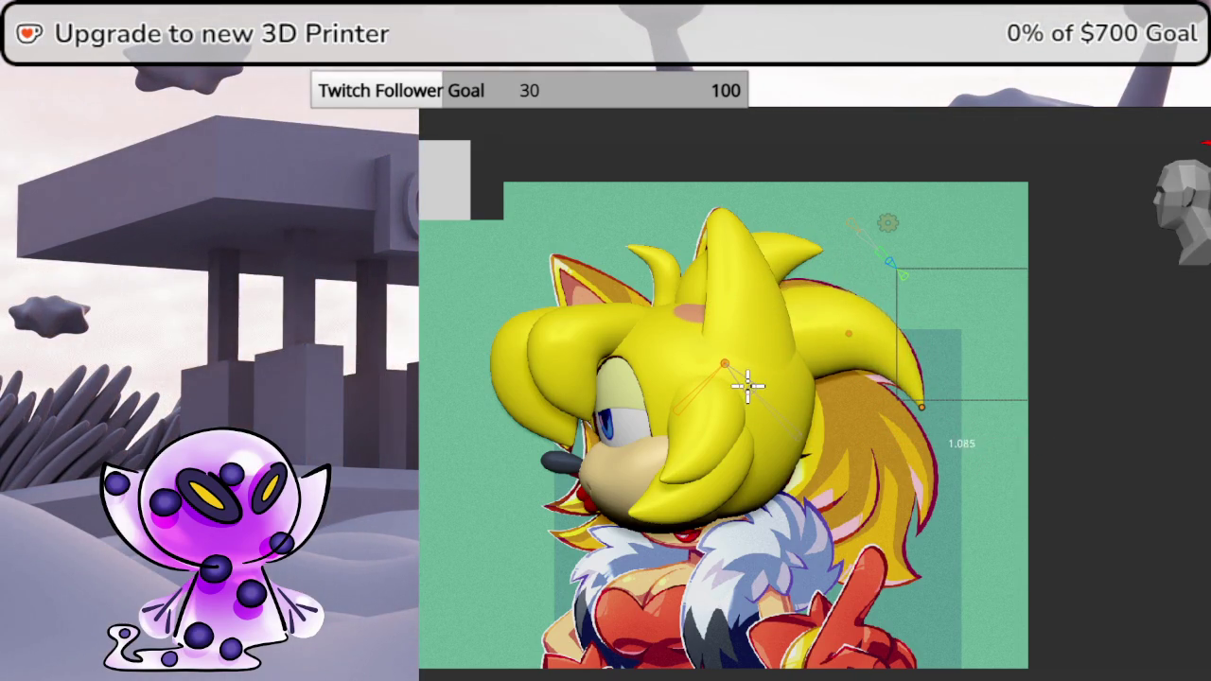
click(829, 336)
key(alt+s)
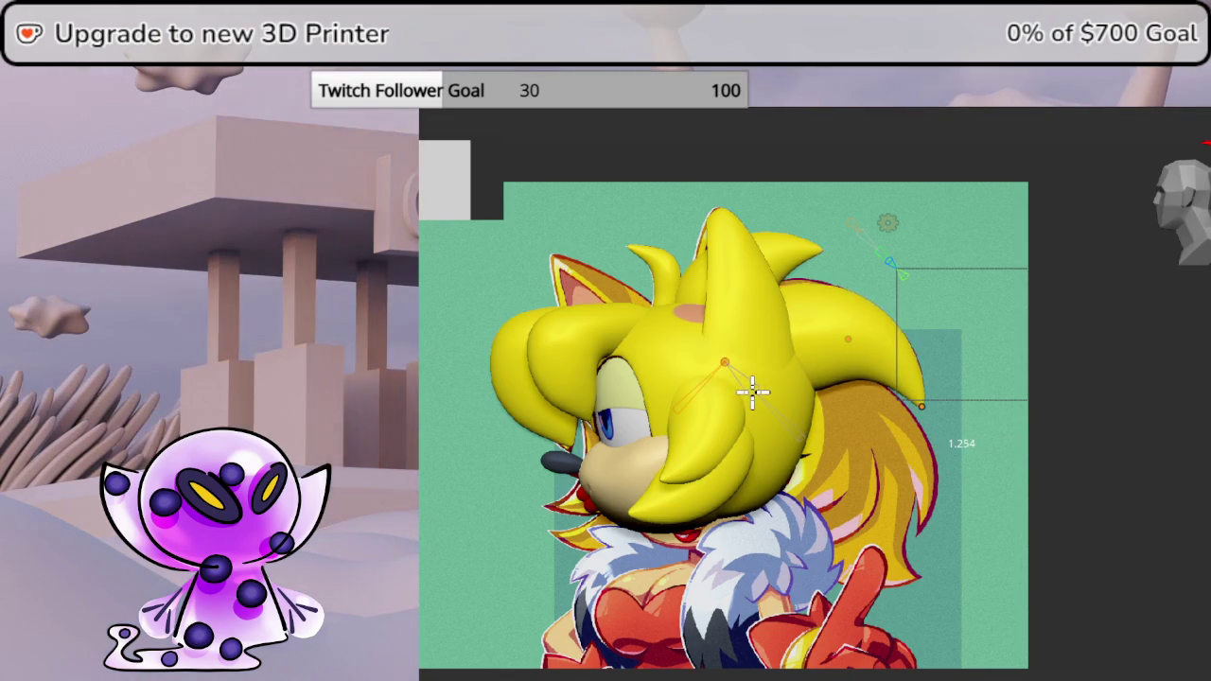
click(752, 326)
key(r)
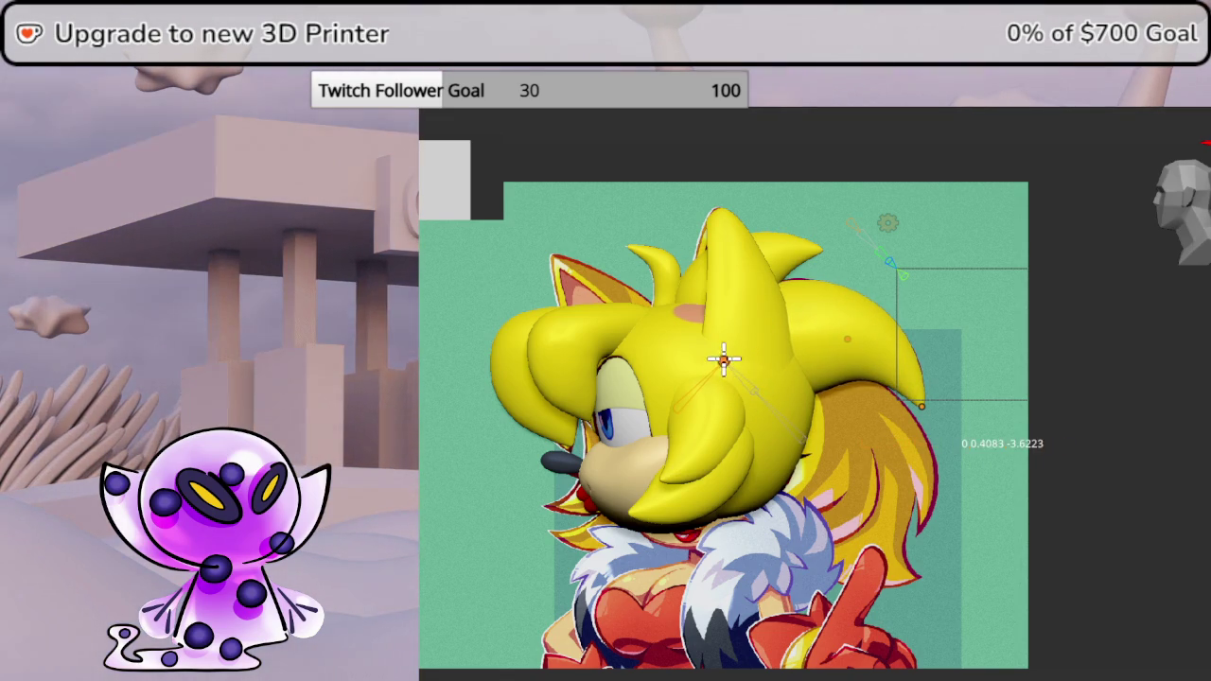
click(1167, 467)
- Pull the spike's curve points down toward the neck and reset the bend near its tip
mouse_move(1167, 467)
middle_down()
mouse_move(1116, 467)
mouse_move(1158, 470)
middle_up()
key(KP_0)
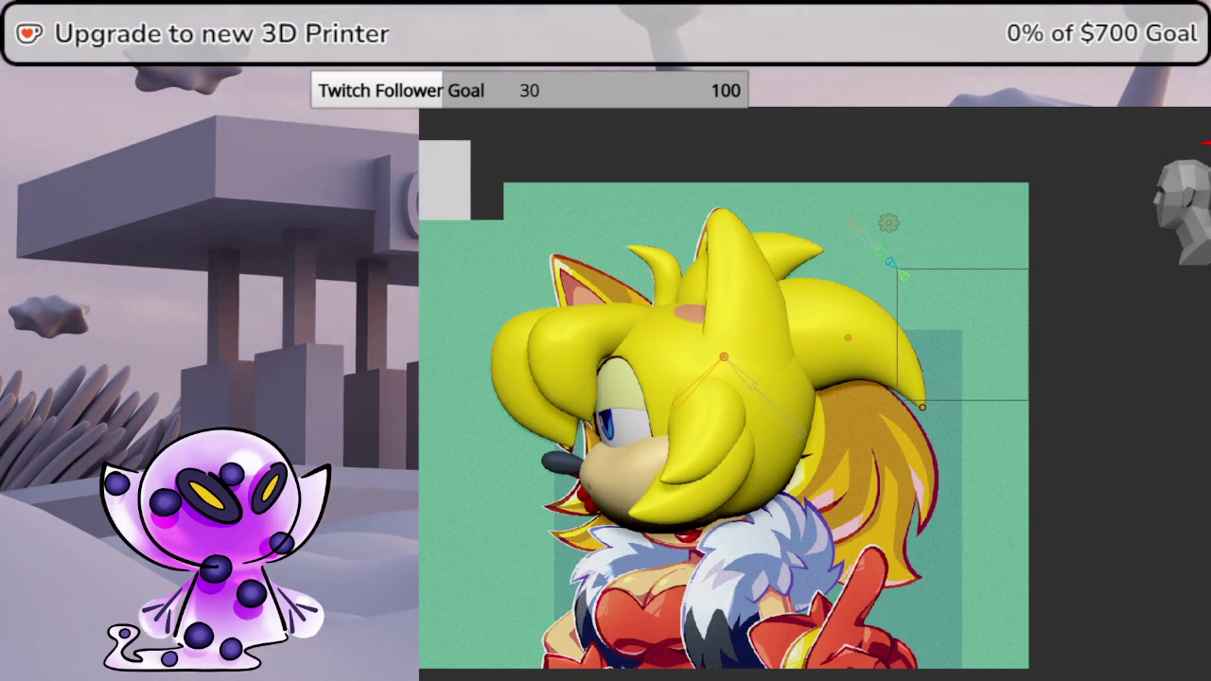
key(g)
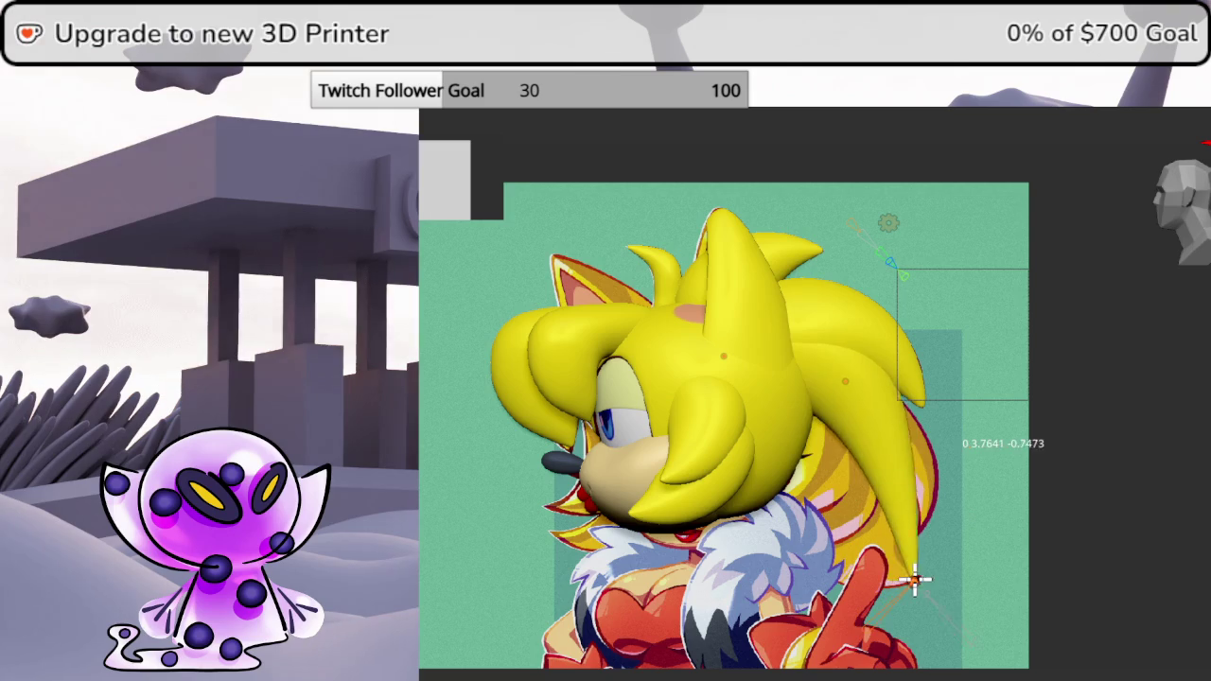
click(839, 381)
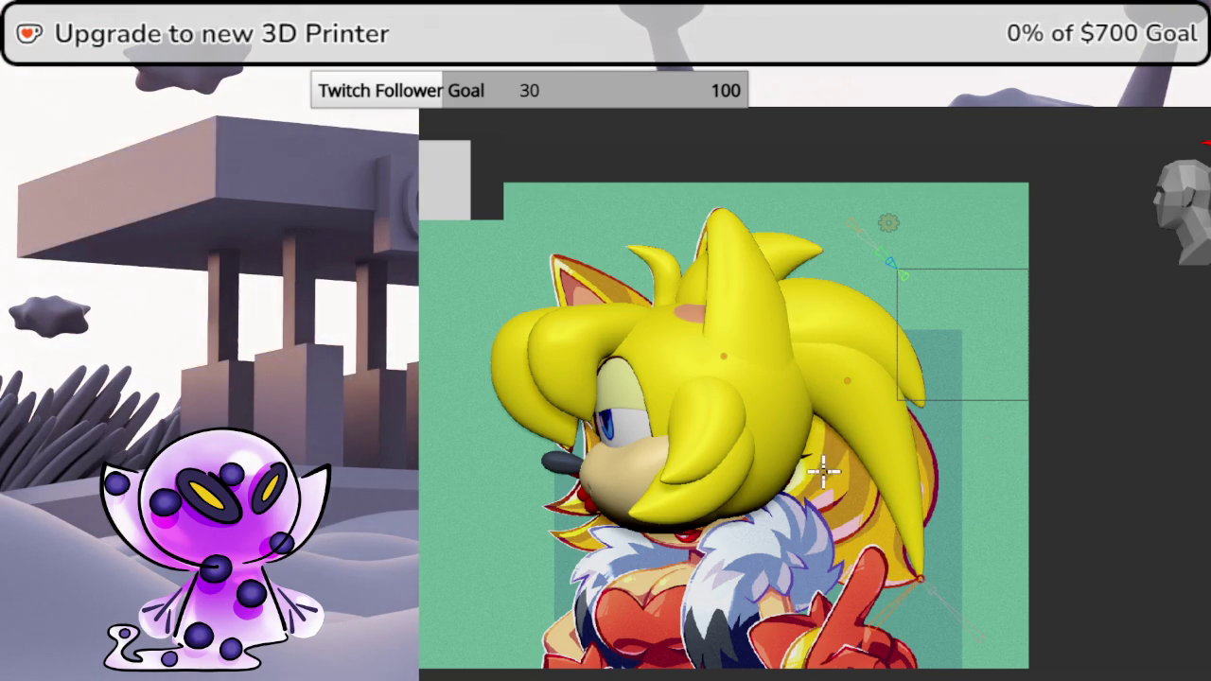
key(g)
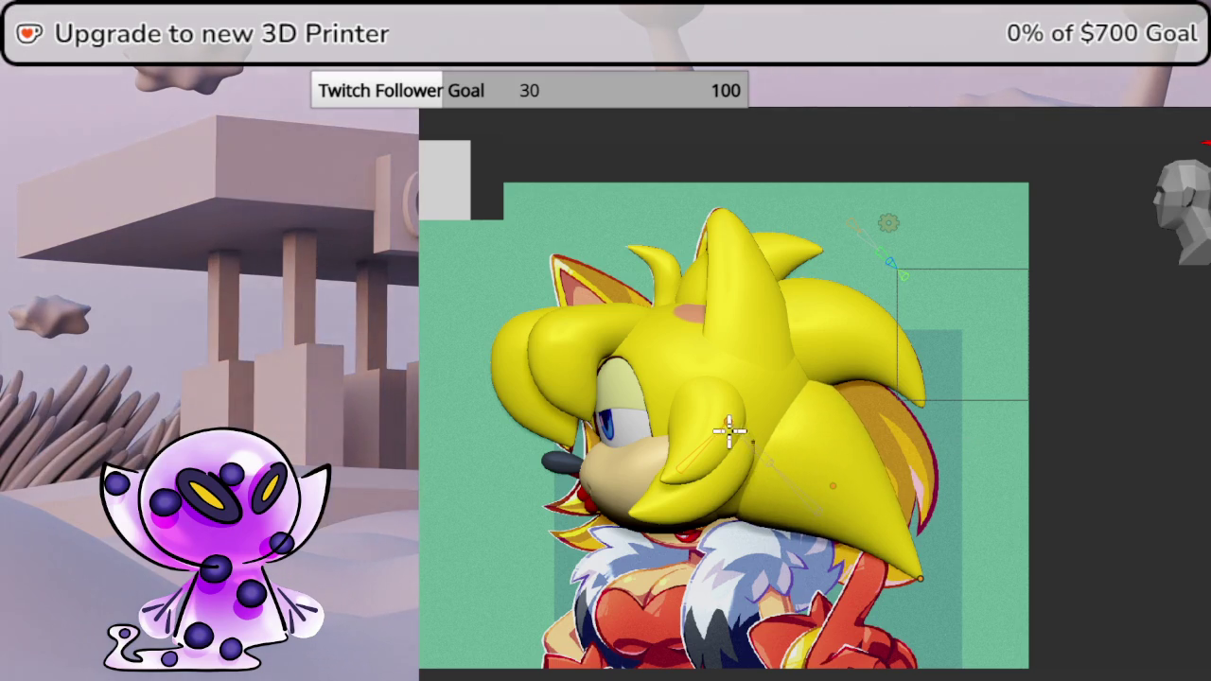
key(g)
click(828, 484)
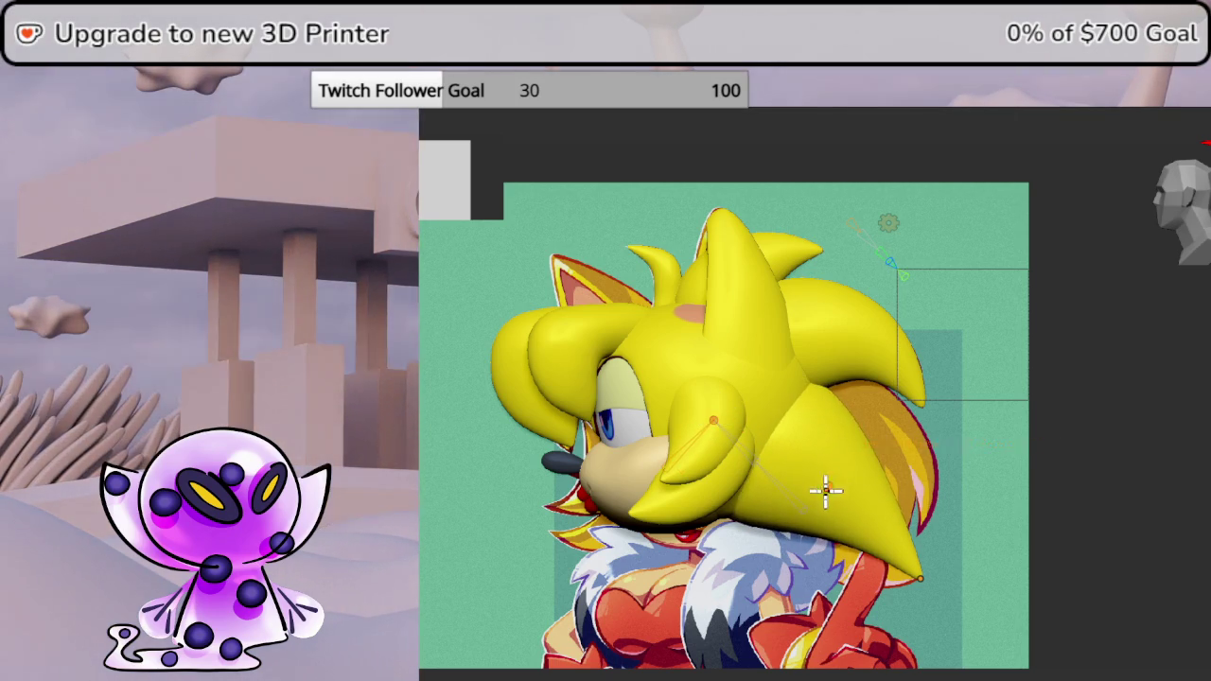
key(g)
click(826, 475)
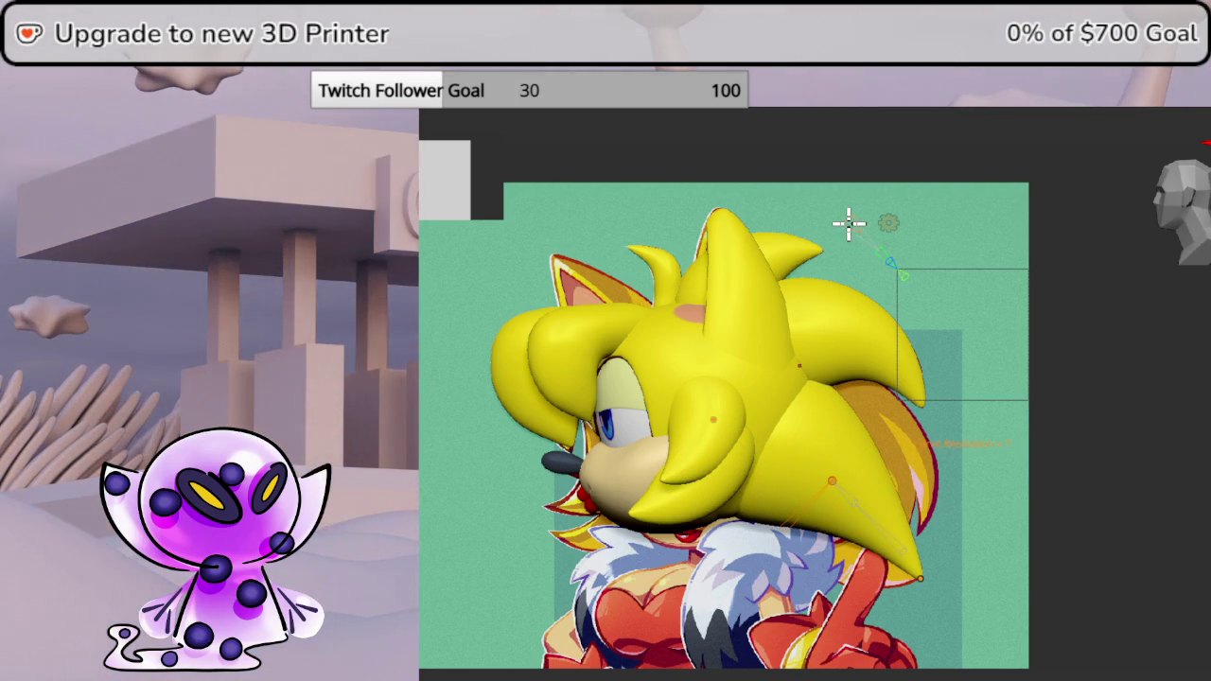
key(g)
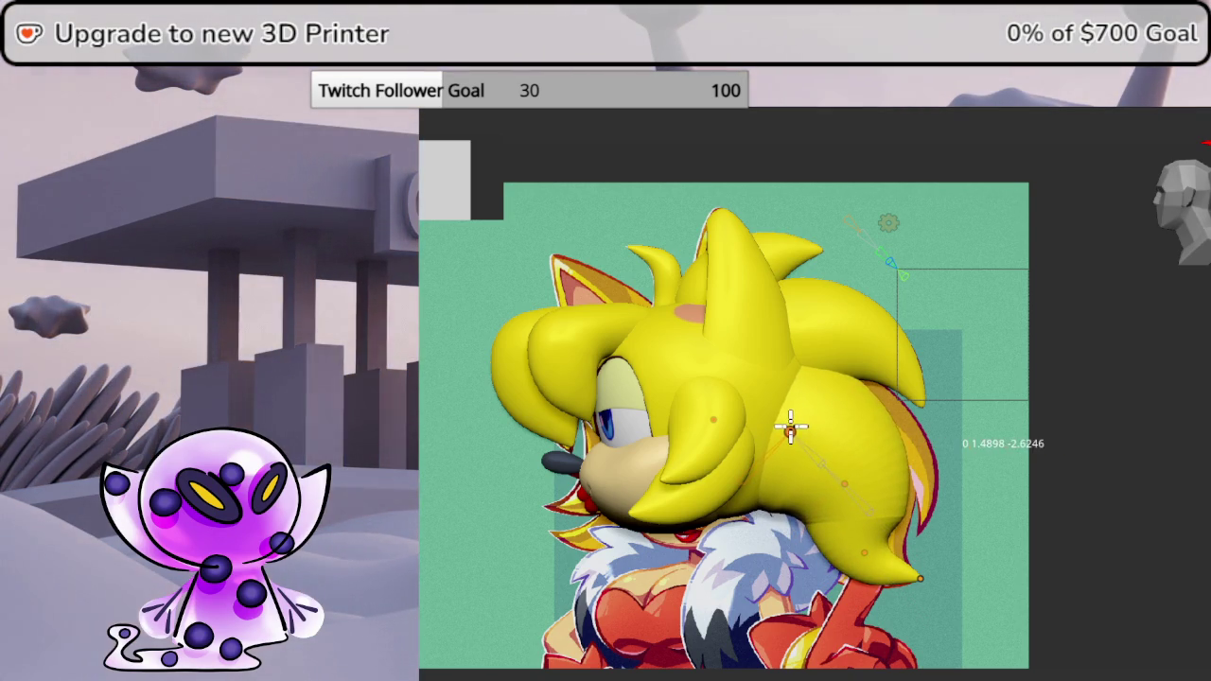
click(879, 459)
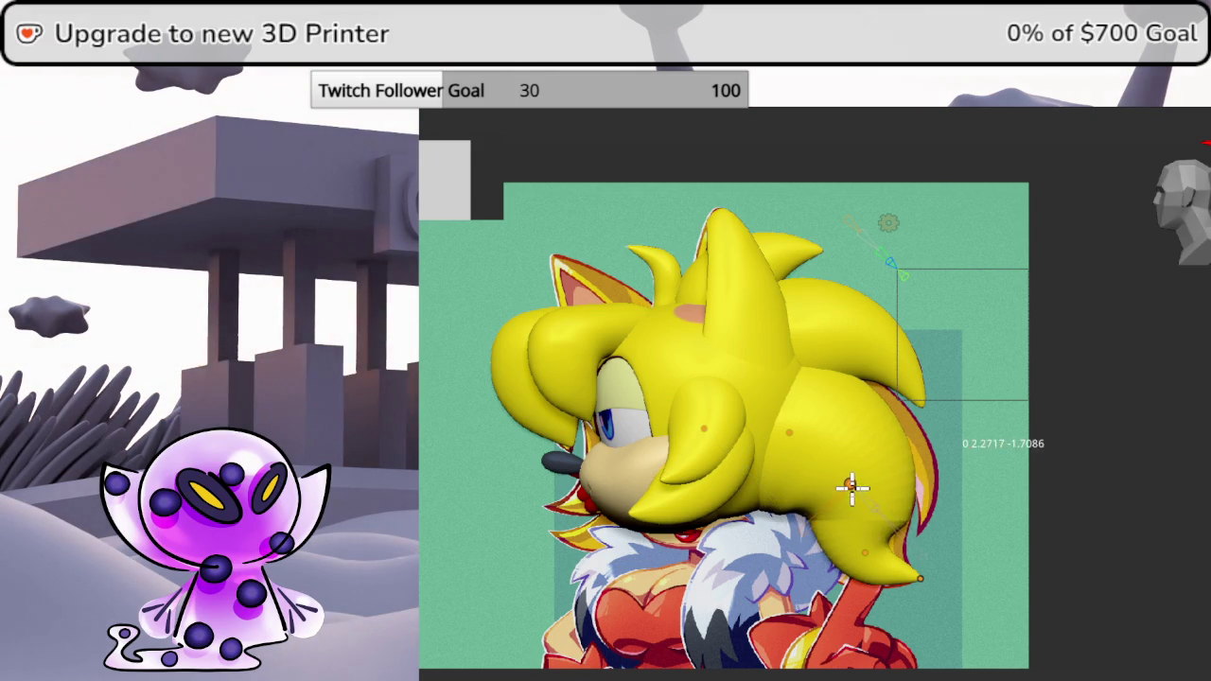
- Apply a final bend to the back hair spike and check it from the reference camera
key(shift+w)
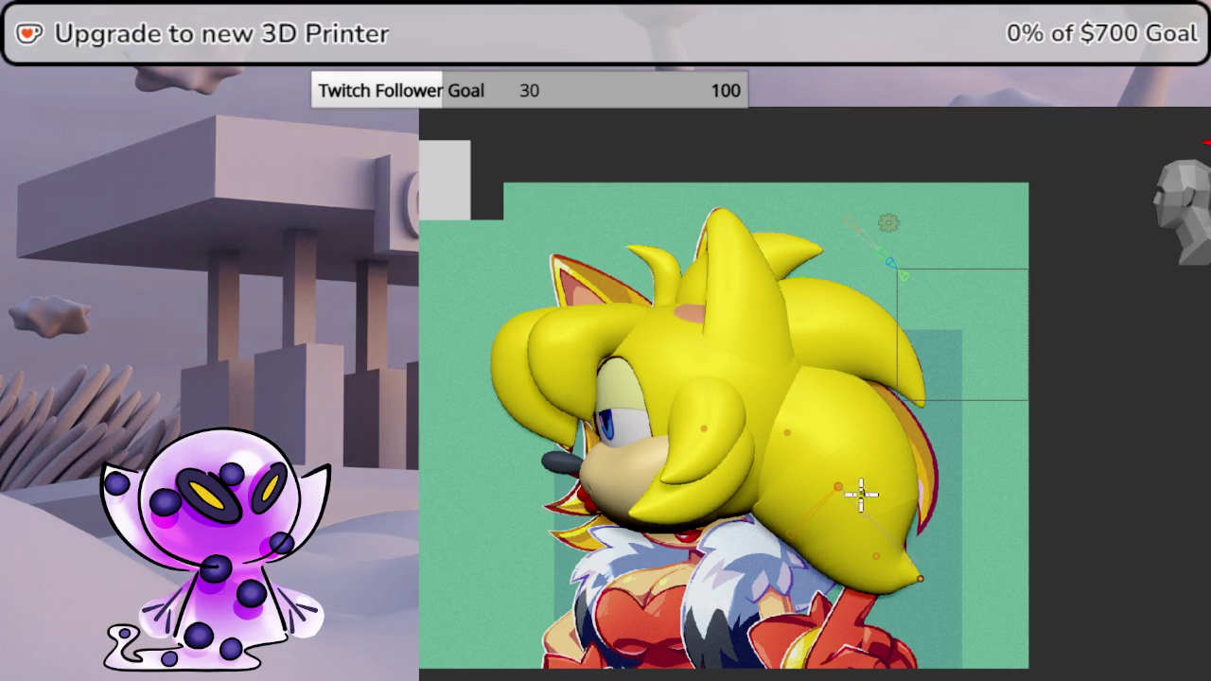
key(shift+w)
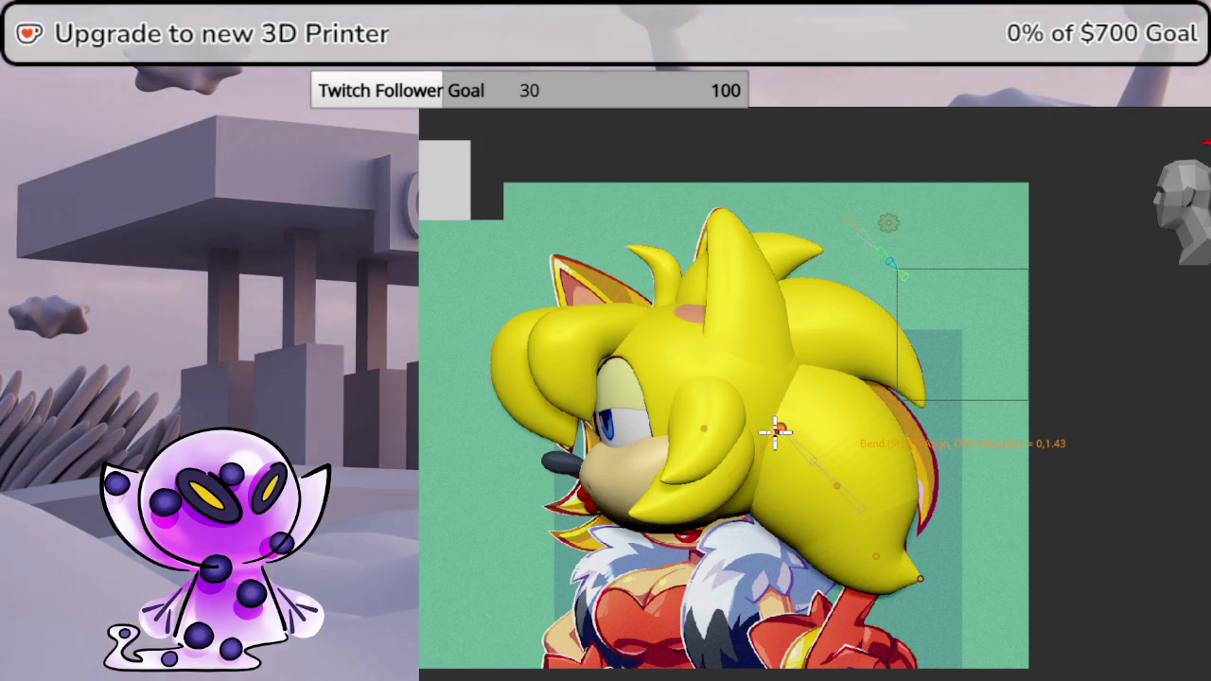
click(774, 431)
mouse_move(773, 431)
middle_down()
mouse_move(1081, 495)
mouse_move(1053, 473)
mouse_move(1081, 467)
middle_up()
key(KP_0)
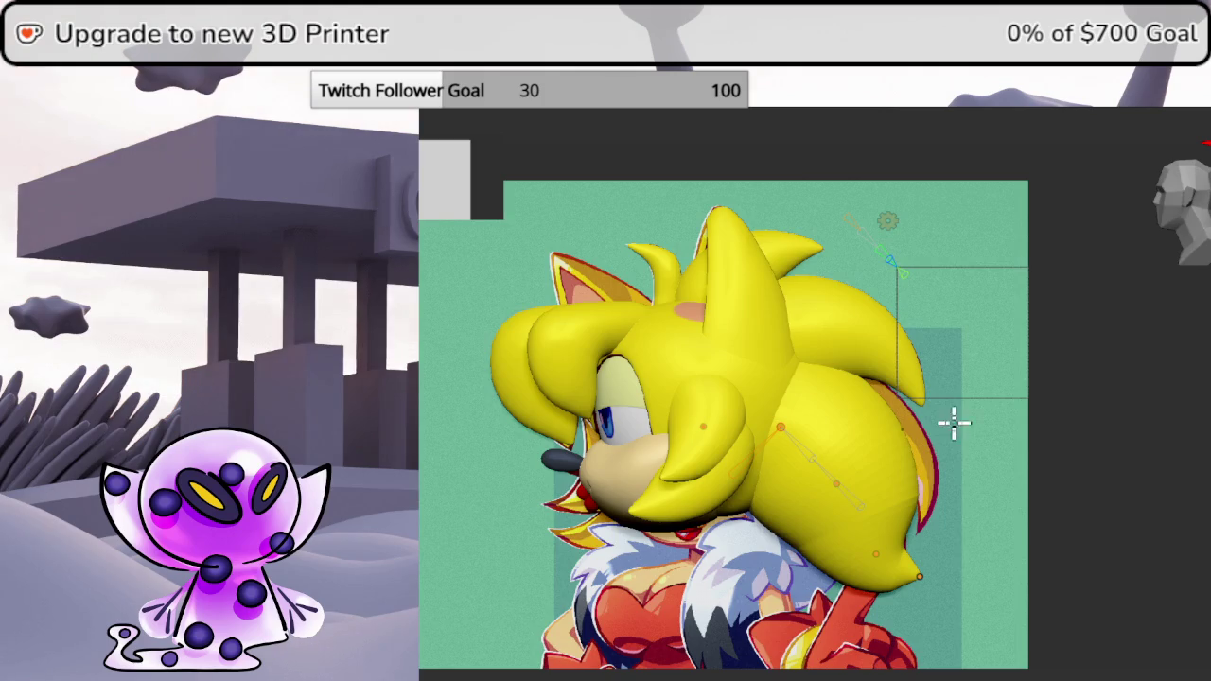
shift+middle_drag(989, 381, 939, 413)
scroll(975, 427, up, 3)
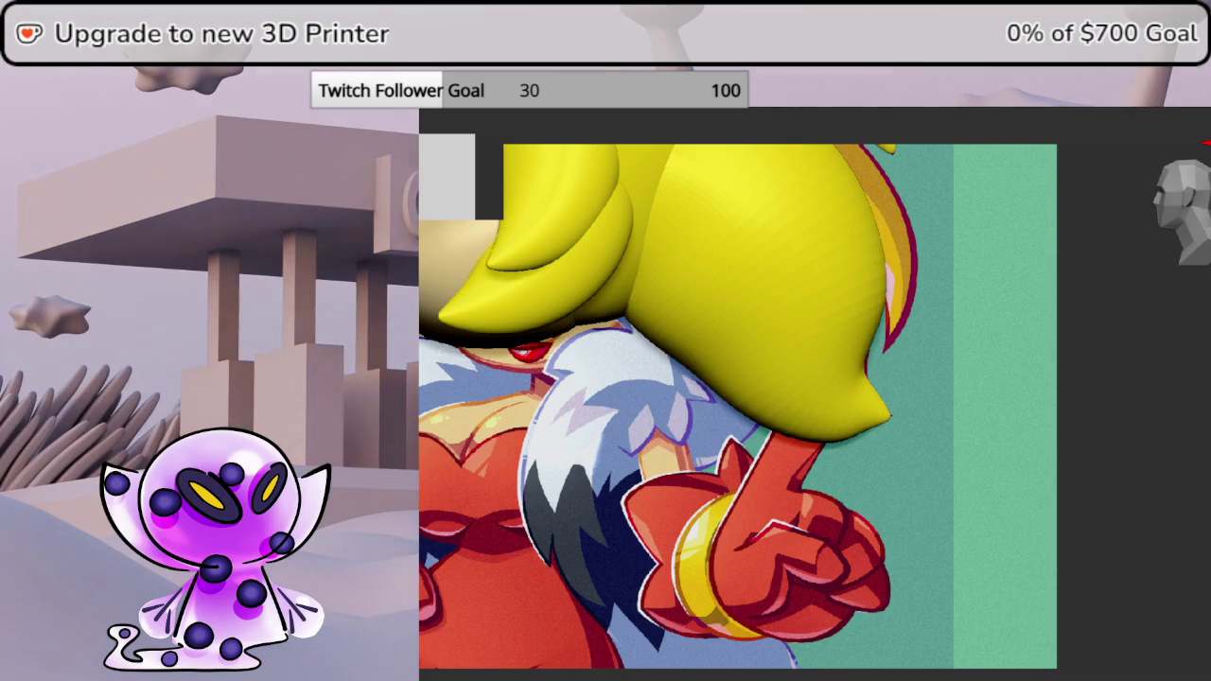
right_click(851, 383)
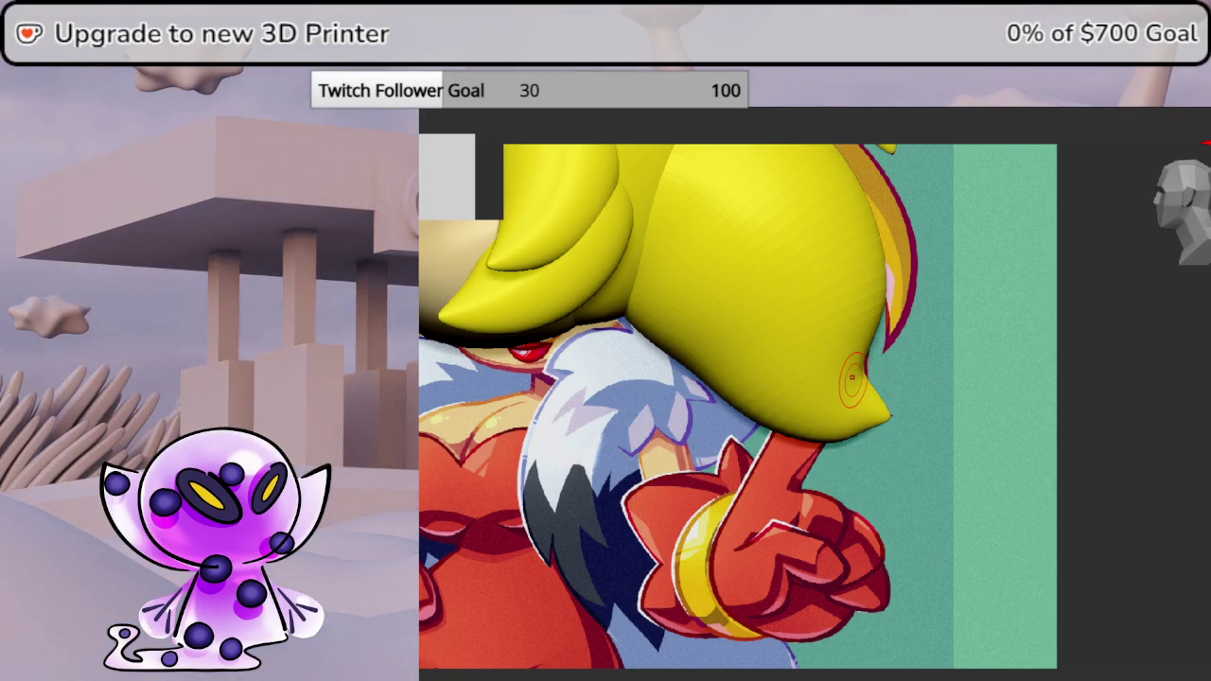
key(ctrl+shift+h)
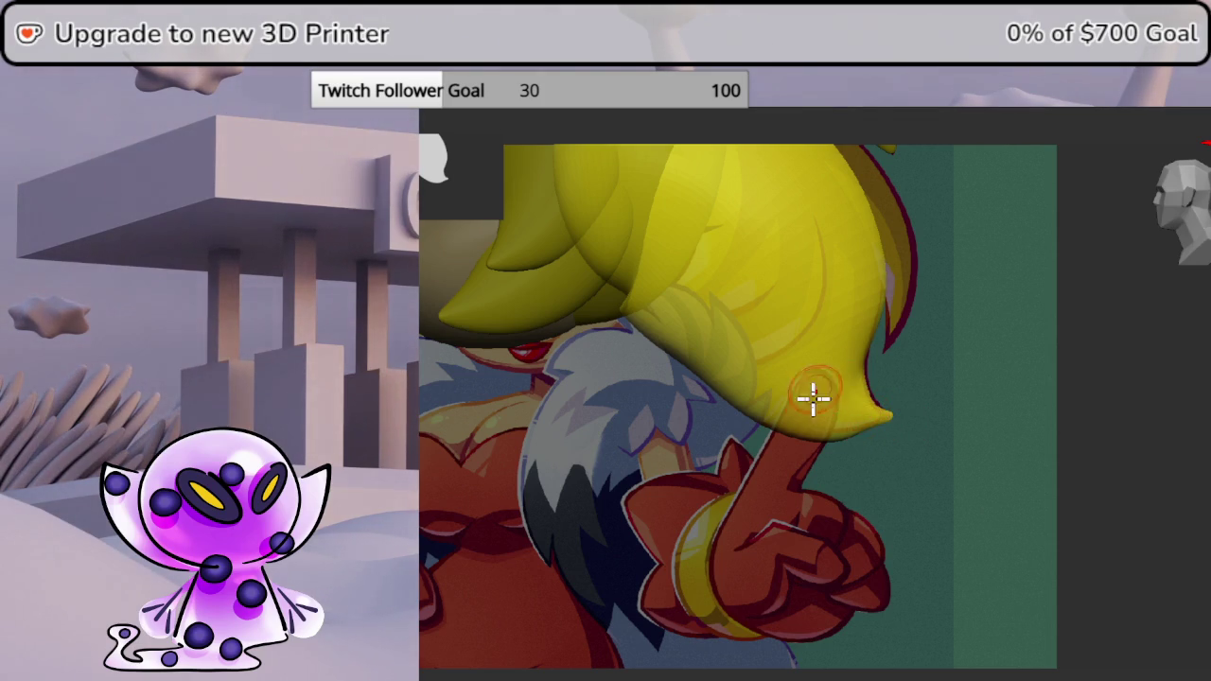
right_click(827, 425)
drag(837, 425, 823, 437)
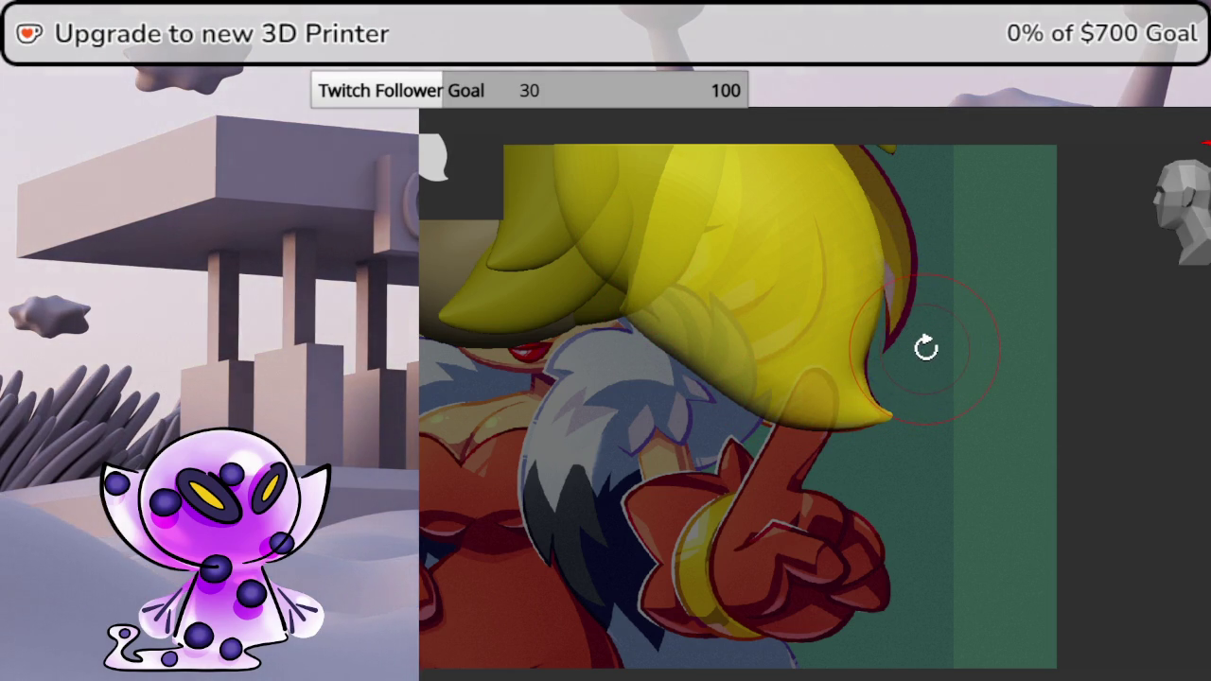
drag(810, 381, 845, 454)
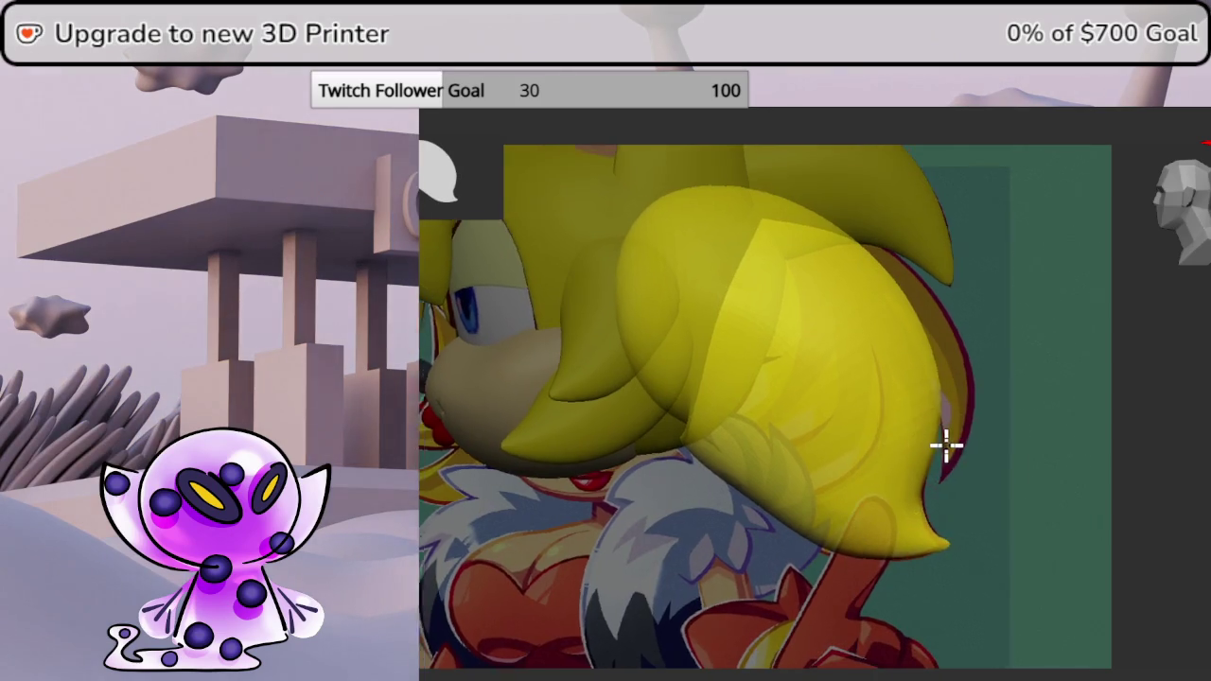
scroll(946, 444, down, 3)
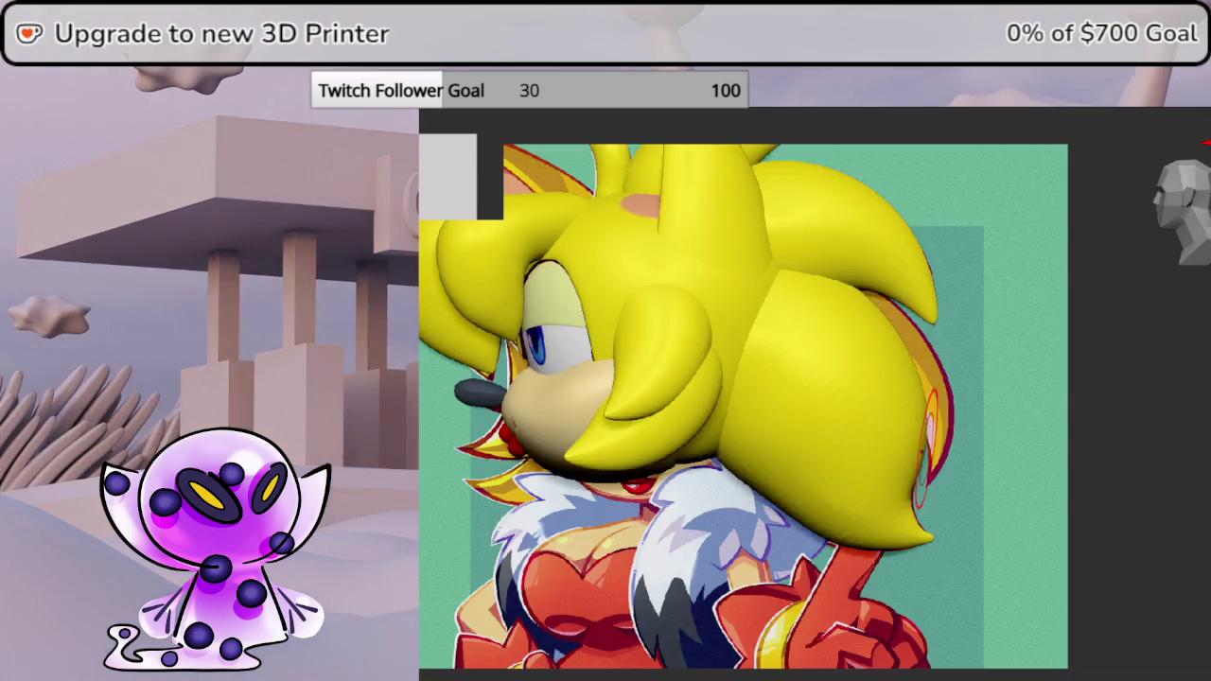
mouse_move(927, 445)
mouse_down()
mouse_move(1122, 471)
mouse_move(1201, 511)
mouse_move(1203, 492)
mouse_up()
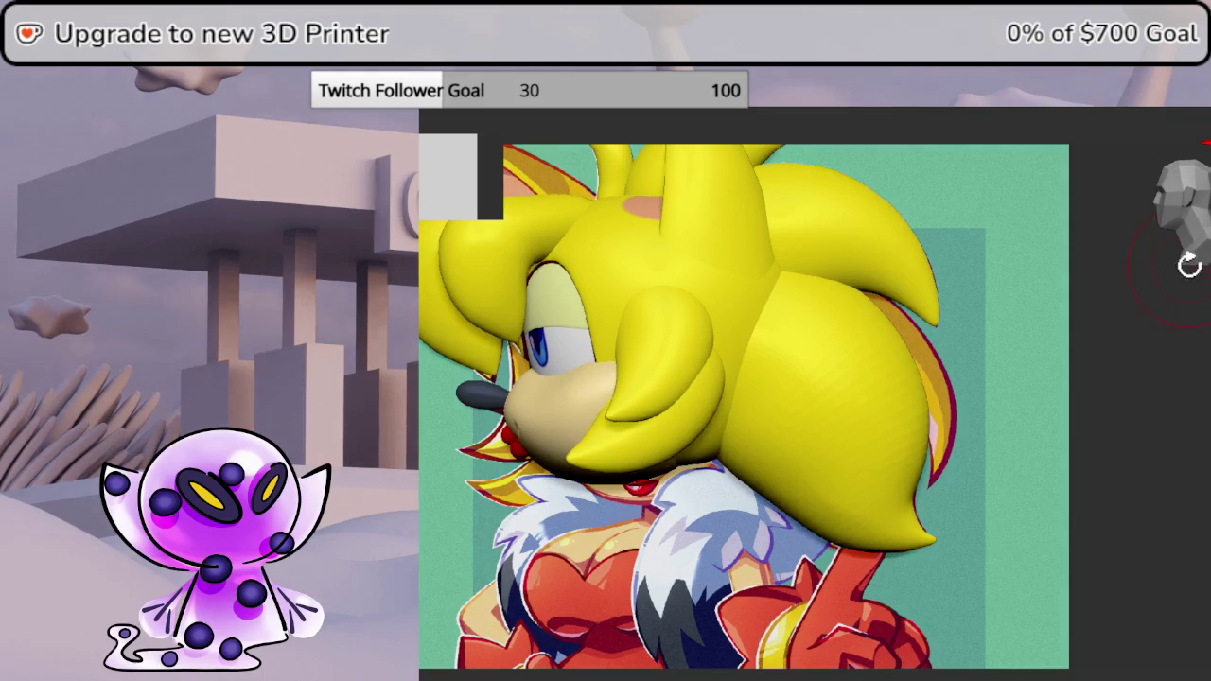
mouse_move(1157, 394)
mouse_down()
mouse_move(1148, 408)
mouse_move(1121, 404)
mouse_move(1167, 400)
mouse_move(1163, 357)
mouse_move(1177, 428)
mouse_move(1202, 459)
mouse_move(1206, 444)
mouse_move(1203, 468)
mouse_up()
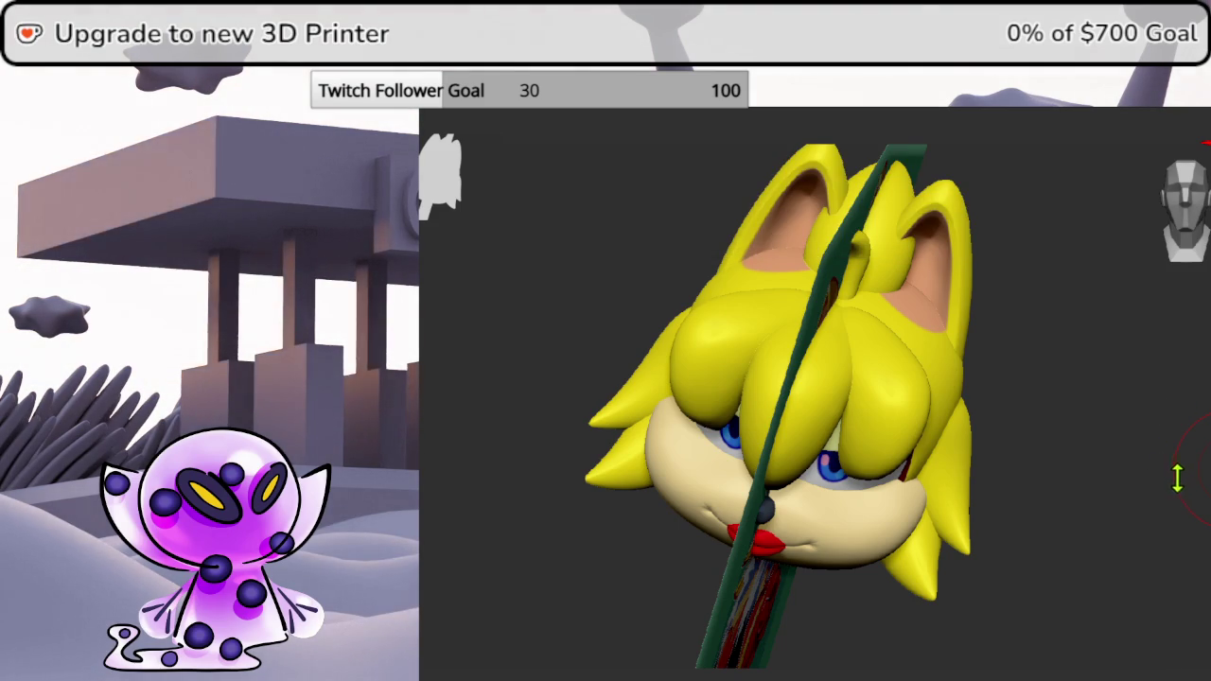
mouse_move(1173, 464)
mouse_down()
mouse_move(1156, 495)
mouse_move(1151, 419)
mouse_up()
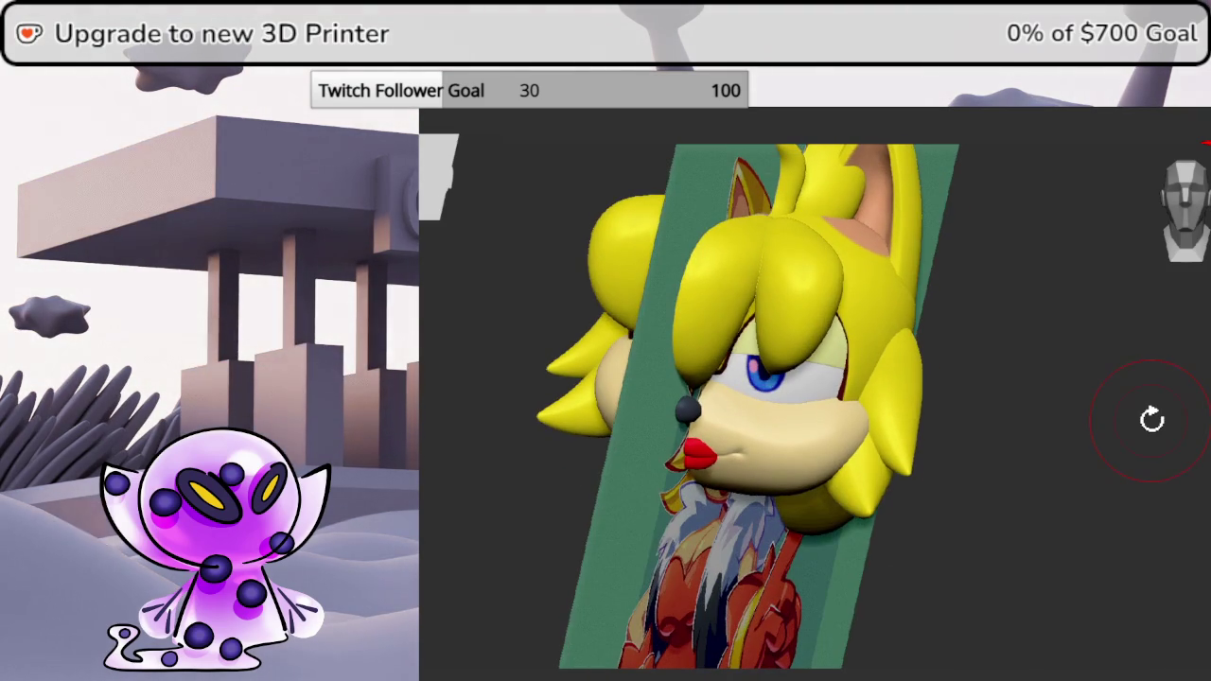
mouse_move(972, 492)
mouse_down()
mouse_move(996, 454)
mouse_move(977, 454)
mouse_move(961, 492)
mouse_move(922, 467)
mouse_move(947, 457)
mouse_up()
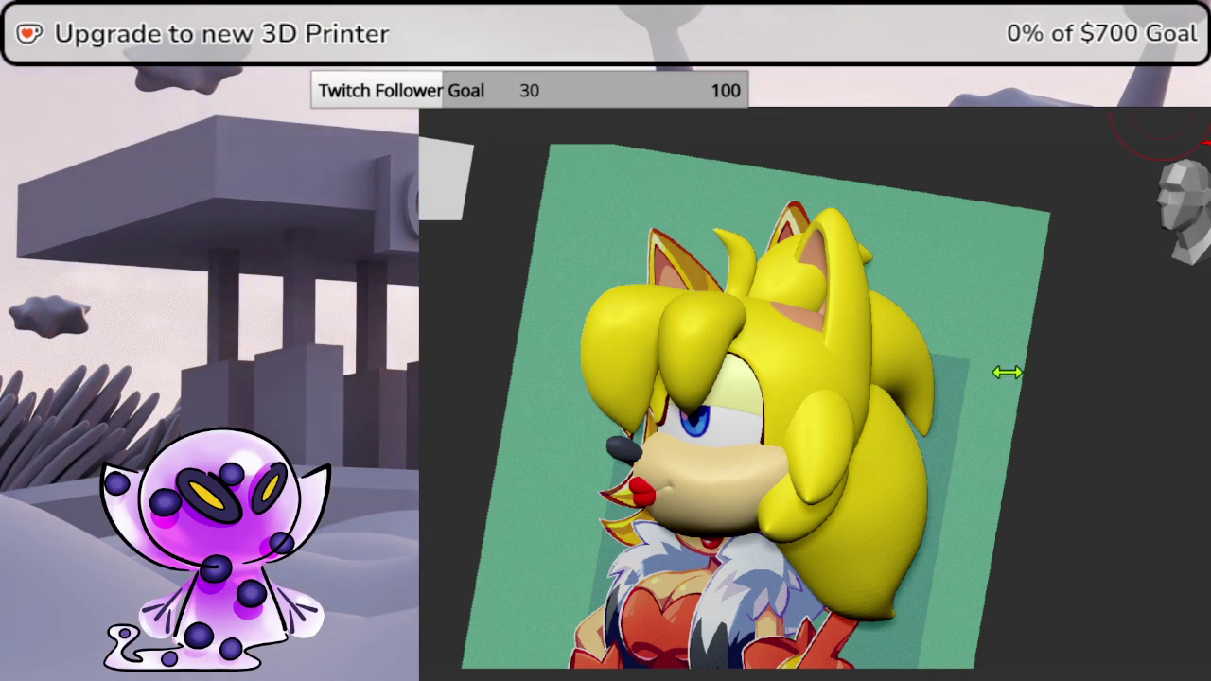
mouse_move(1086, 380)
right_down()
mouse_move(1054, 373)
mouse_move(995, 413)
mouse_move(1005, 373)
mouse_move(1024, 403)
mouse_move(1089, 433)
mouse_move(1100, 425)
mouse_move(1060, 425)
mouse_move(901, 470)
mouse_move(916, 454)
mouse_move(935, 473)
mouse_move(943, 462)
mouse_move(868, 453)
mouse_move(1016, 481)
mouse_move(1073, 400)
mouse_move(1031, 355)
right_up()
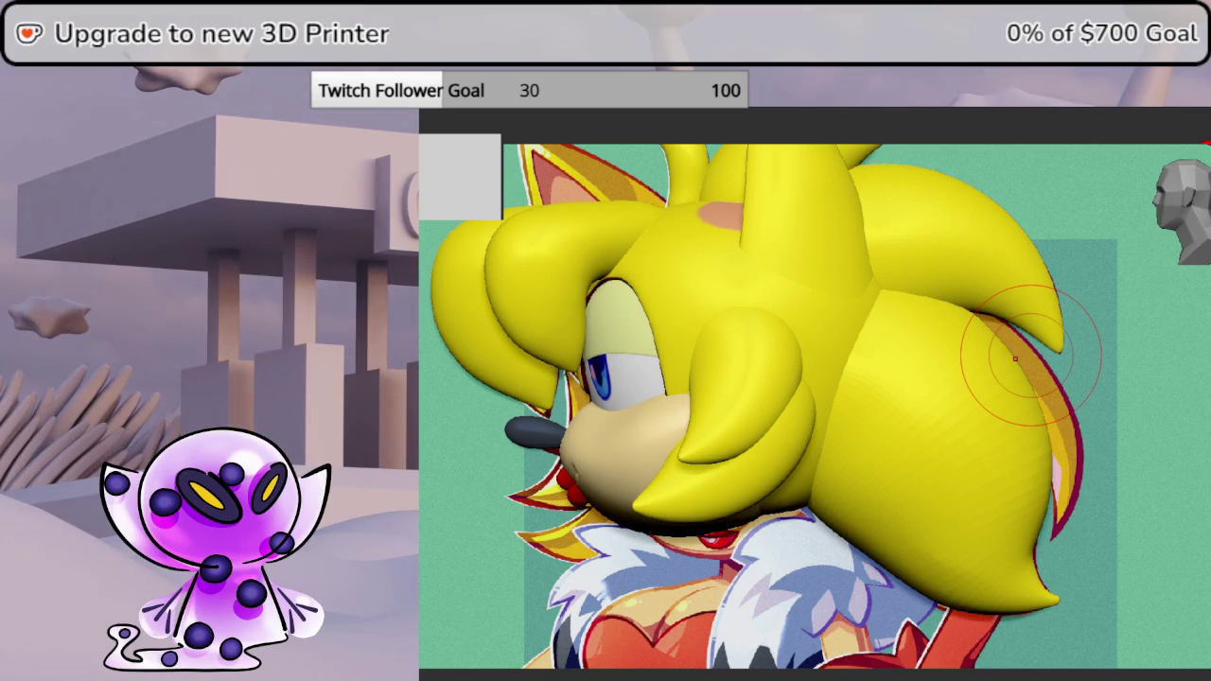
mouse_move(803, 425)
ctrl+right_down()
mouse_move(953, 438)
mouse_move(925, 437)
ctrl+right_up()
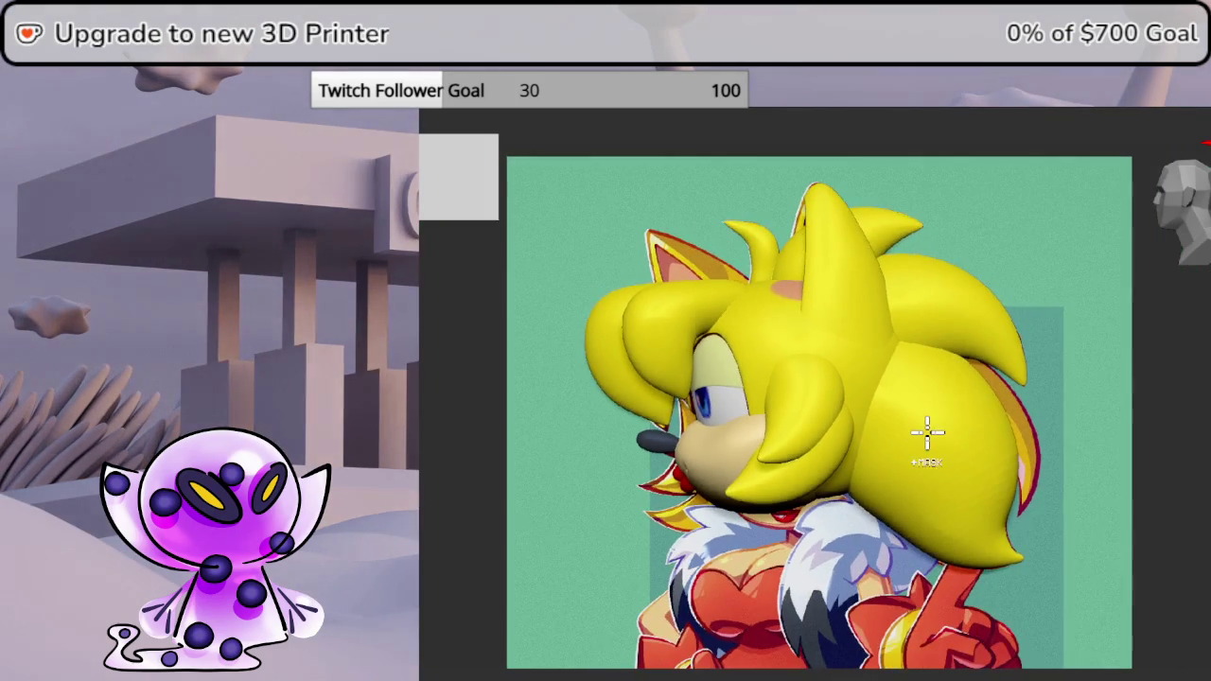
drag(1181, 418, 1199, 478)
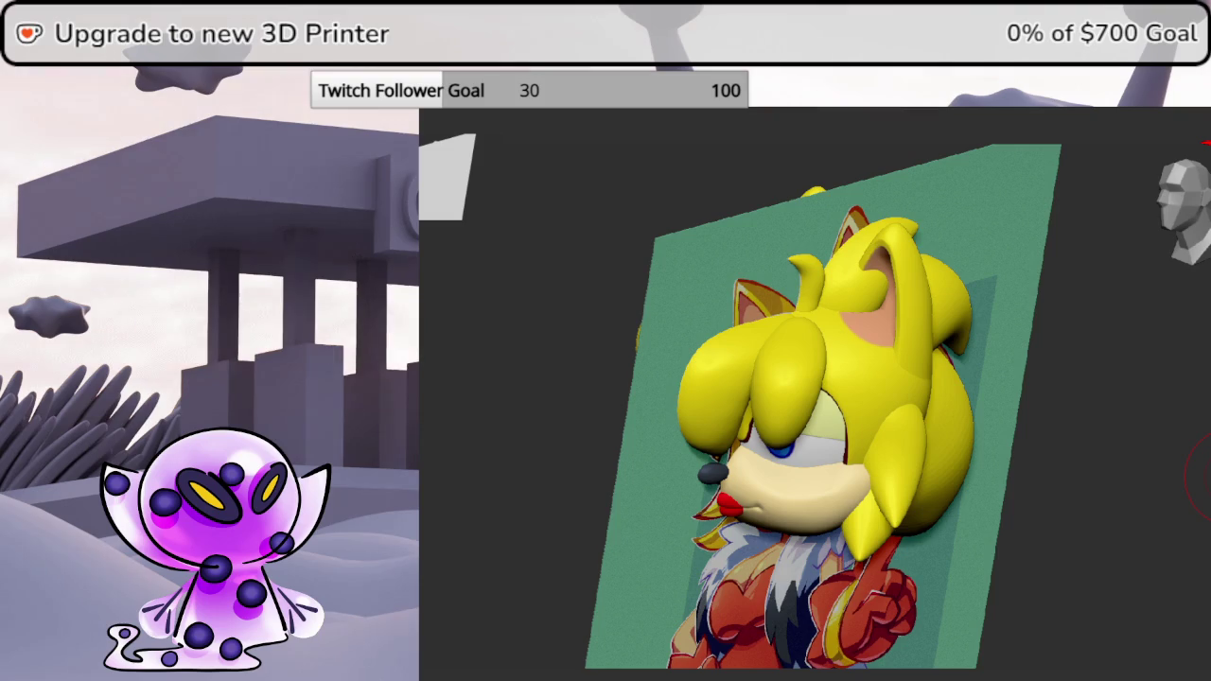
drag(1199, 478, 1201, 409)
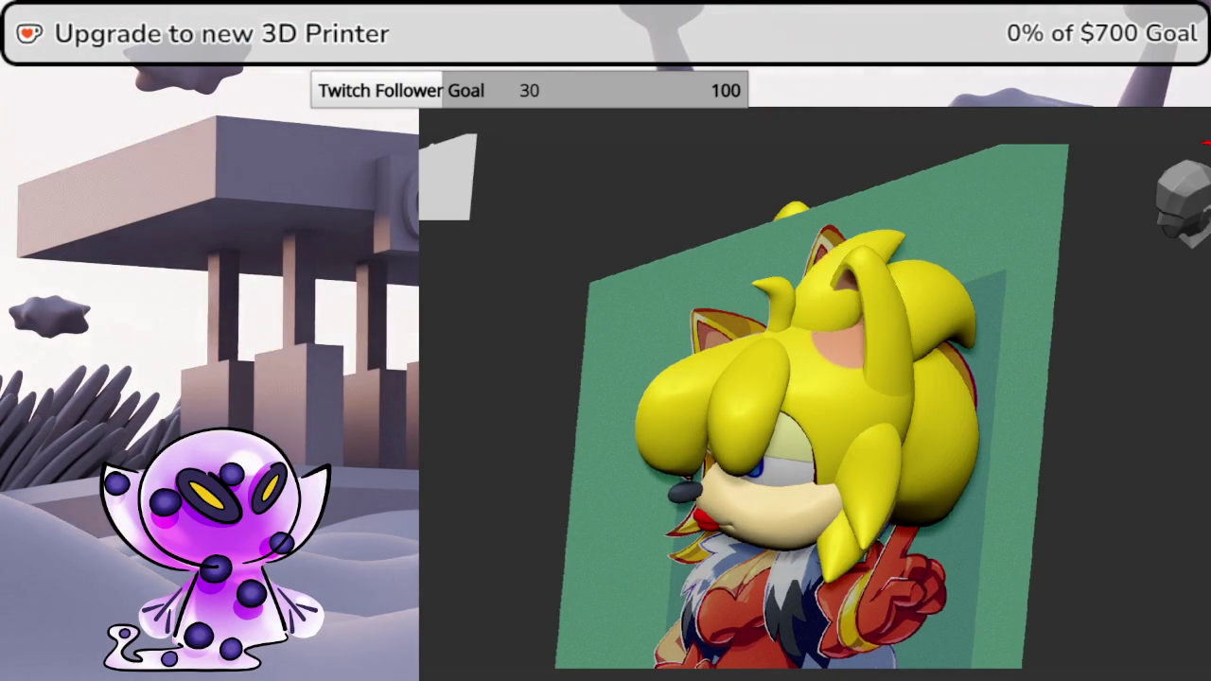
drag(1207, 388, 1197, 387)
mouse_move(1092, 388)
mouse_down()
mouse_move(1154, 446)
mouse_move(1167, 410)
mouse_move(1152, 409)
mouse_up()
click(917, 164)
- Leave the bend deformer, align a front view with the reference, and insert a cylinder mesh
click(919, 181)
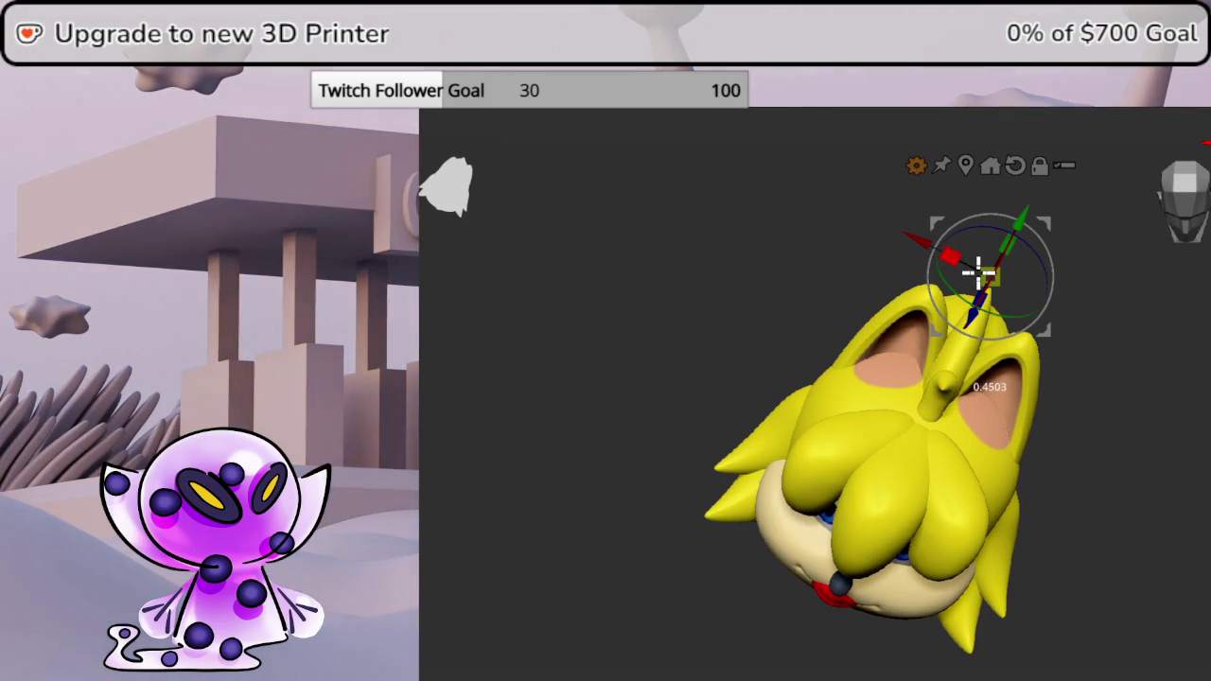
mouse_move(971, 273)
mouse_down()
mouse_move(1129, 341)
mouse_move(1110, 316)
mouse_move(1189, 432)
mouse_move(1088, 416)
mouse_up()
drag(1097, 280, 1007, 257)
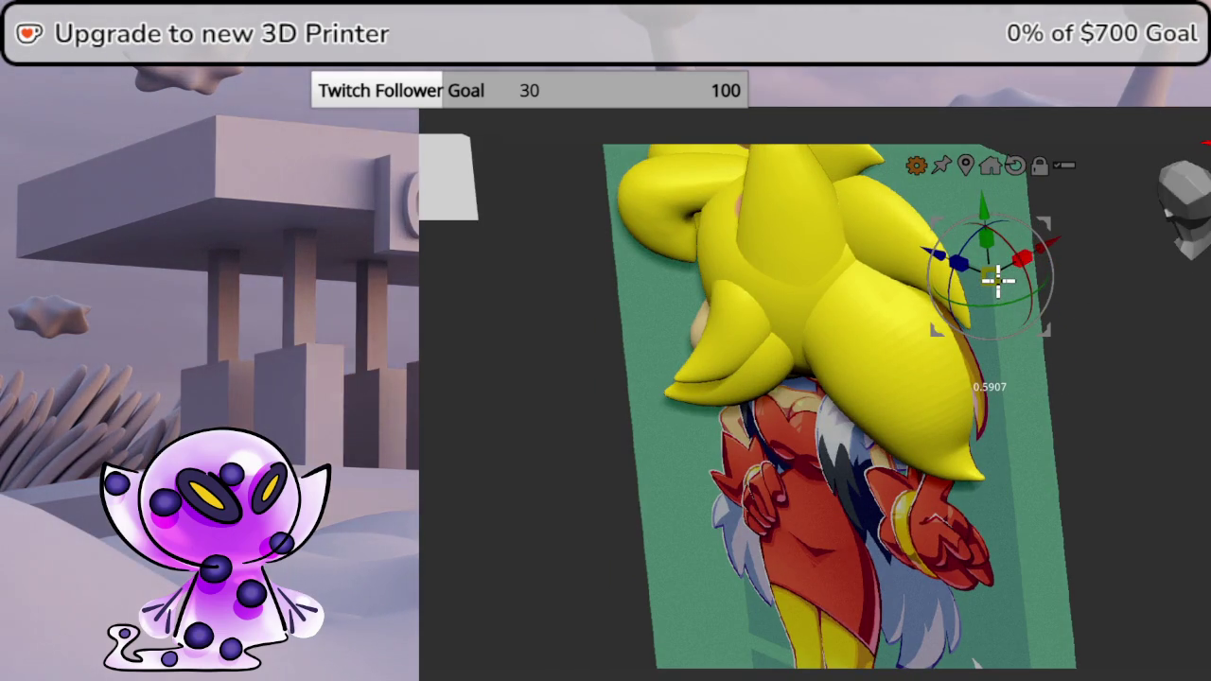
mouse_move(995, 279)
mouse_down()
mouse_move(1205, 343)
mouse_move(1167, 384)
mouse_move(1129, 354)
mouse_move(1188, 373)
mouse_move(1134, 383)
mouse_move(1209, 452)
mouse_move(1201, 460)
mouse_move(1150, 382)
mouse_move(1116, 373)
mouse_move(1170, 375)
mouse_move(1175, 402)
mouse_move(1169, 381)
mouse_move(1156, 386)
mouse_up()
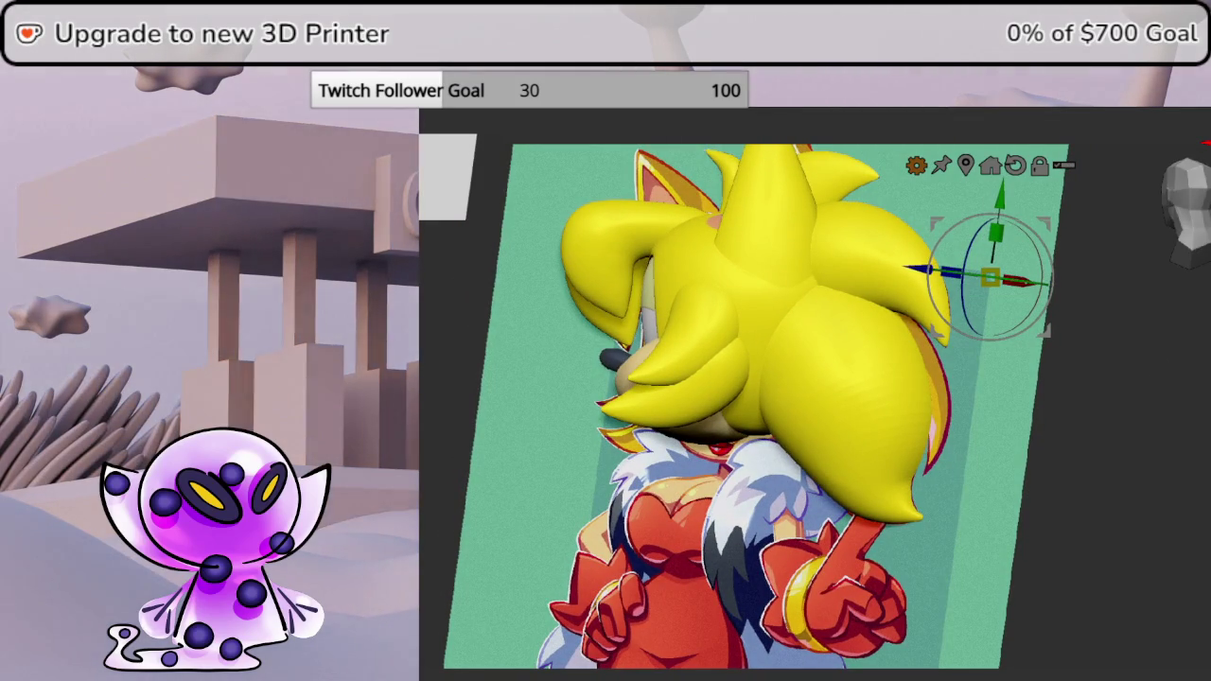
drag(1156, 386, 1195, 299)
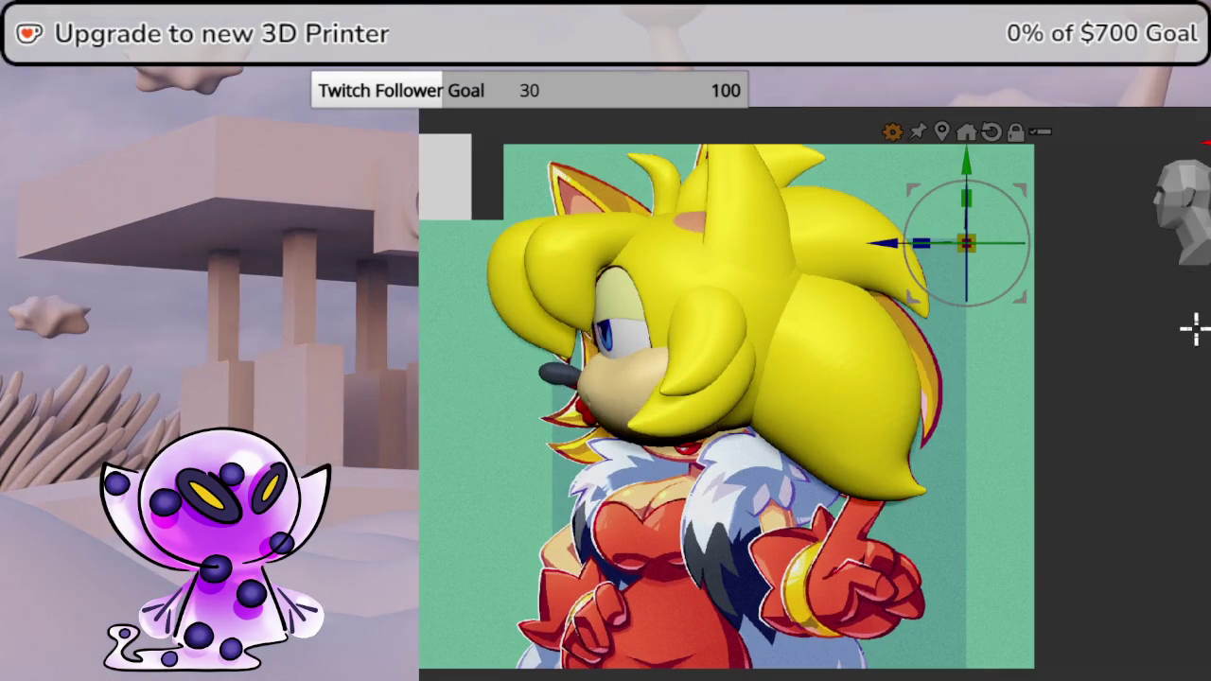
drag(1202, 416, 1209, 407)
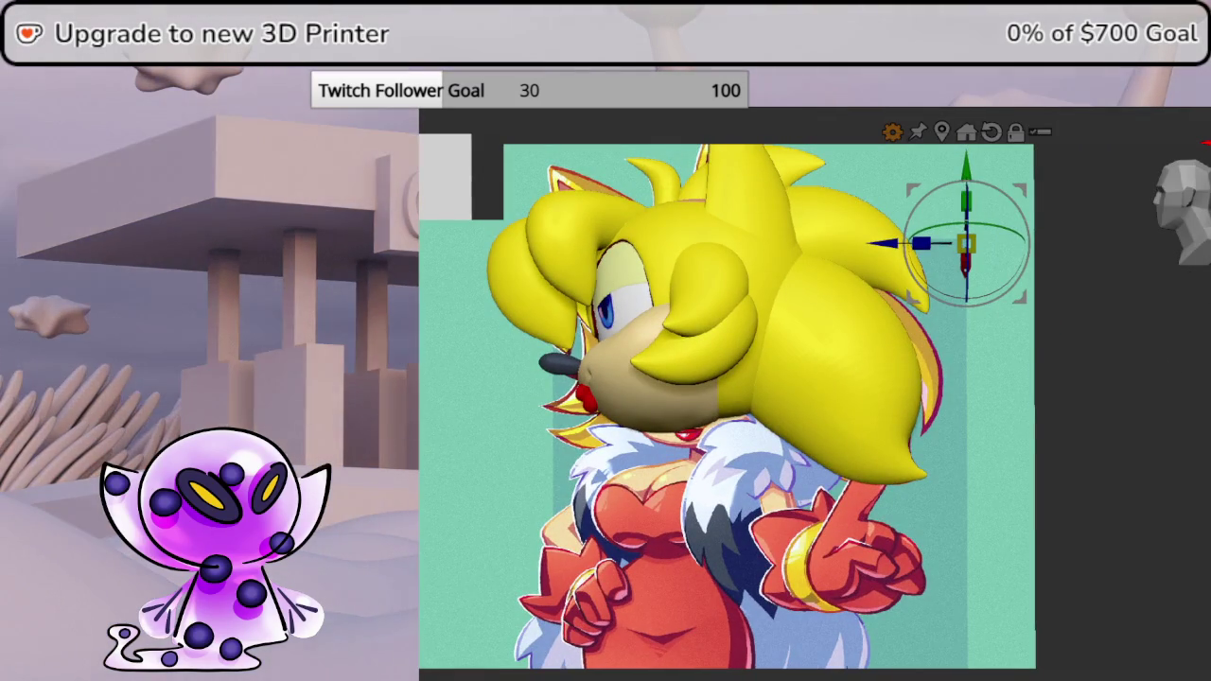
click(988, 455)
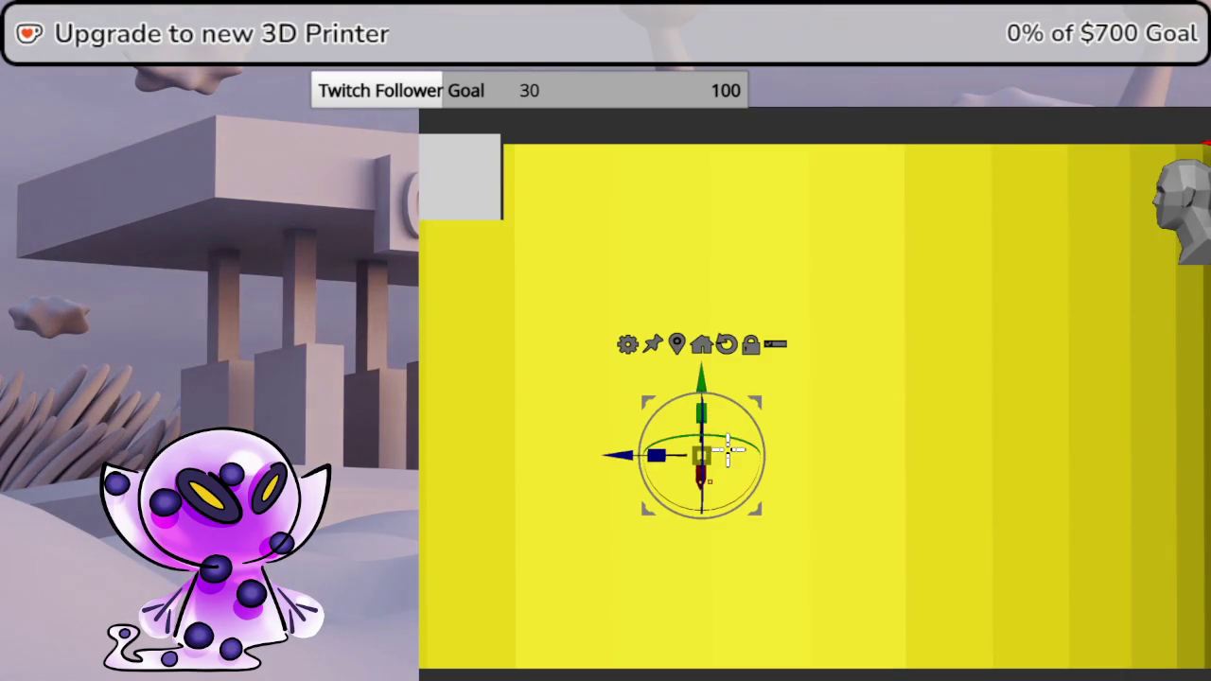
- Frame the reference, then shrink and position the new piece below the head
key(f)
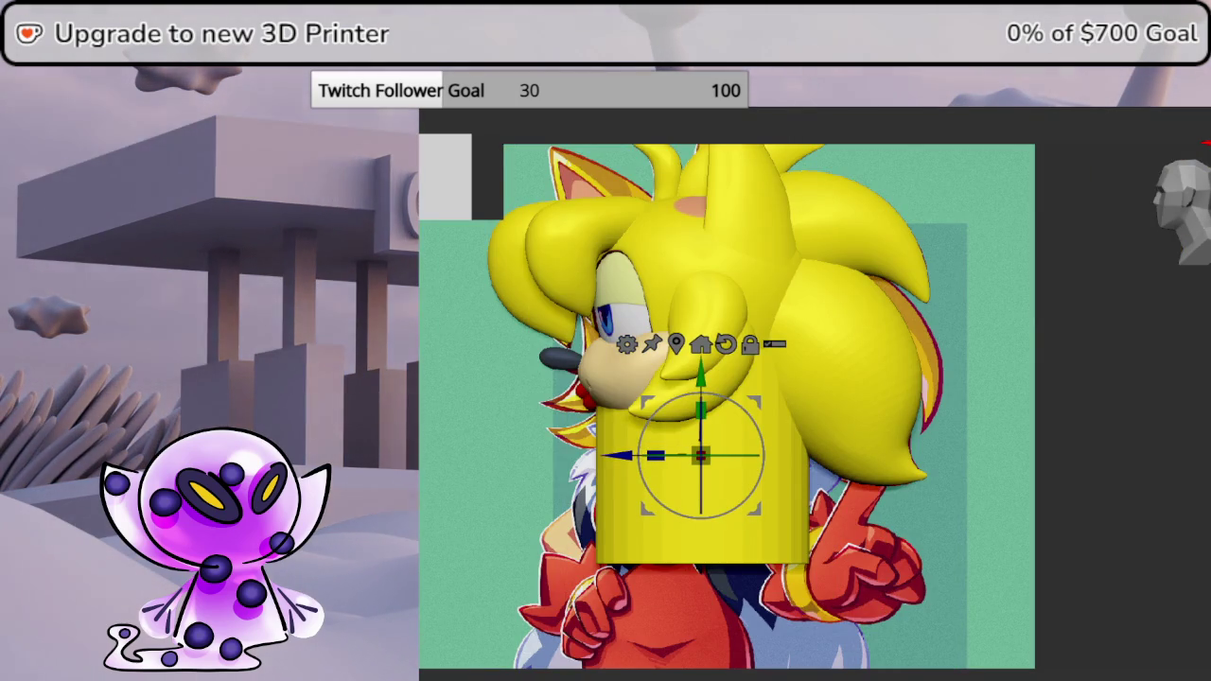
scroll(653, 501, up, 3)
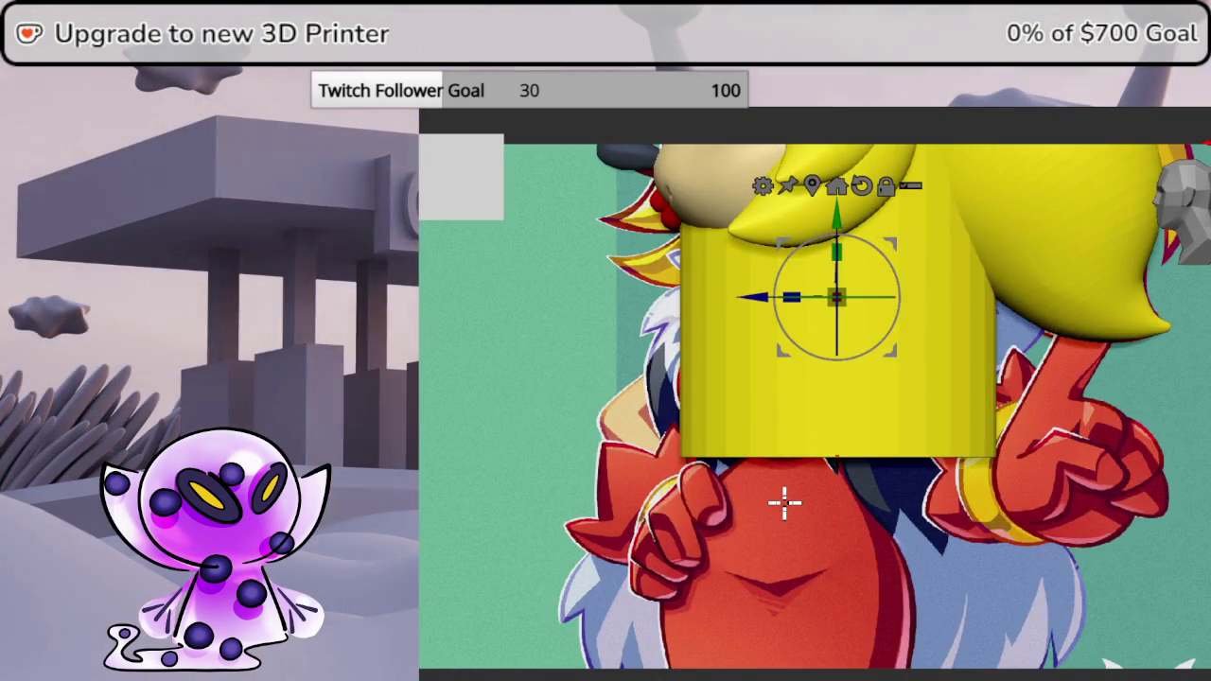
drag(839, 288, 595, 473)
mouse_move(784, 351)
mouse_down()
mouse_move(938, 232)
mouse_move(934, 213)
mouse_up()
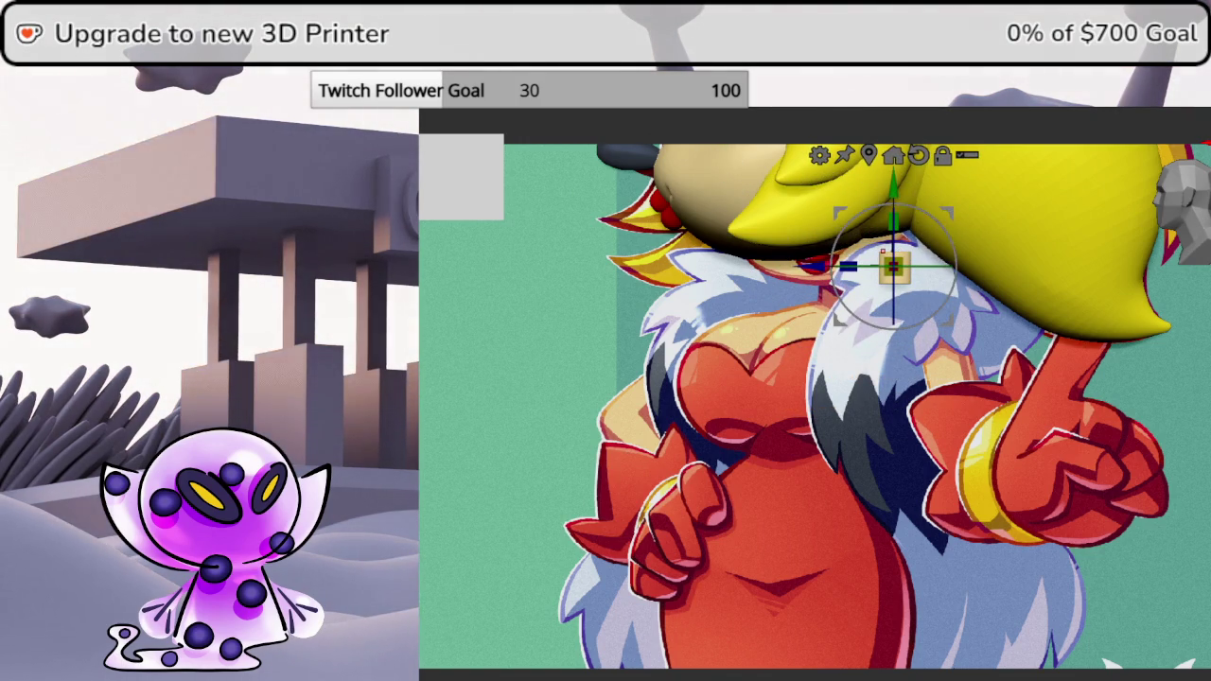
- Switch to a bend transform and bend the neck piece down under the chin
click(816, 163)
click(939, 202)
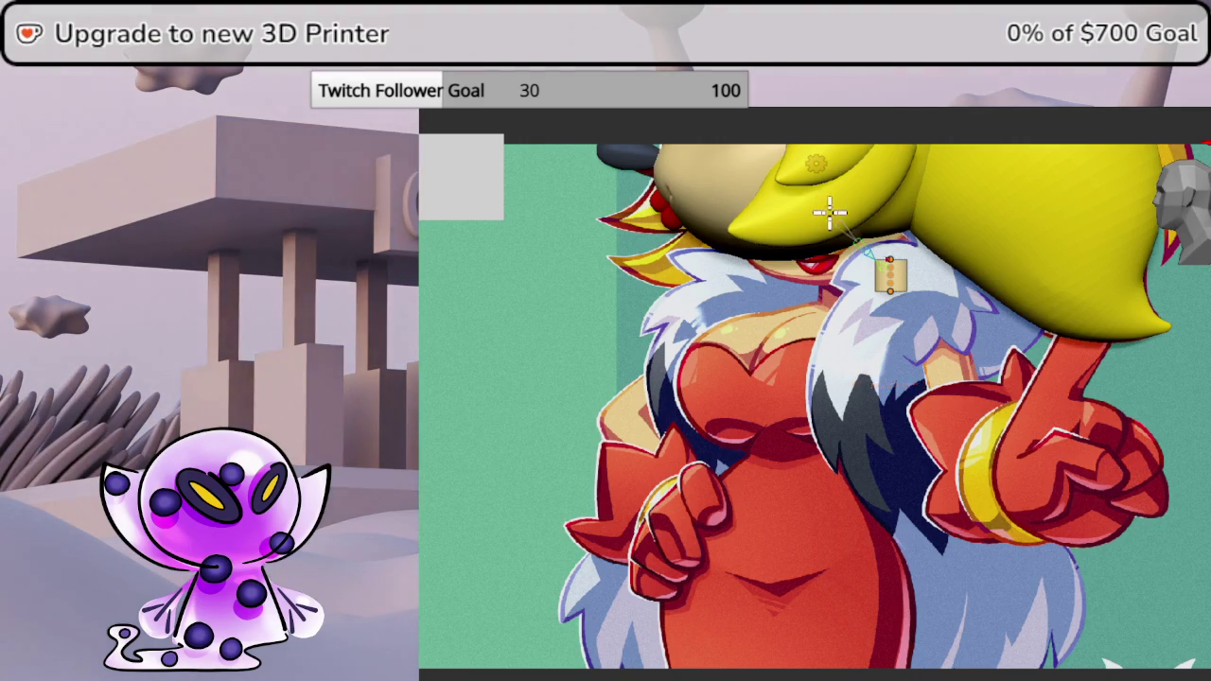
drag(890, 221, 930, 272)
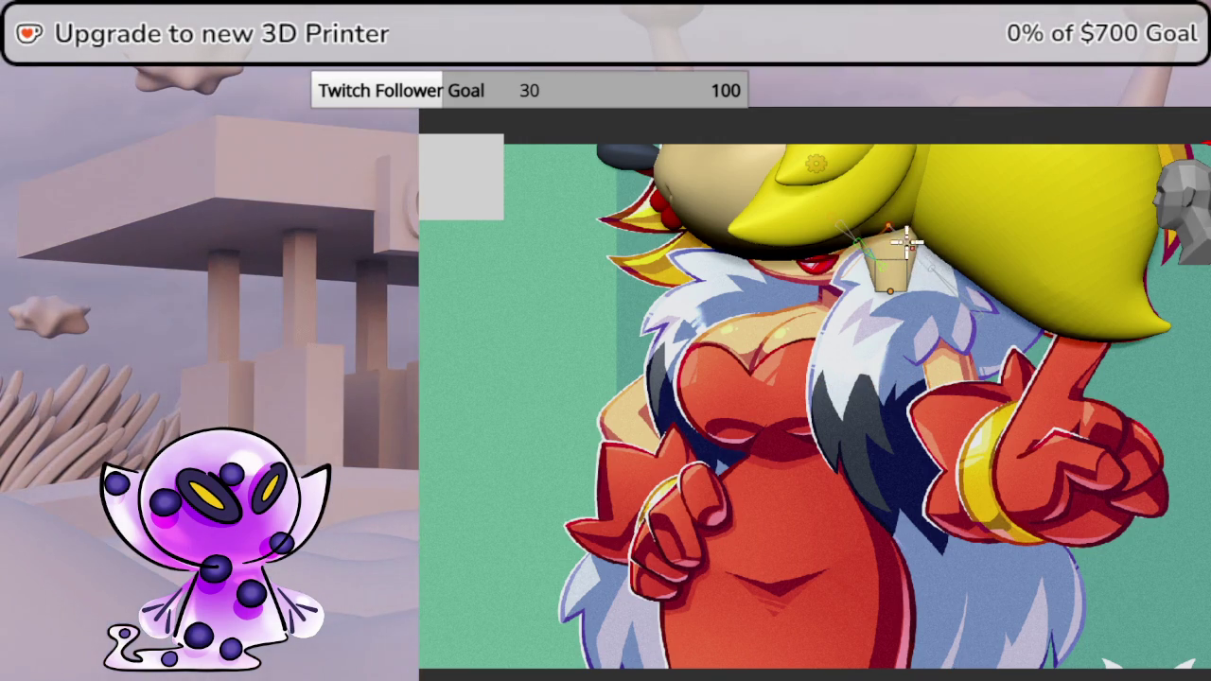
drag(884, 221, 887, 222)
mouse_move(887, 298)
mouse_down()
mouse_move(856, 305)
mouse_move(903, 340)
mouse_move(870, 314)
mouse_up()
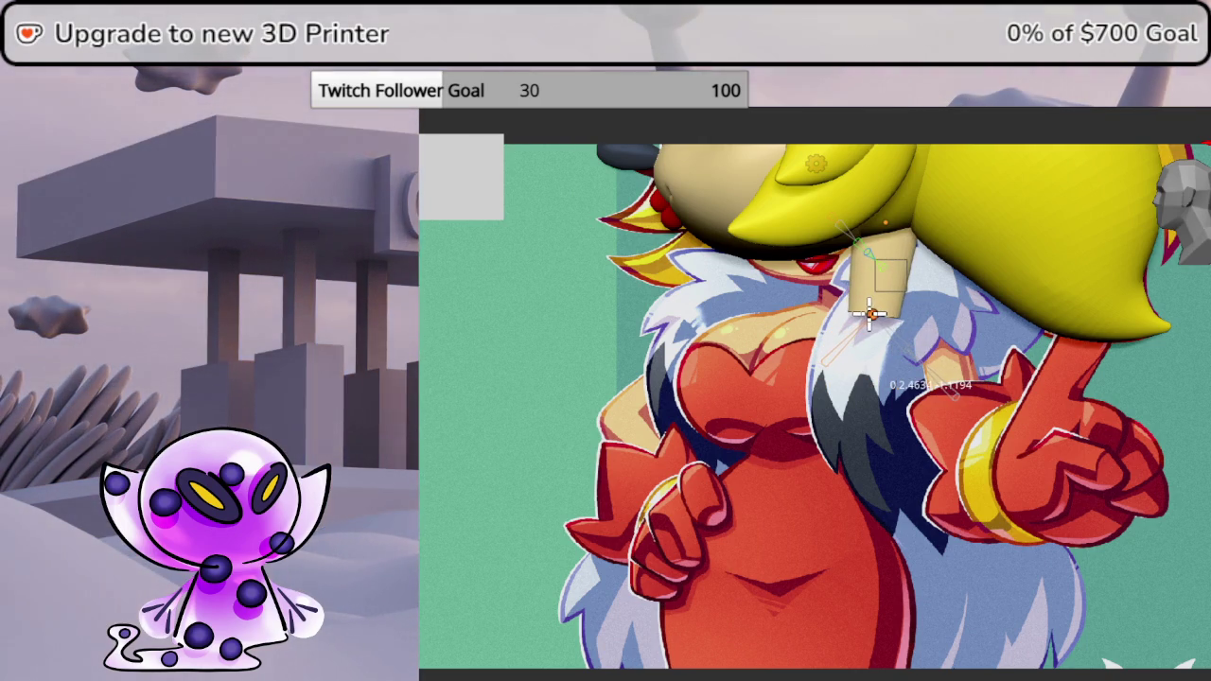
mouse_move(868, 314)
right_down()
mouse_move(879, 321)
mouse_move(1180, 194)
right_up()
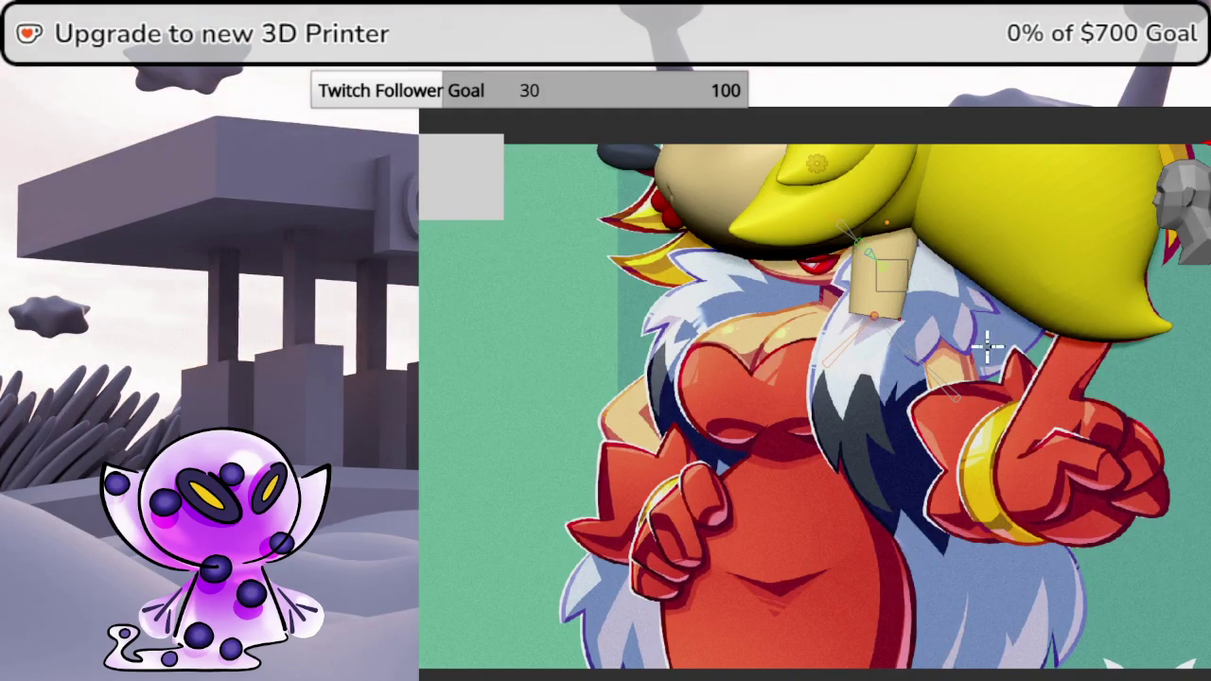
right_drag(989, 281, 927, 405)
shift+middle_drag(926, 405, 897, 416)
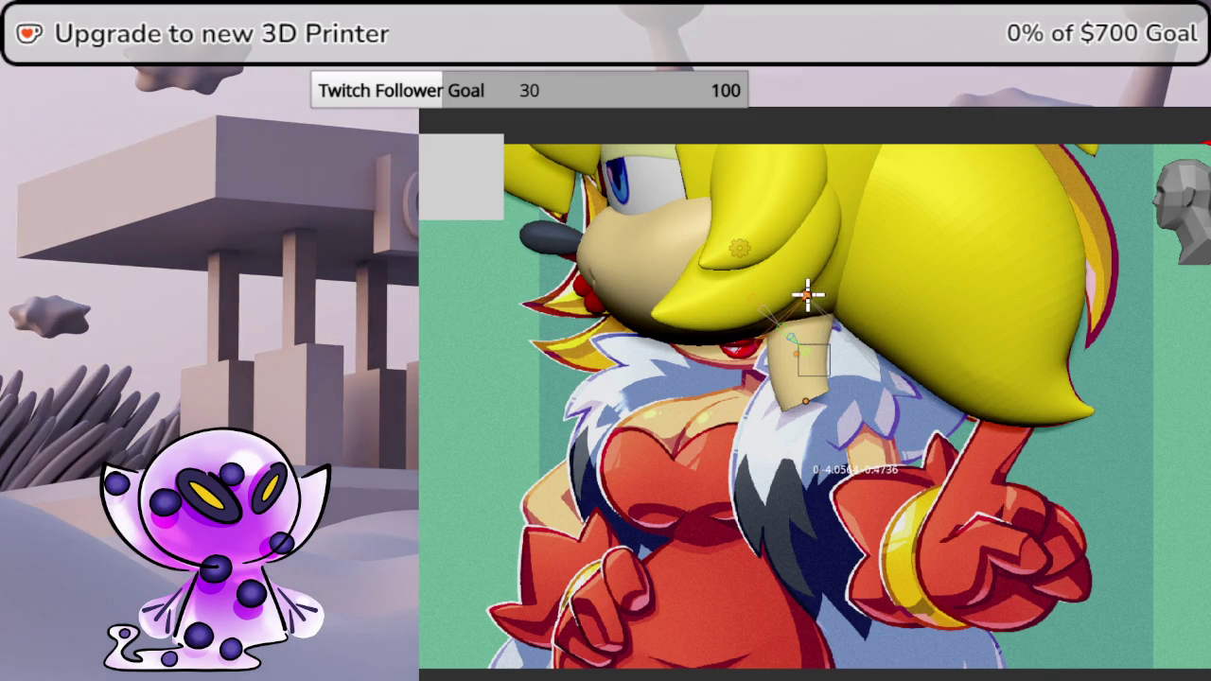
- Check the neck from above and front, then confirm the bend
mouse_move(813, 406)
middle_down()
mouse_move(766, 529)
mouse_move(771, 549)
middle_up()
key(KP_1)
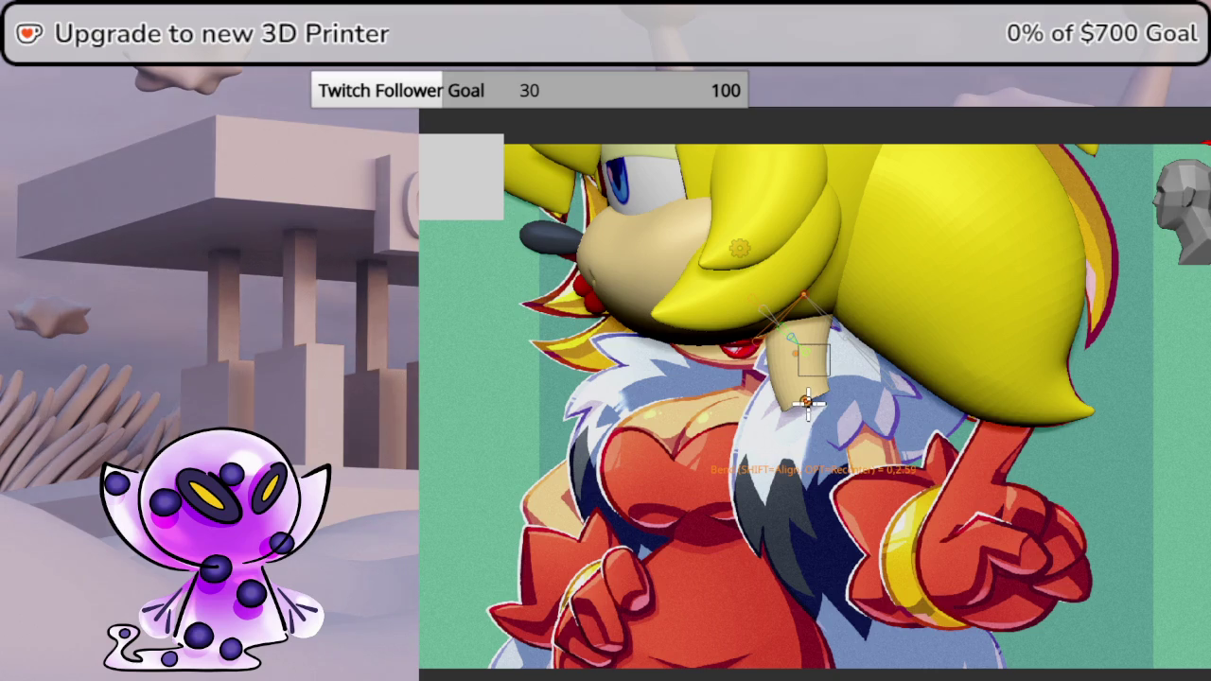
click(870, 458)
click(797, 350)
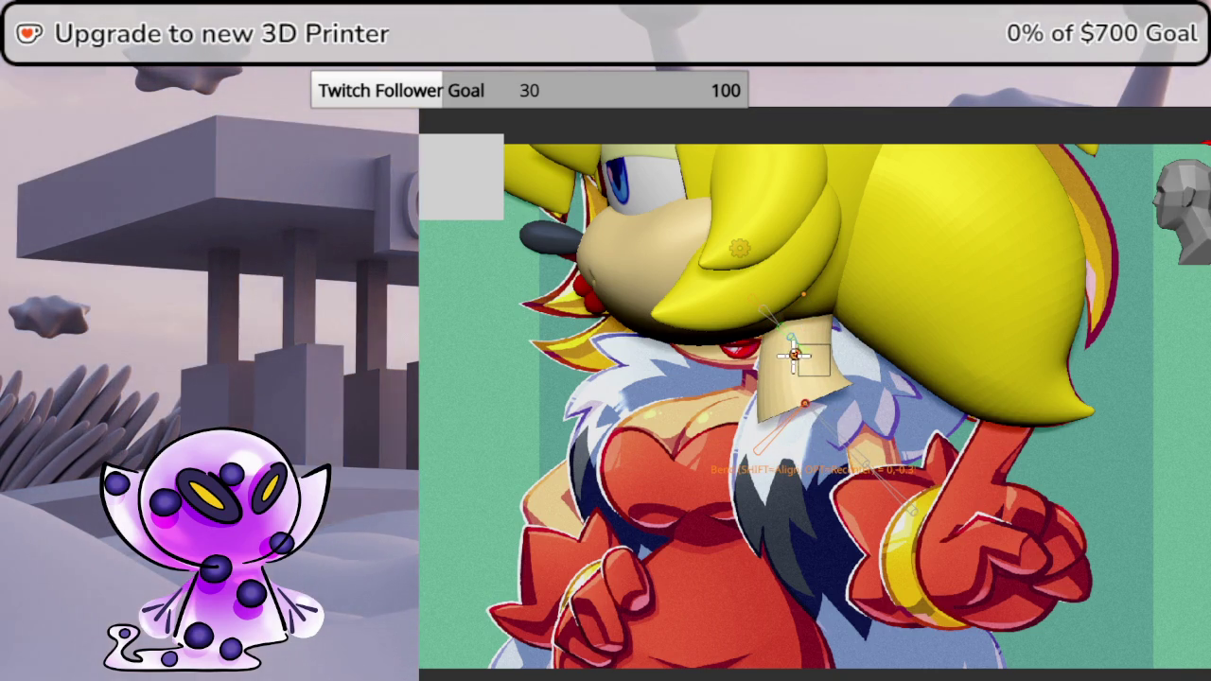
scroll(816, 376, down, 2)
scroll(854, 322, down, 2)
mouse_move(880, 341)
middle_down()
mouse_move(927, 437)
mouse_move(984, 451)
mouse_move(1013, 441)
mouse_move(981, 432)
middle_up()
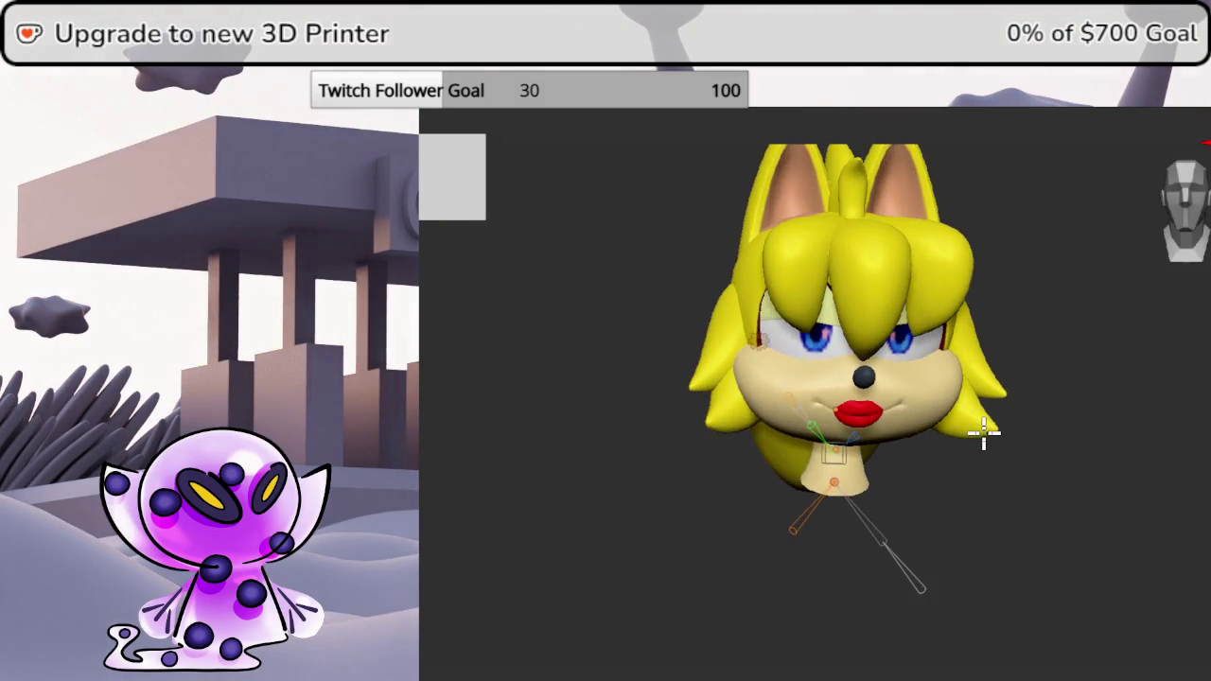
mouse_move(1027, 392)
middle_down()
mouse_move(994, 476)
mouse_move(973, 489)
mouse_move(996, 481)
mouse_move(1002, 459)
mouse_move(959, 466)
mouse_move(913, 451)
mouse_move(940, 419)
mouse_move(1079, 348)
mouse_move(1124, 281)
mouse_move(1075, 343)
mouse_move(1053, 454)
mouse_move(1026, 406)
mouse_move(1086, 429)
mouse_move(1034, 427)
mouse_move(1032, 416)
middle_up()
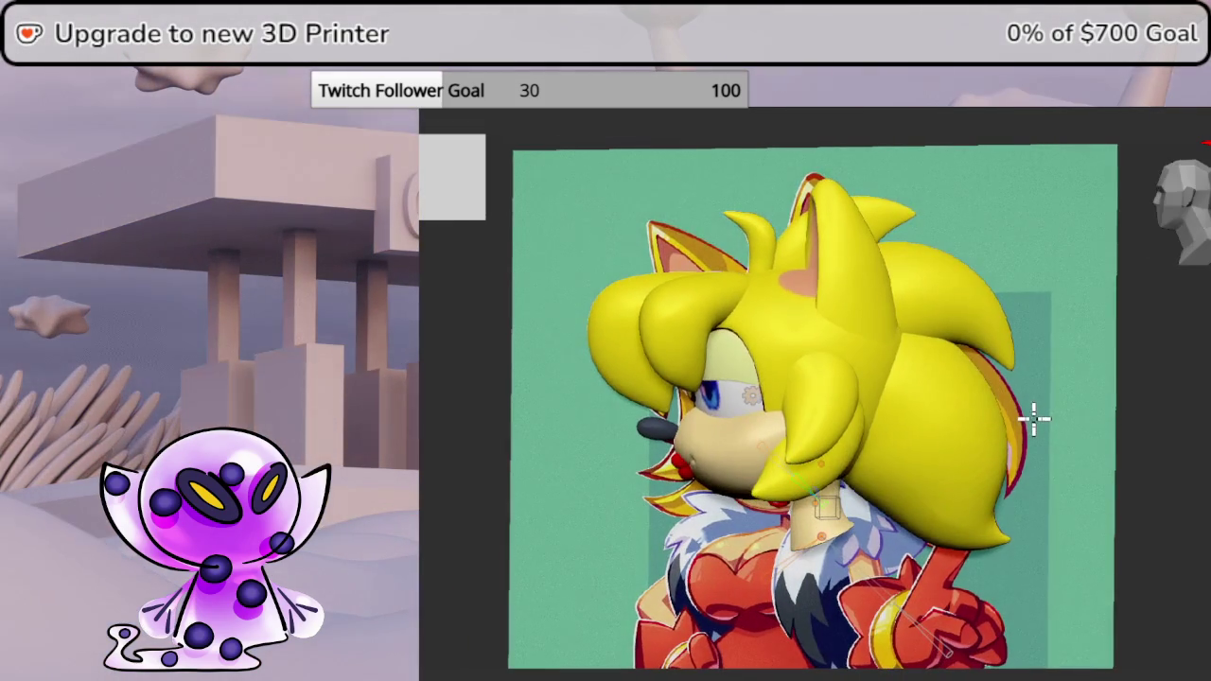
click(1179, 229)
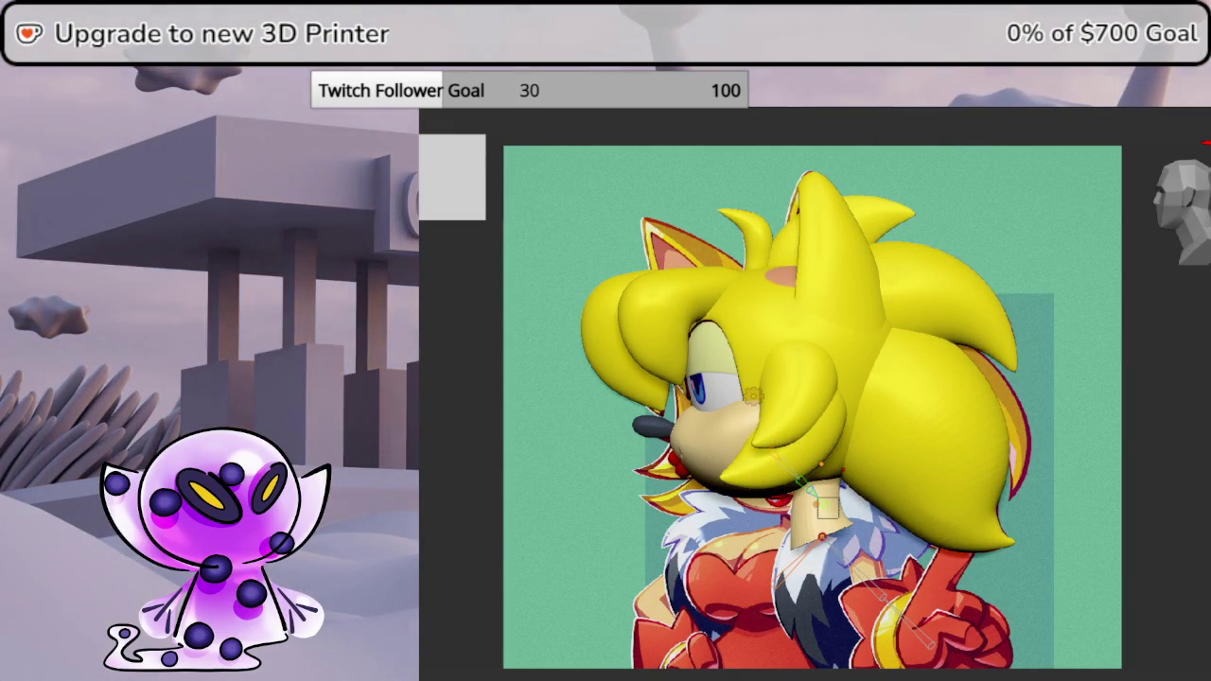
key(shift+space)
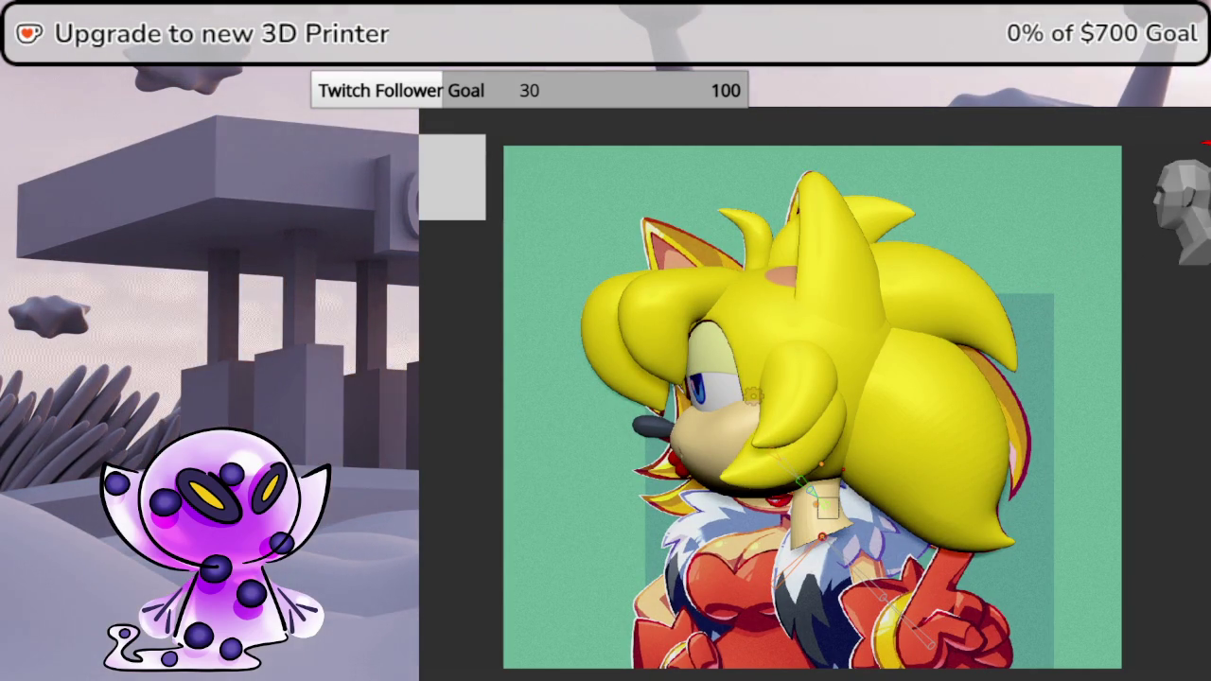
key(Escape)
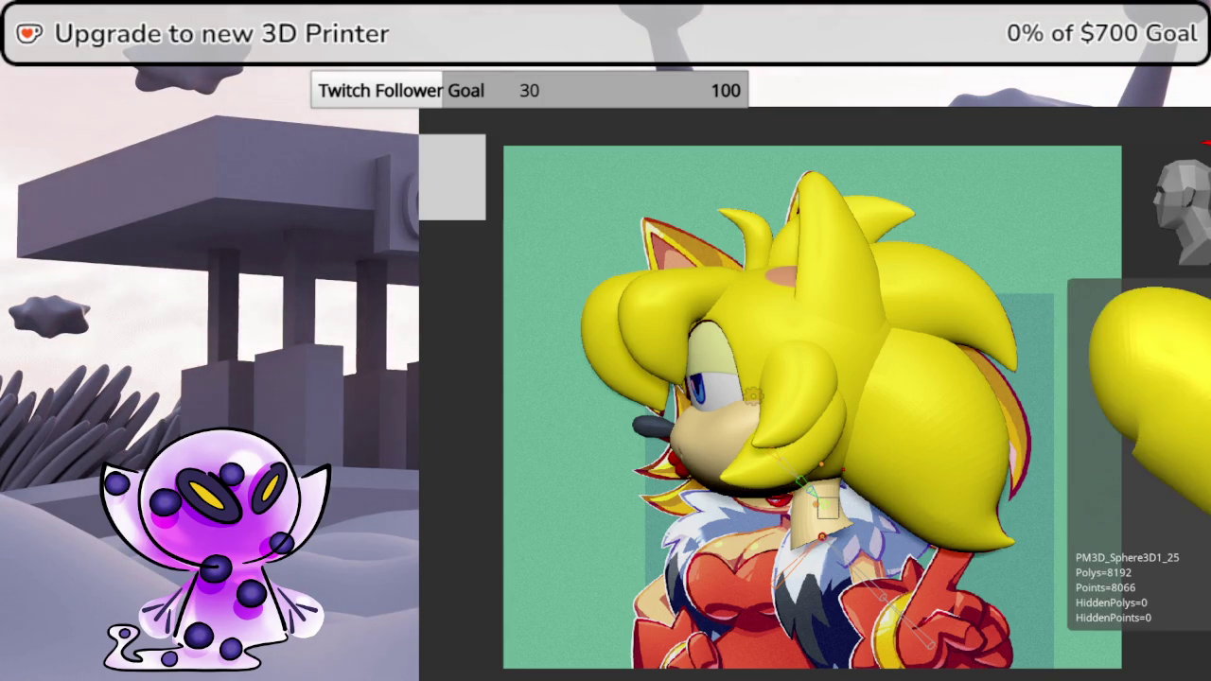
- Select the back hair spike and rotate it down and to the right
click(851, 359)
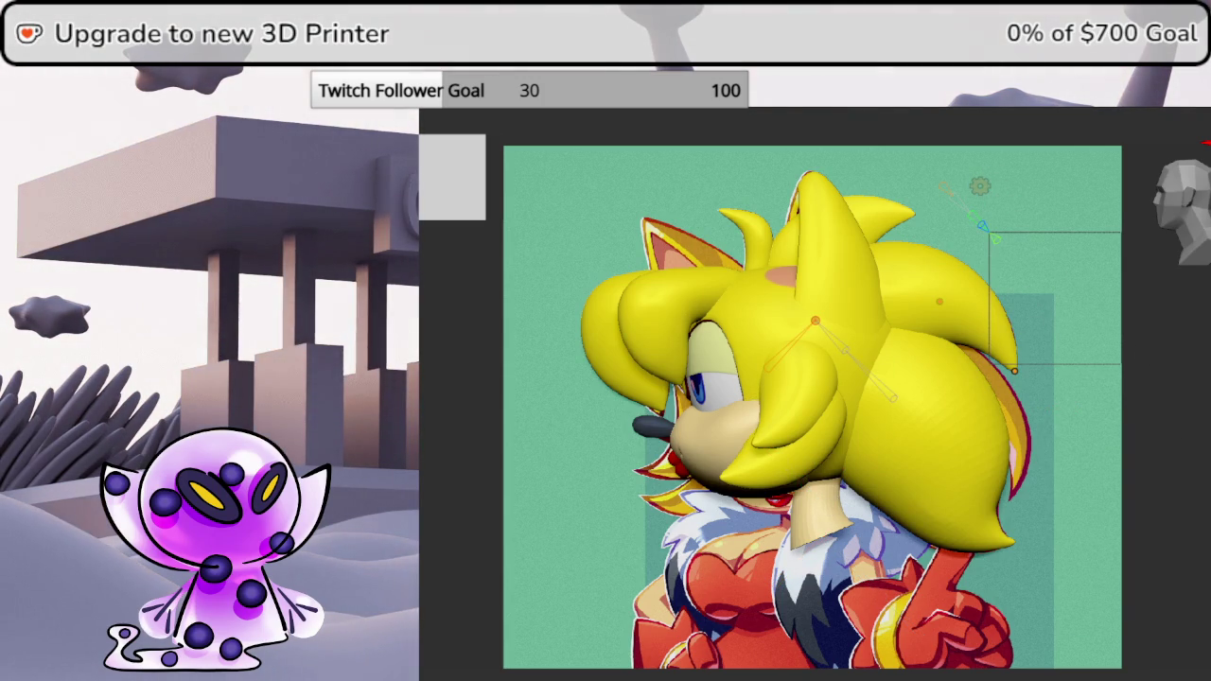
mouse_move(1198, 464)
middle_down()
mouse_move(1163, 465)
mouse_move(1201, 468)
middle_up()
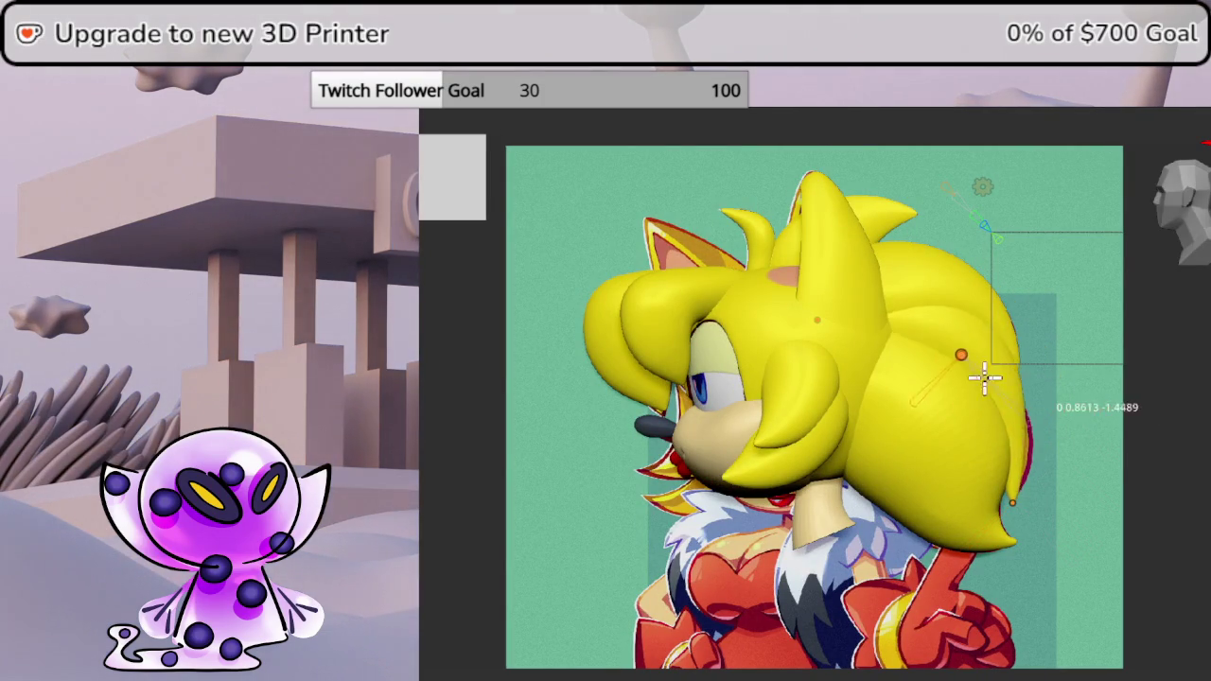
drag(974, 362, 983, 401)
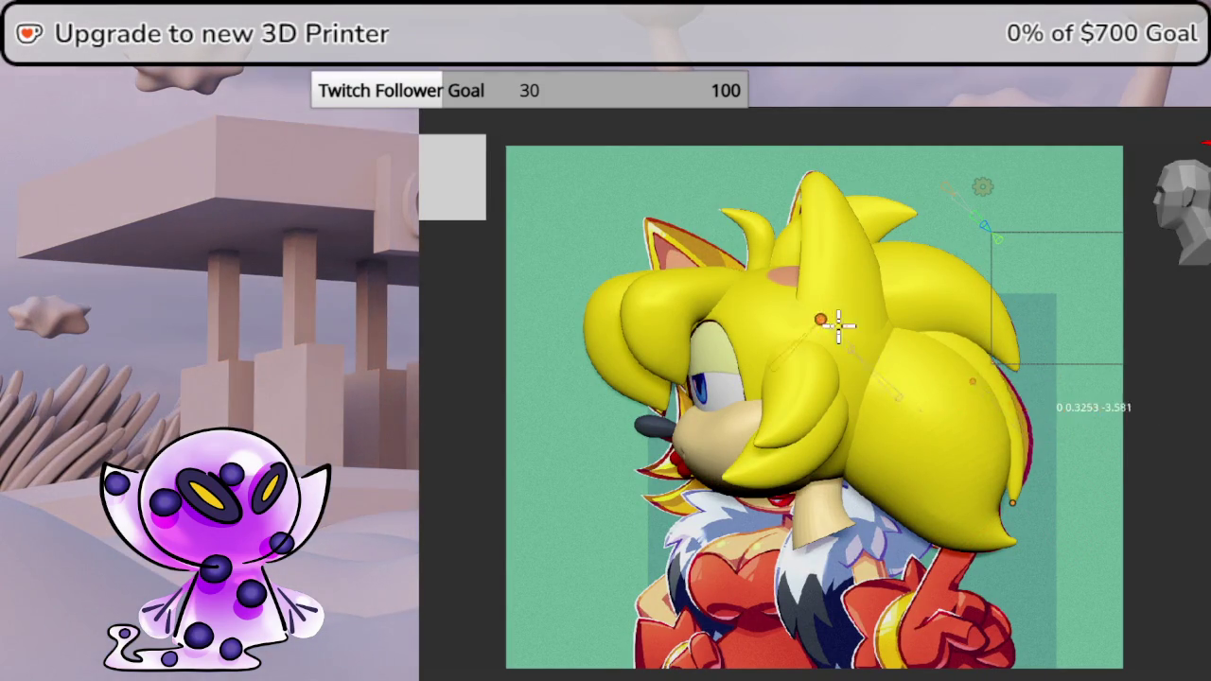
drag(889, 356, 1031, 450)
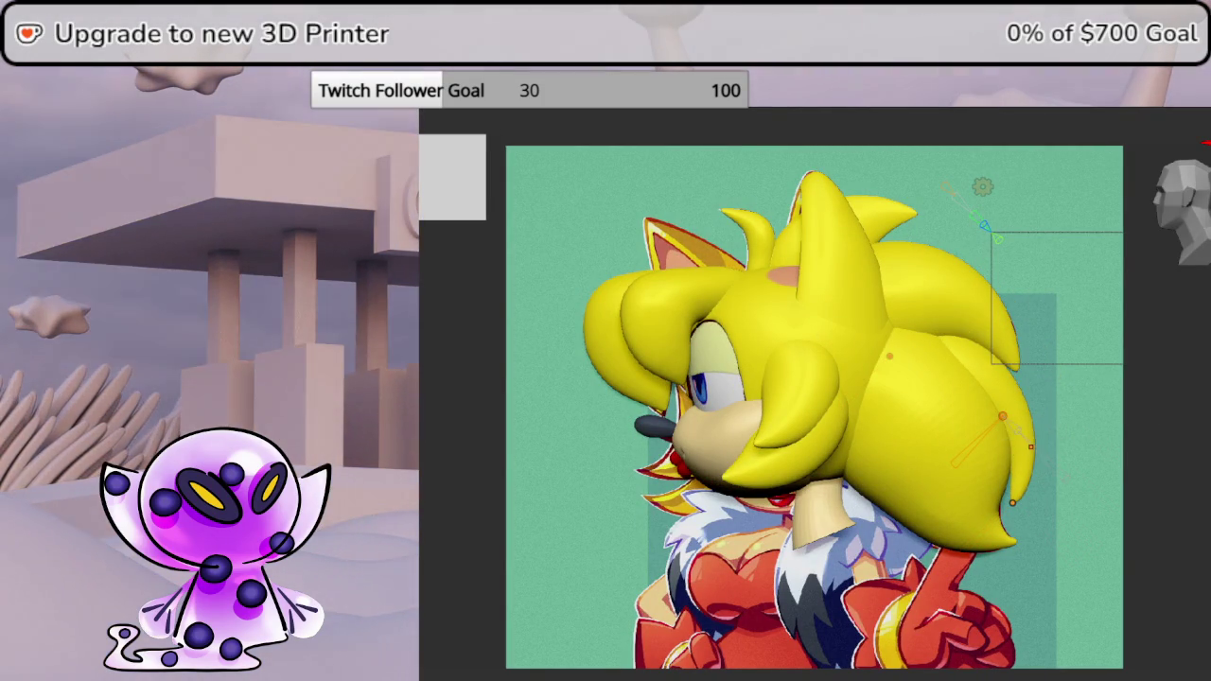
click(1031, 449)
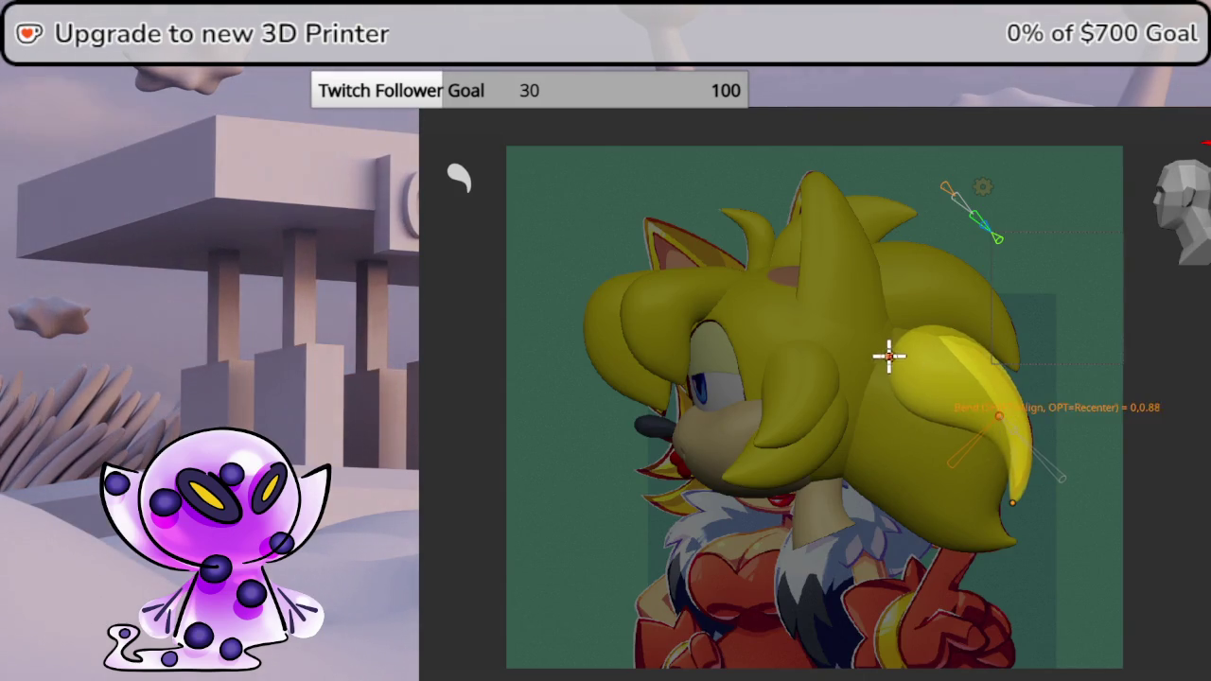
- Reshape the spike's bend and tip with the Bend curve handles, then inspect from behind
mouse_move(913, 376)
mouse_down()
mouse_move(896, 353)
mouse_move(917, 350)
mouse_up()
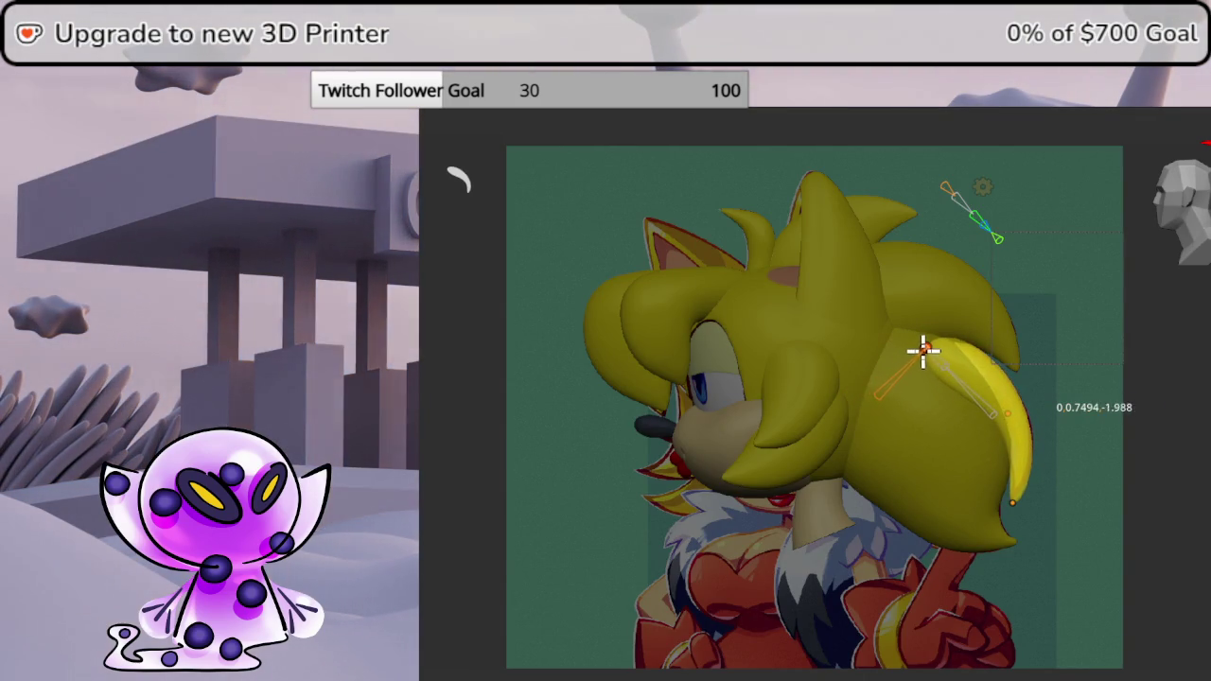
mouse_move(1014, 500)
mouse_down()
mouse_move(1025, 515)
mouse_move(1011, 506)
mouse_up()
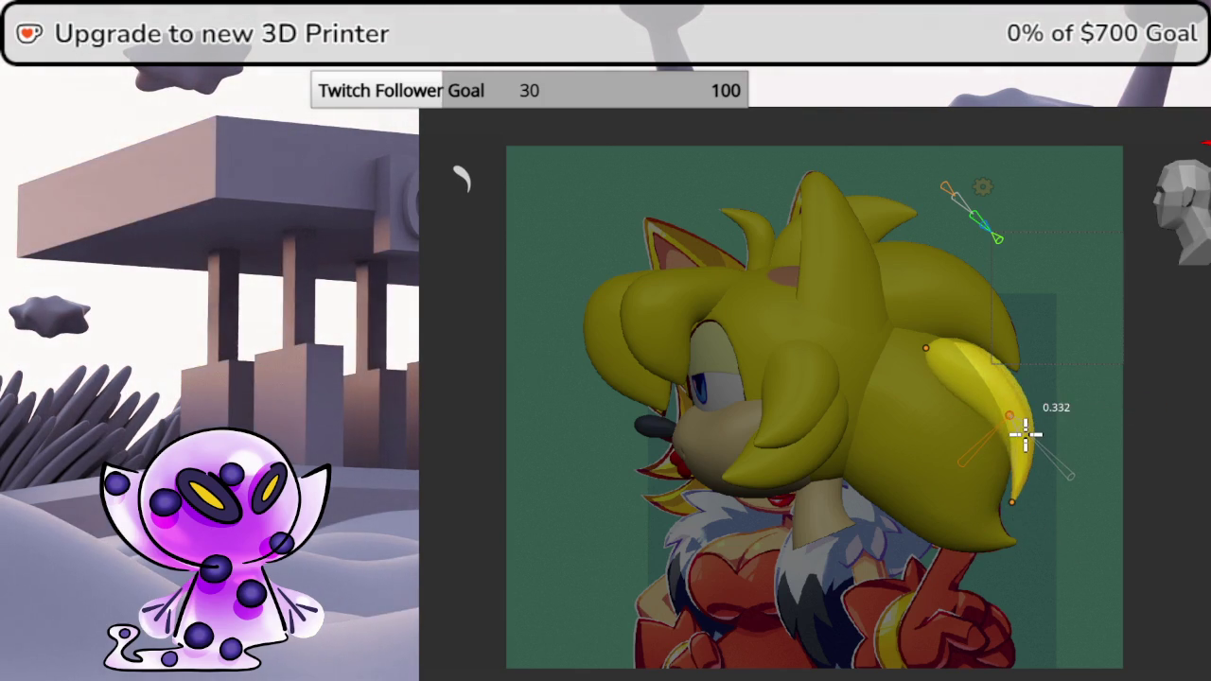
drag(1015, 428, 1003, 420)
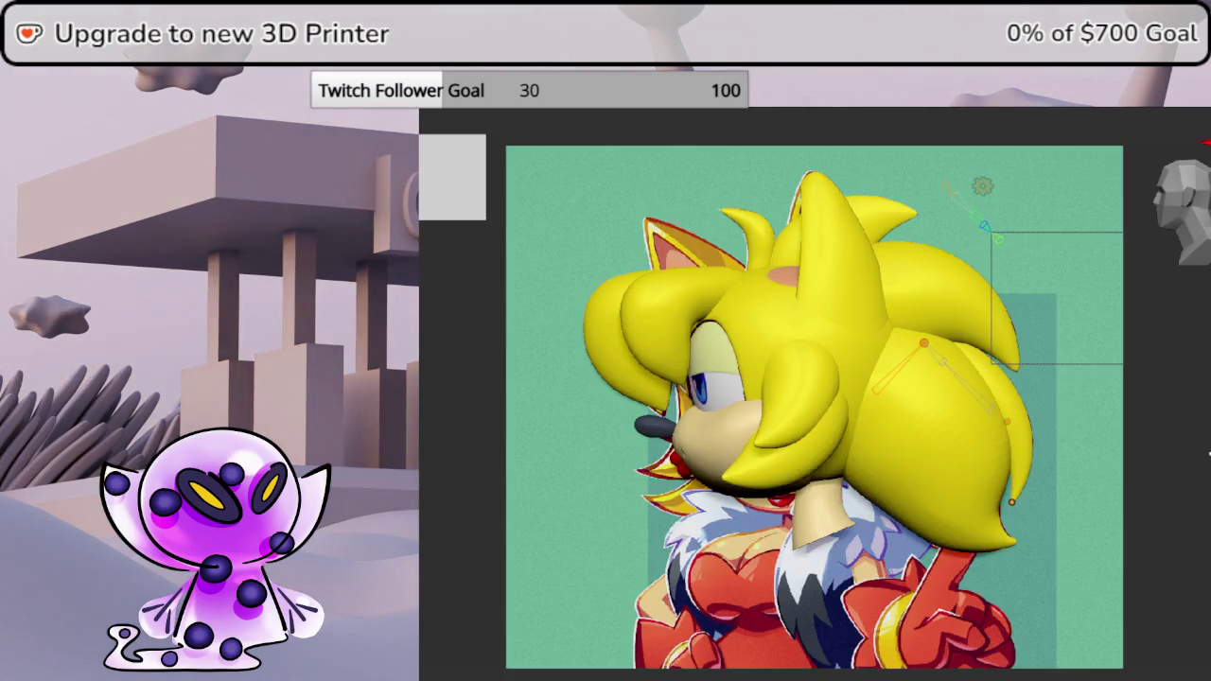
middle_drag(1162, 435, 1208, 449)
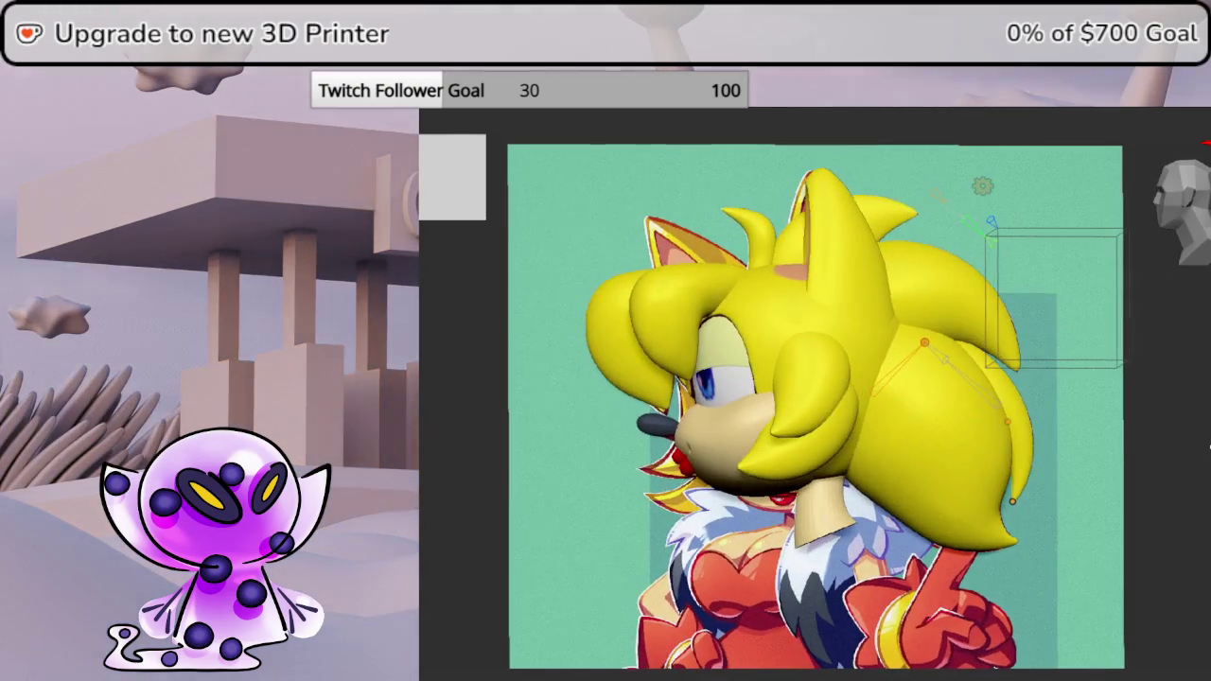
mouse_move(785, 115)
middle_down()
mouse_move(1173, 531)
mouse_move(1137, 411)
mouse_move(1208, 426)
mouse_move(1209, 407)
middle_up()
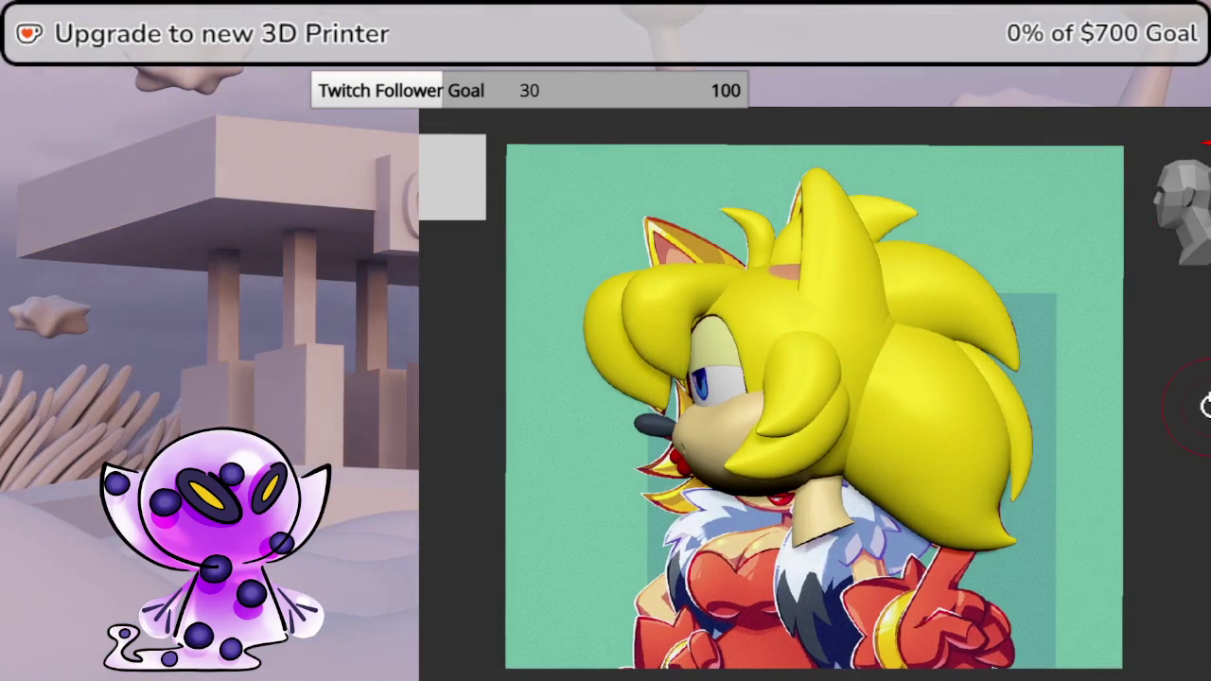
- Orbit the head side-on and frame it alongside the reference image
mouse_move(1027, 378)
middle_down()
mouse_move(1035, 414)
mouse_move(1082, 416)
mouse_move(891, 425)
mouse_move(791, 419)
mouse_move(805, 402)
mouse_move(775, 406)
mouse_move(852, 407)
mouse_move(792, 400)
mouse_move(804, 383)
mouse_move(838, 411)
middle_up()
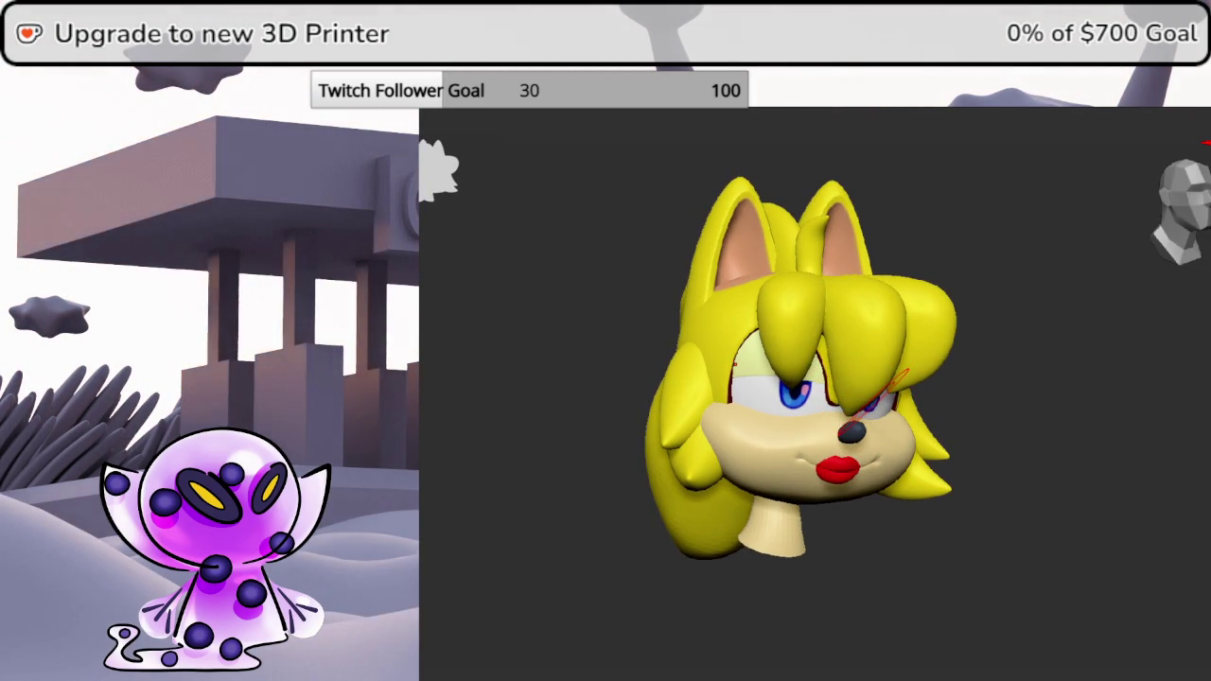
key(KP_0)
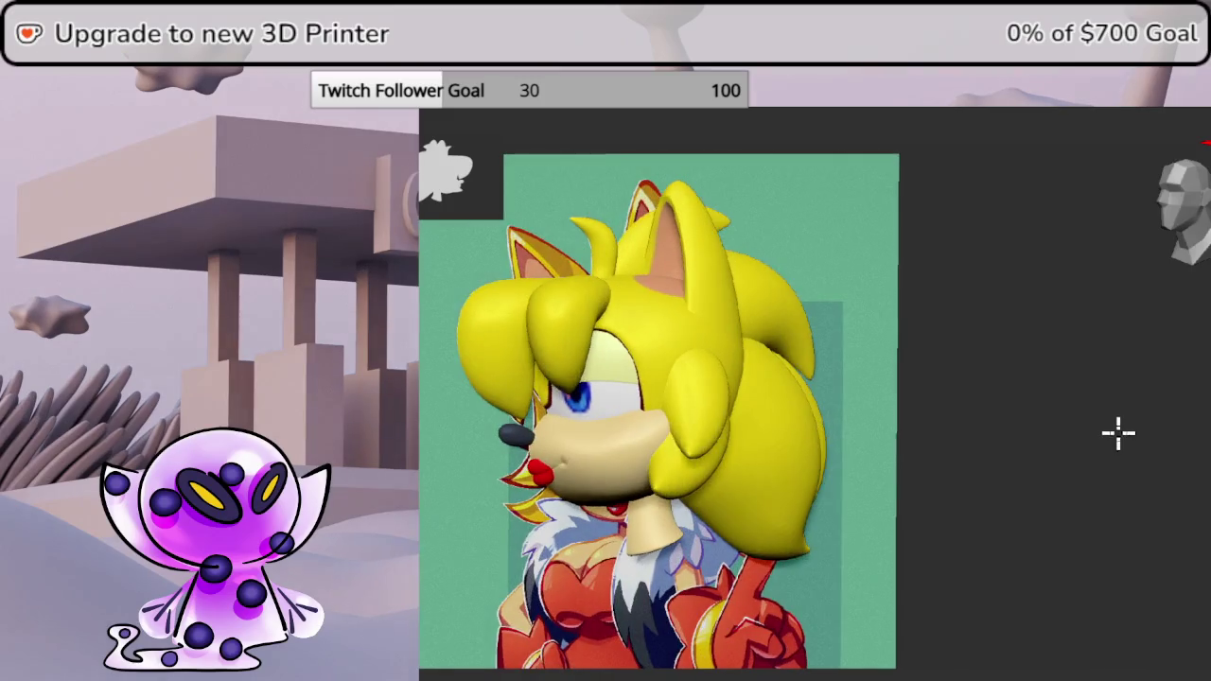
key(r)
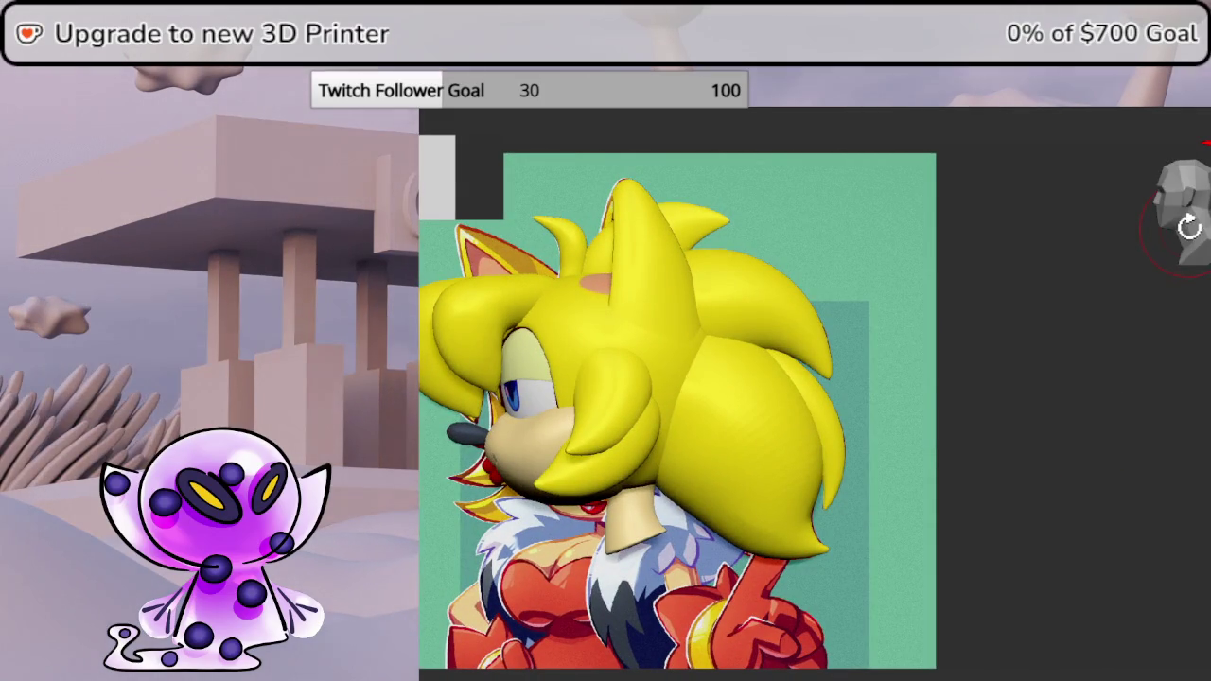
shift+middle_drag(843, 507, 982, 464)
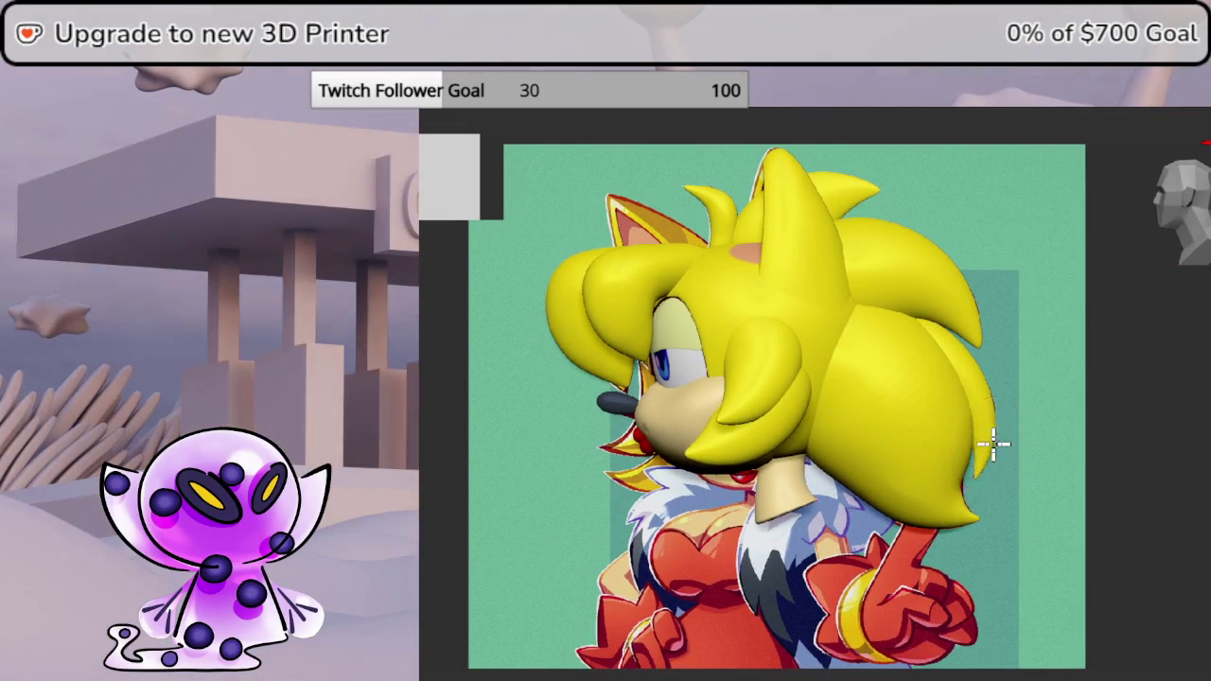
- Hide the reference, turn the head to a three-quarter view, and toggle the reference with Shift+Z
key(KP_0)
drag(1072, 445, 1076, 433)
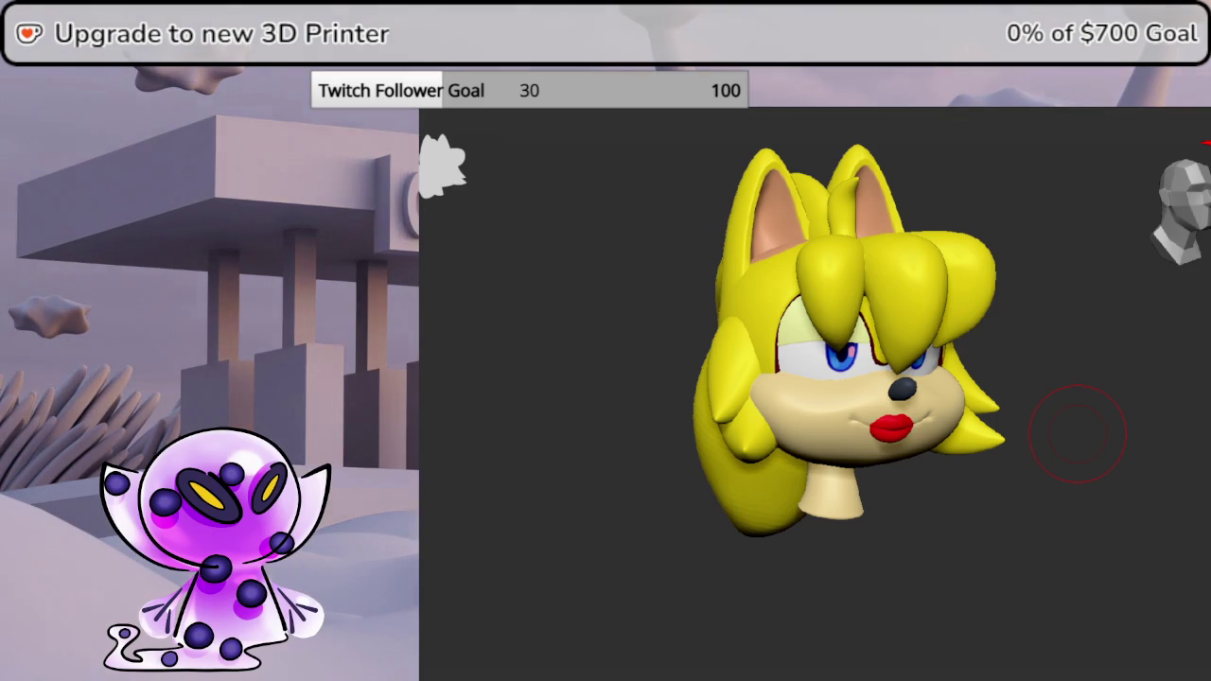
key(shift+z)
key(shift+z)
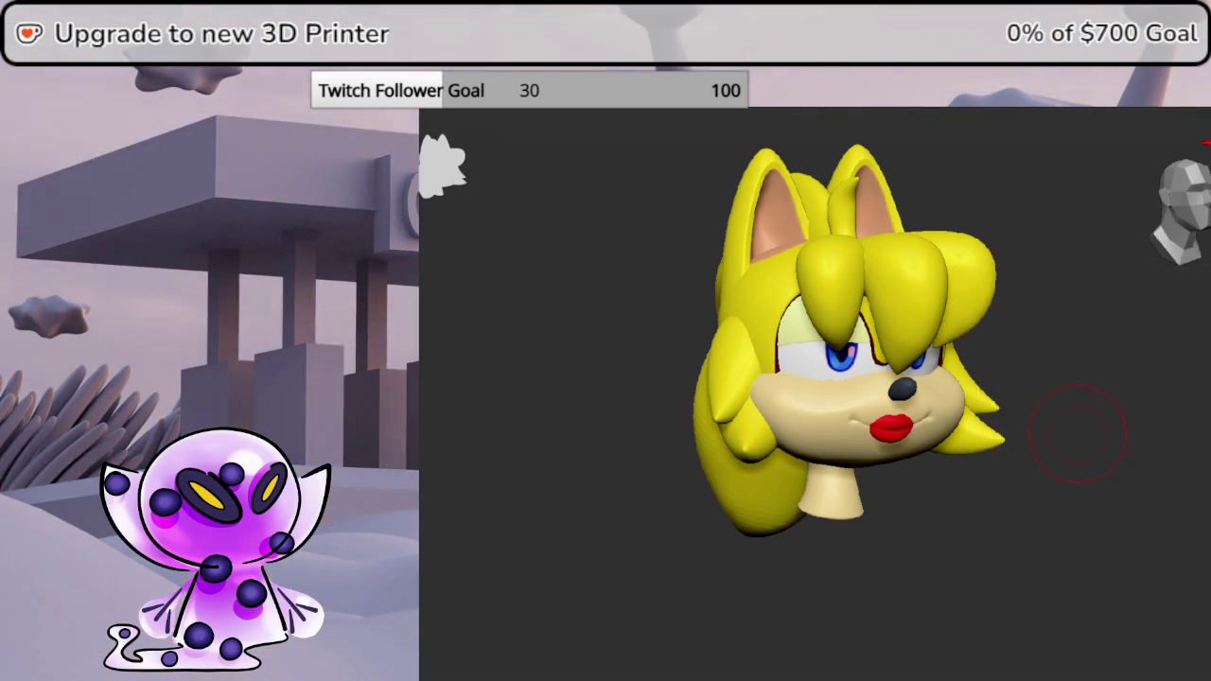
key(shift+z)
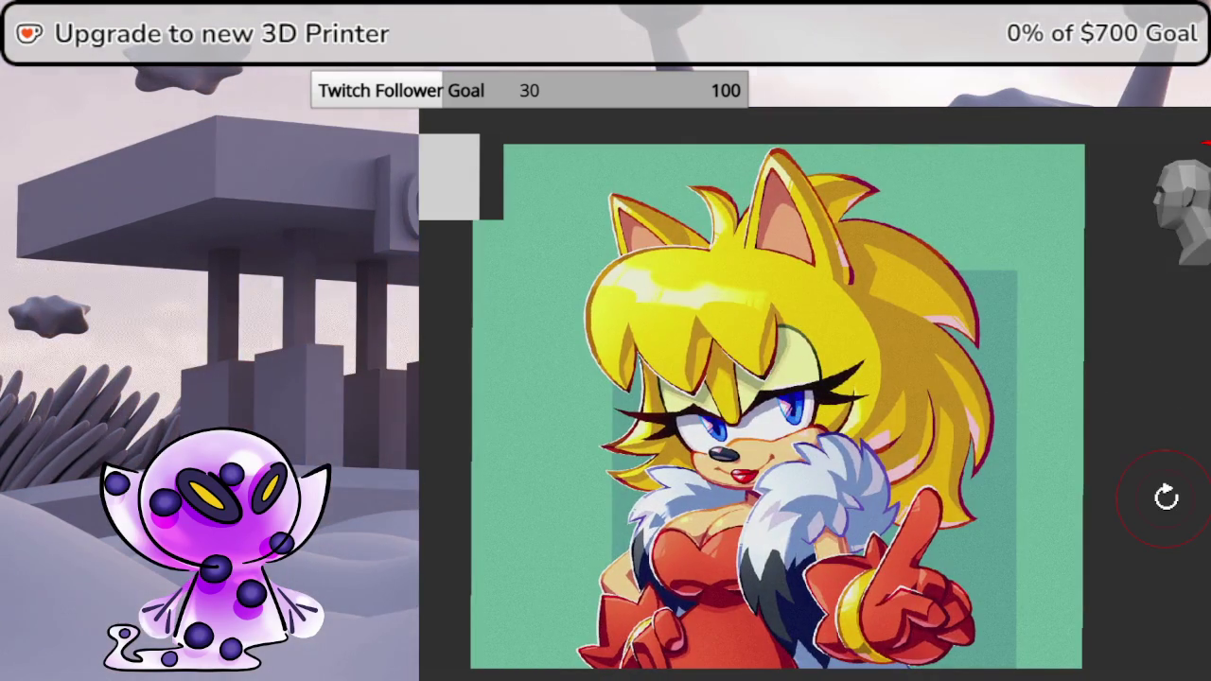
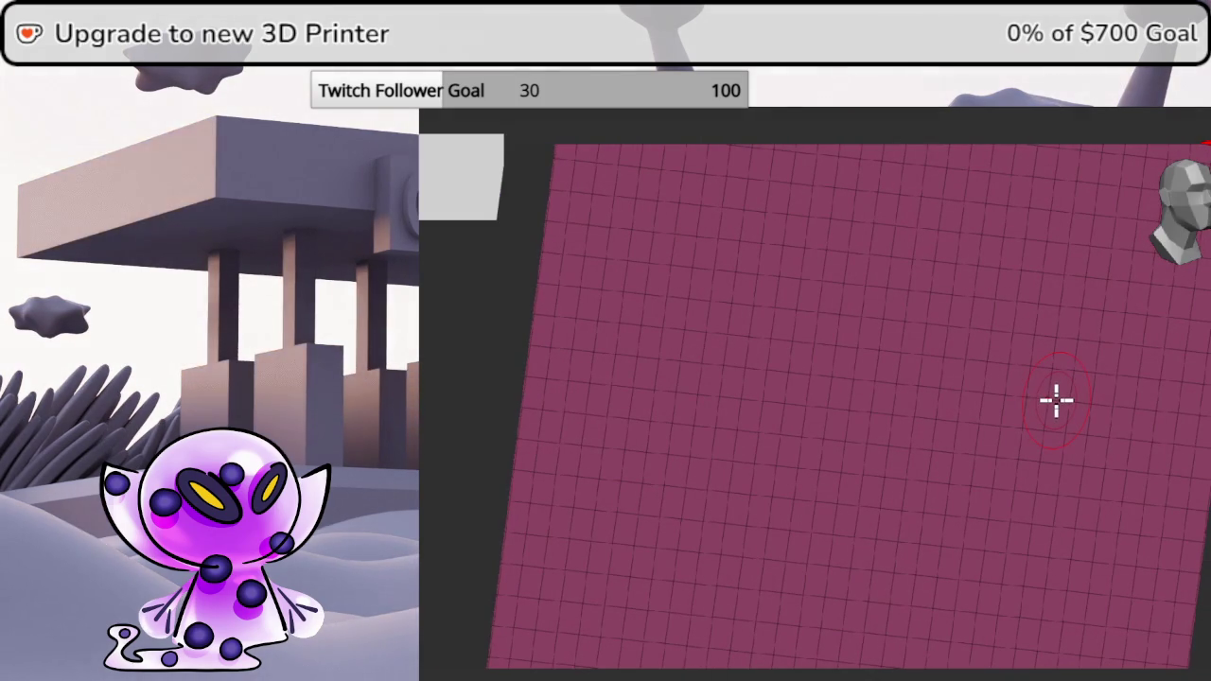
- Swap the mesh for a PolyPlane via Transform Type and unhide the head
click(784, 395)
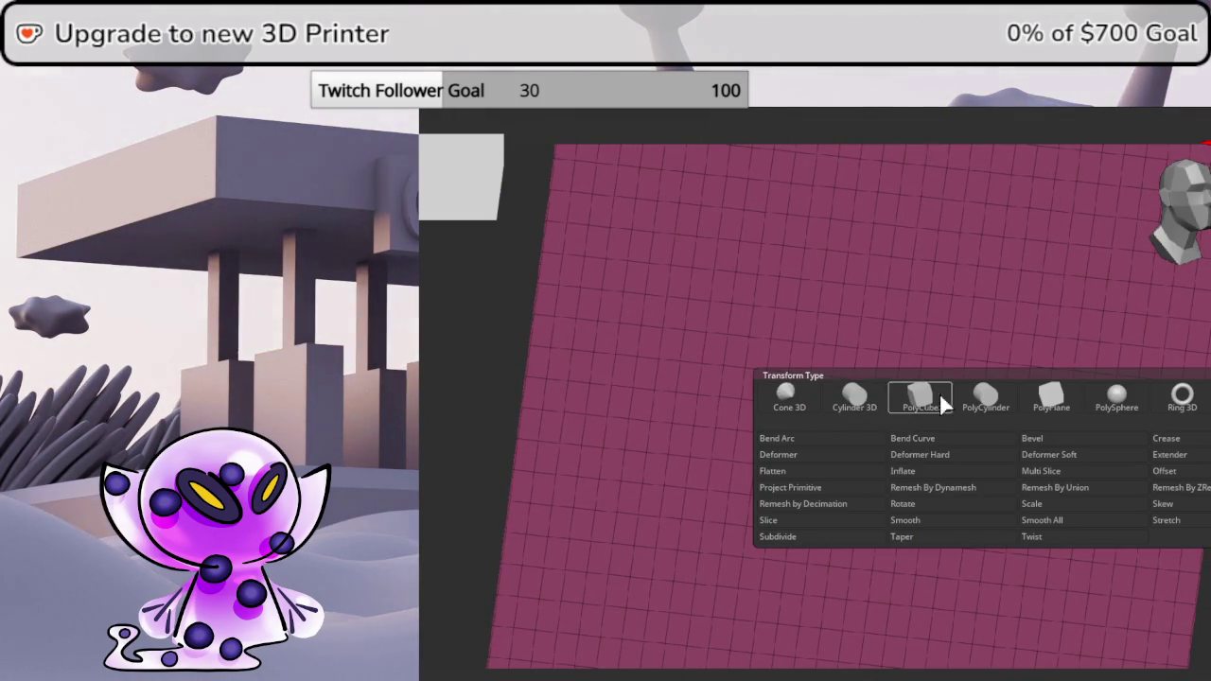
click(1064, 399)
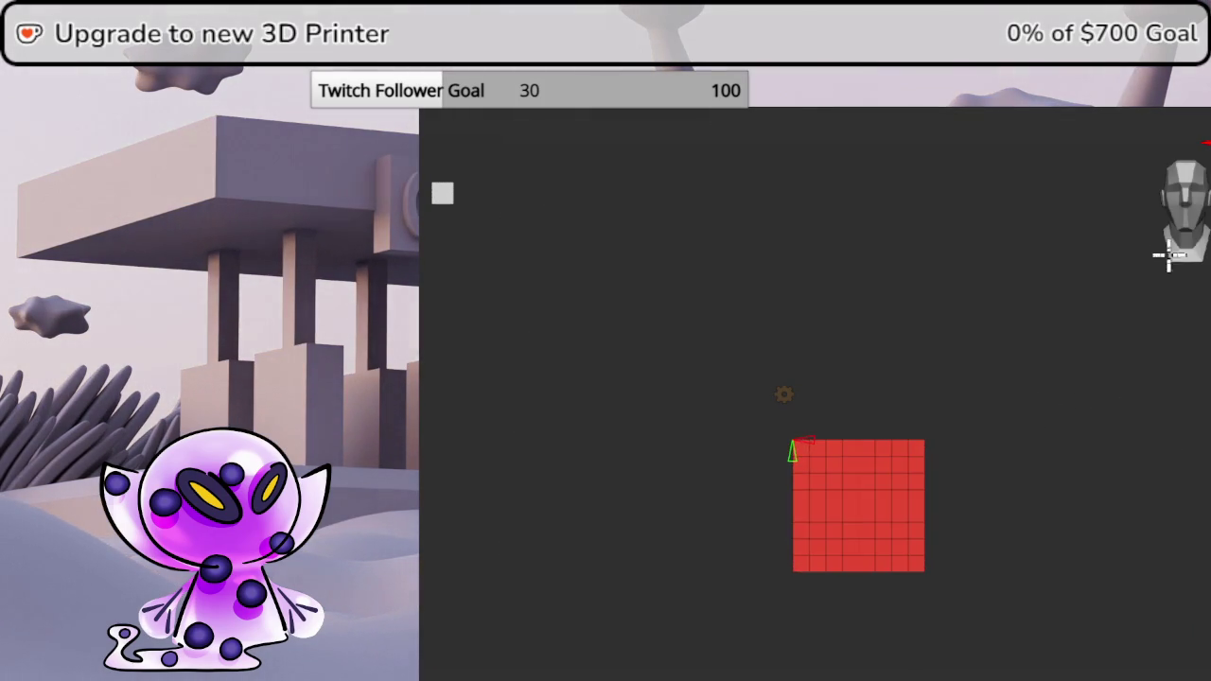
click(784, 394)
click(1020, 413)
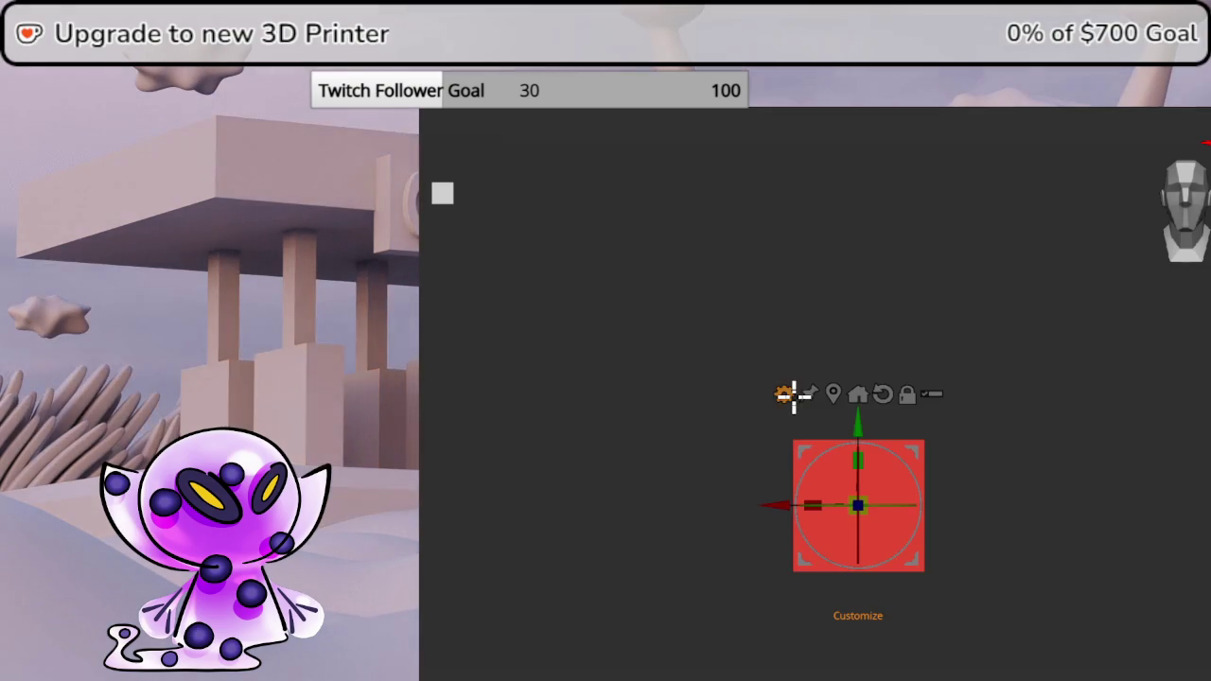
key(ctrl+z)
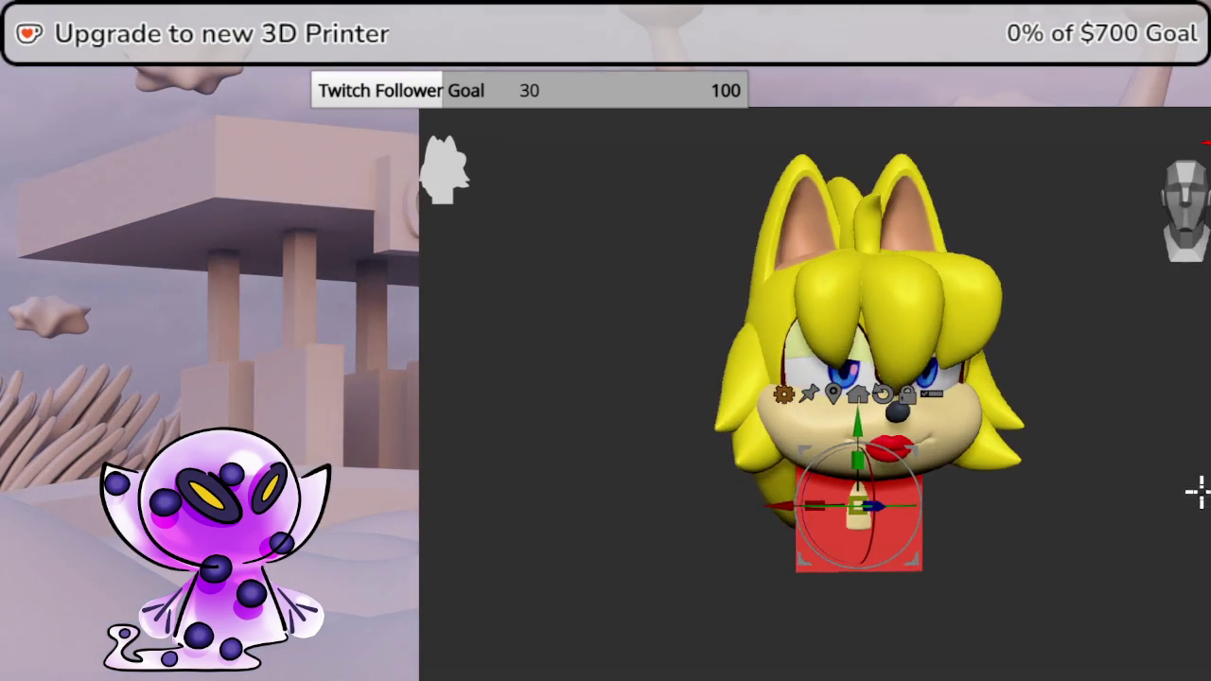
- Rotate the red plane on the Y ring, return to front view, and show the reference image
click(1185, 217)
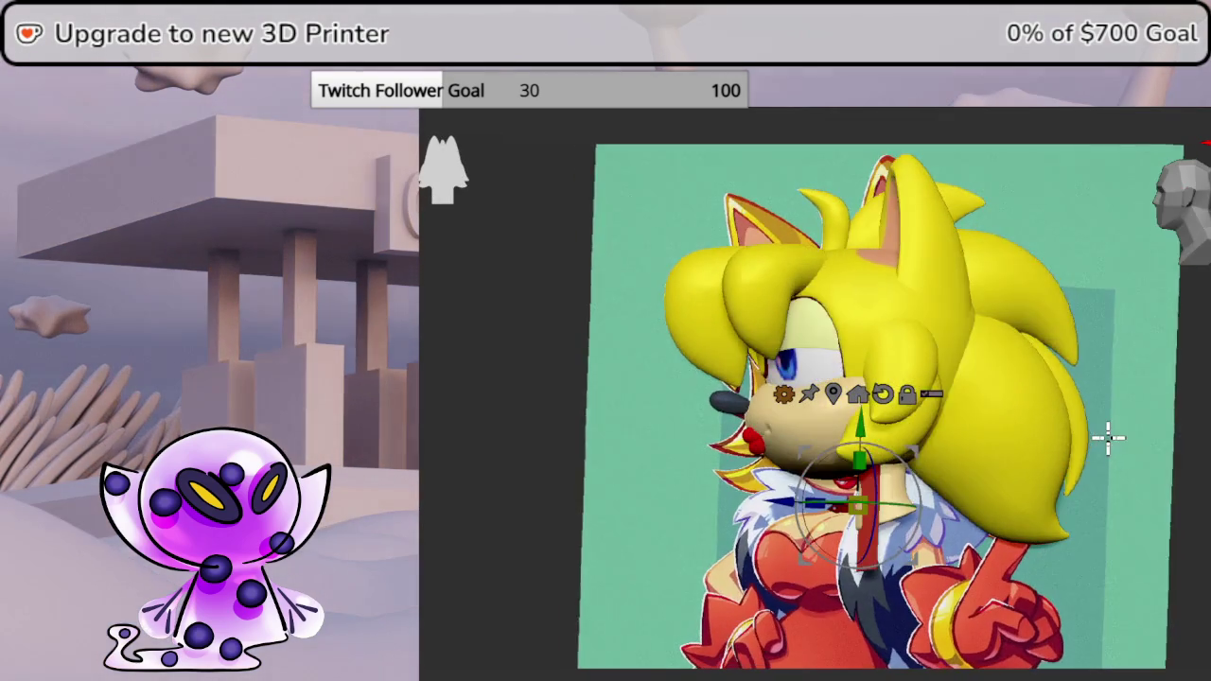
drag(890, 506, 906, 509)
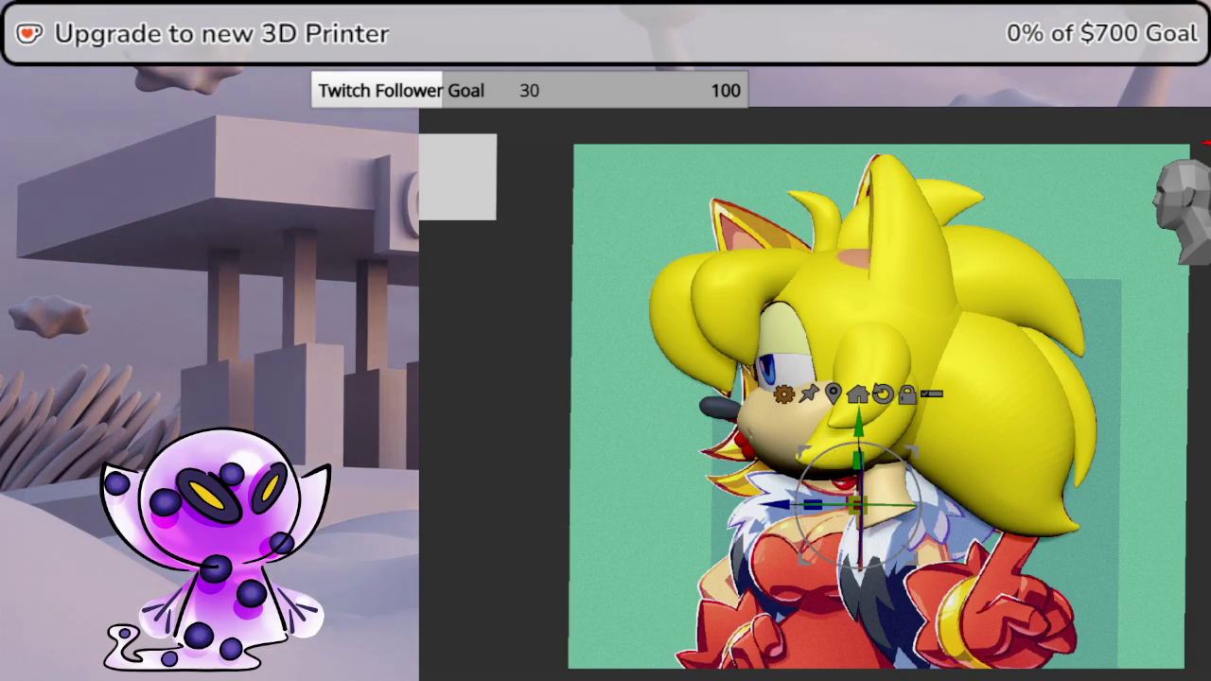
click(1185, 208)
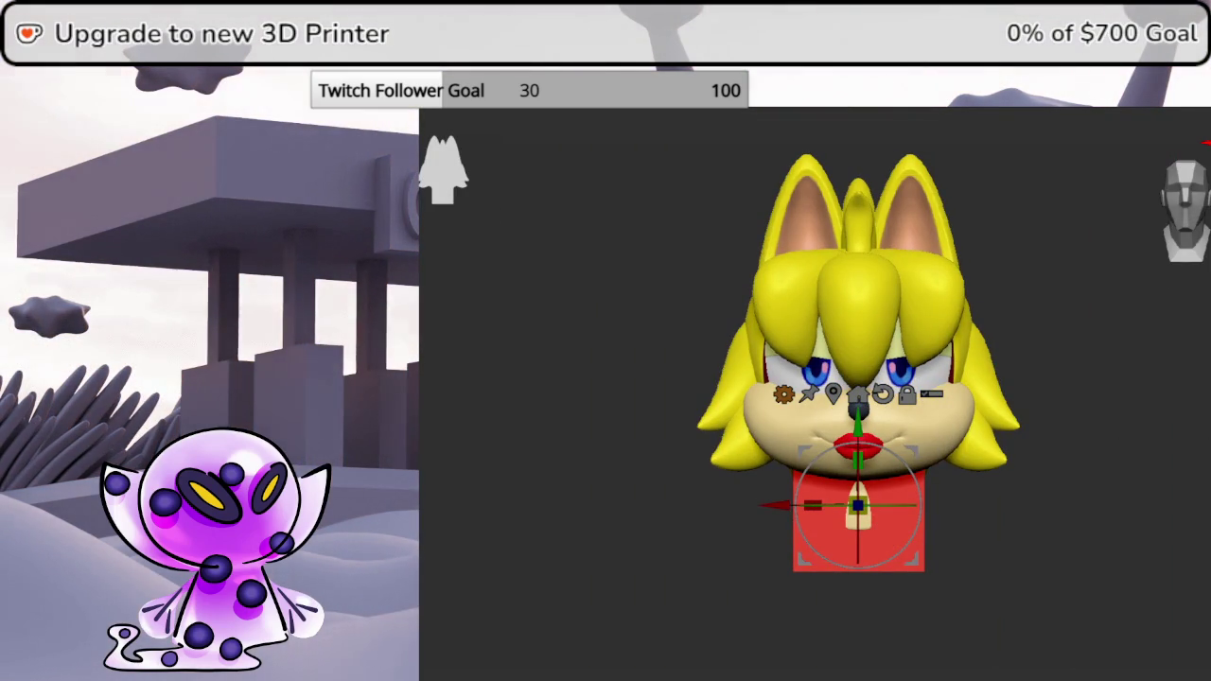
click(856, 504)
- Enlarge the reference image and position it beside the head so its face shows
drag(854, 501, 791, 482)
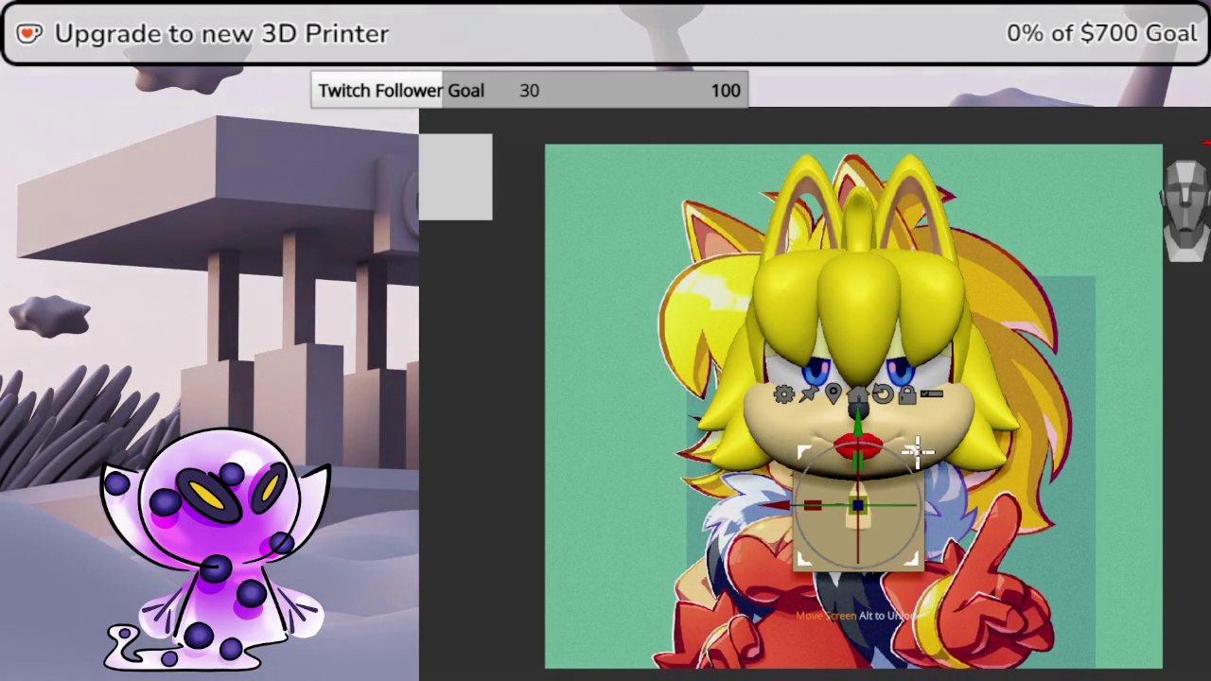
drag(919, 454, 1118, 427)
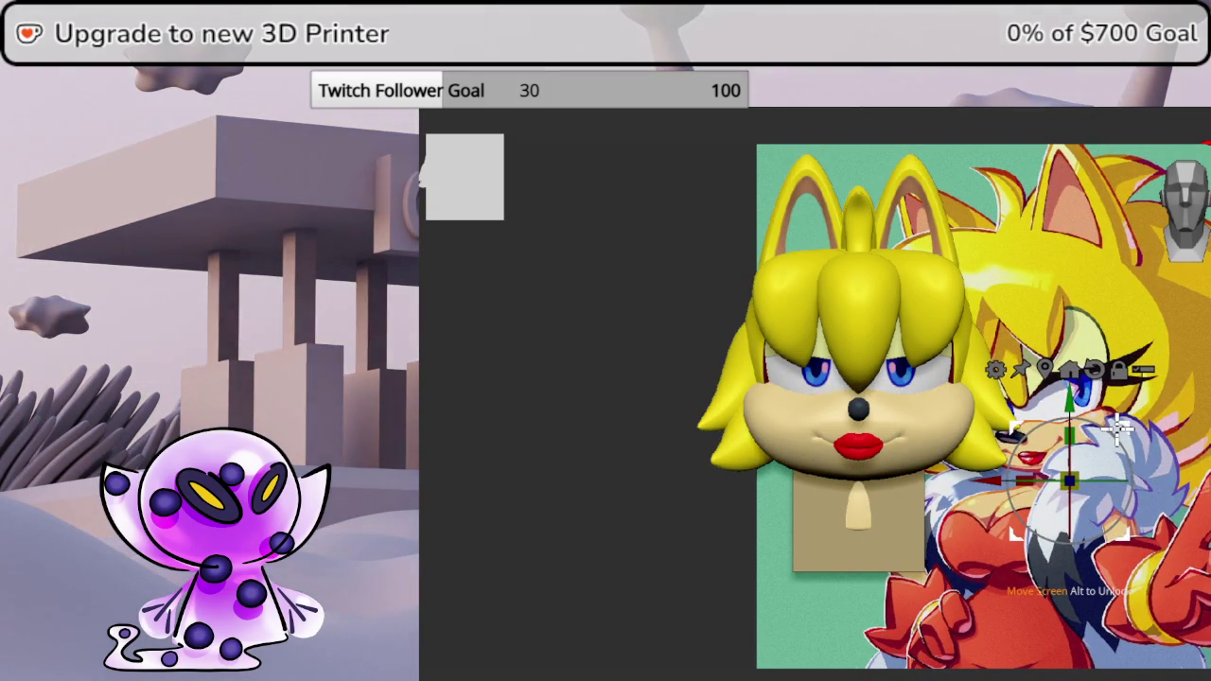
drag(991, 517, 815, 512)
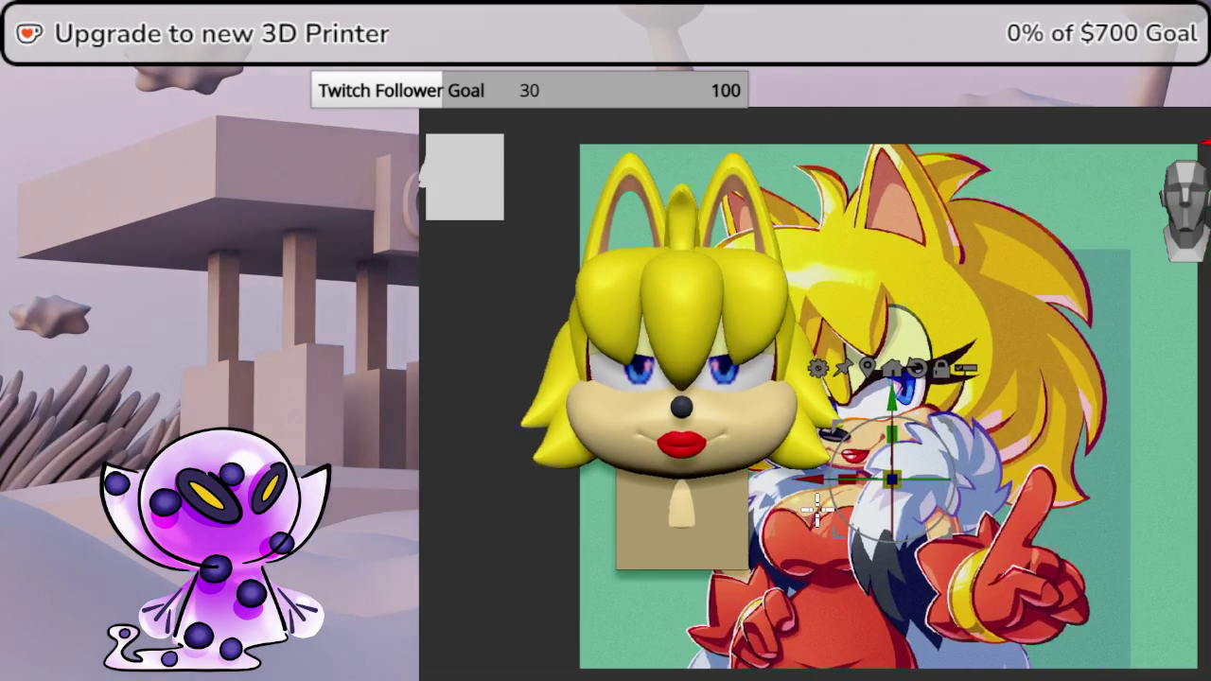
mouse_move(815, 510)
middle_down()
mouse_move(909, 418)
mouse_move(887, 461)
middle_up()
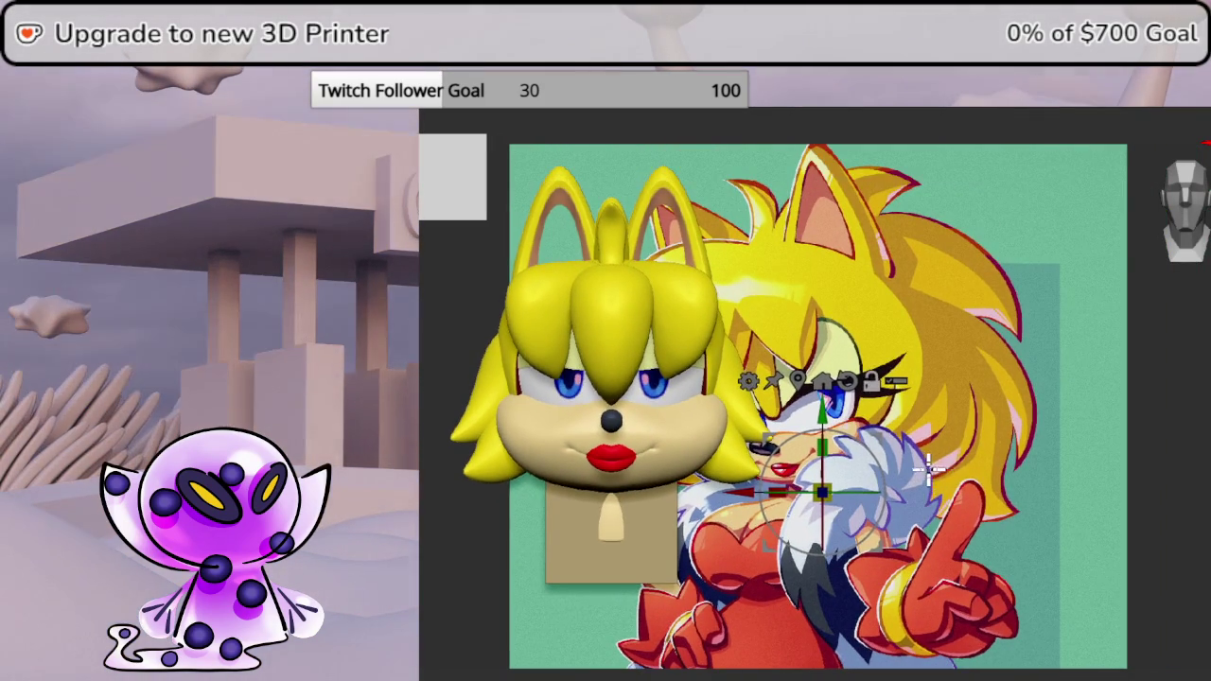
mouse_move(889, 459)
mouse_down()
mouse_move(936, 452)
mouse_move(931, 477)
mouse_up()
scroll(937, 481, up, 3)
scroll(938, 482, up, 2)
mouse_move(938, 483)
middle_down()
mouse_move(1140, 293)
mouse_move(1151, 313)
middle_up()
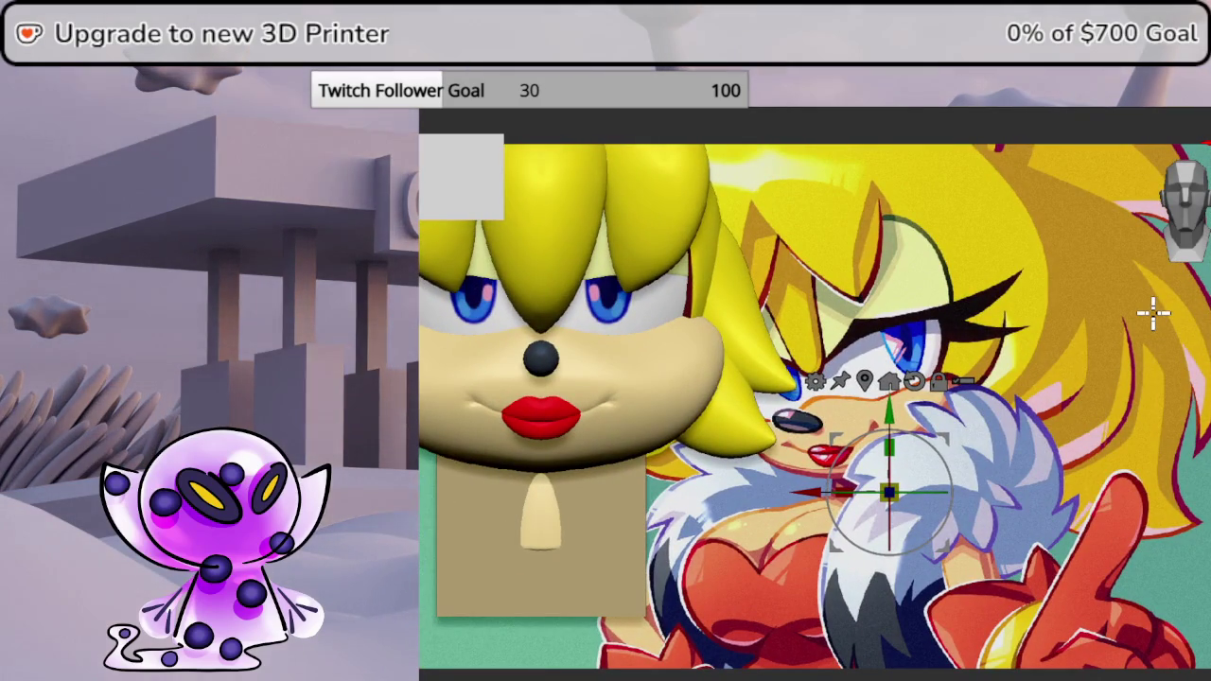
- Move and scale the red PolyPlane onto the reference drawing's eyelid
mouse_move(540, 513)
mouse_down()
mouse_move(649, 499)
mouse_move(864, 400)
mouse_up()
drag(771, 483, 832, 417)
scroll(986, 462, up, 2)
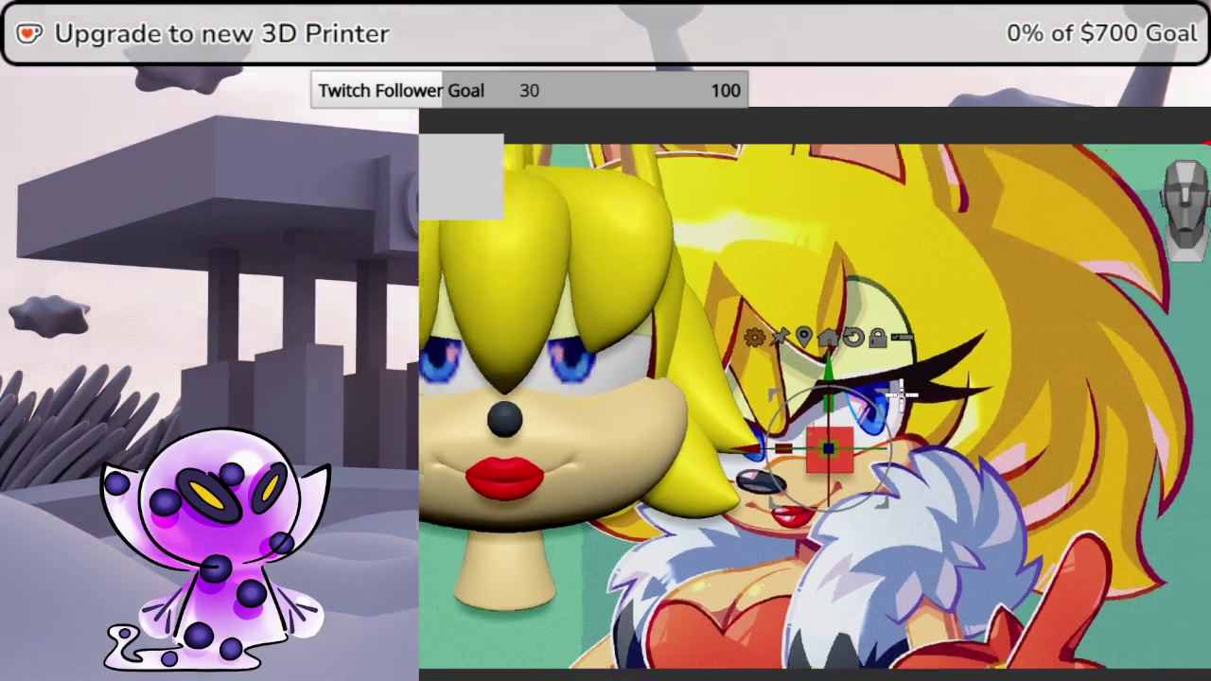
scroll(985, 462, up, 2)
scroll(985, 461, up, 2)
scroll(934, 495, up, 2)
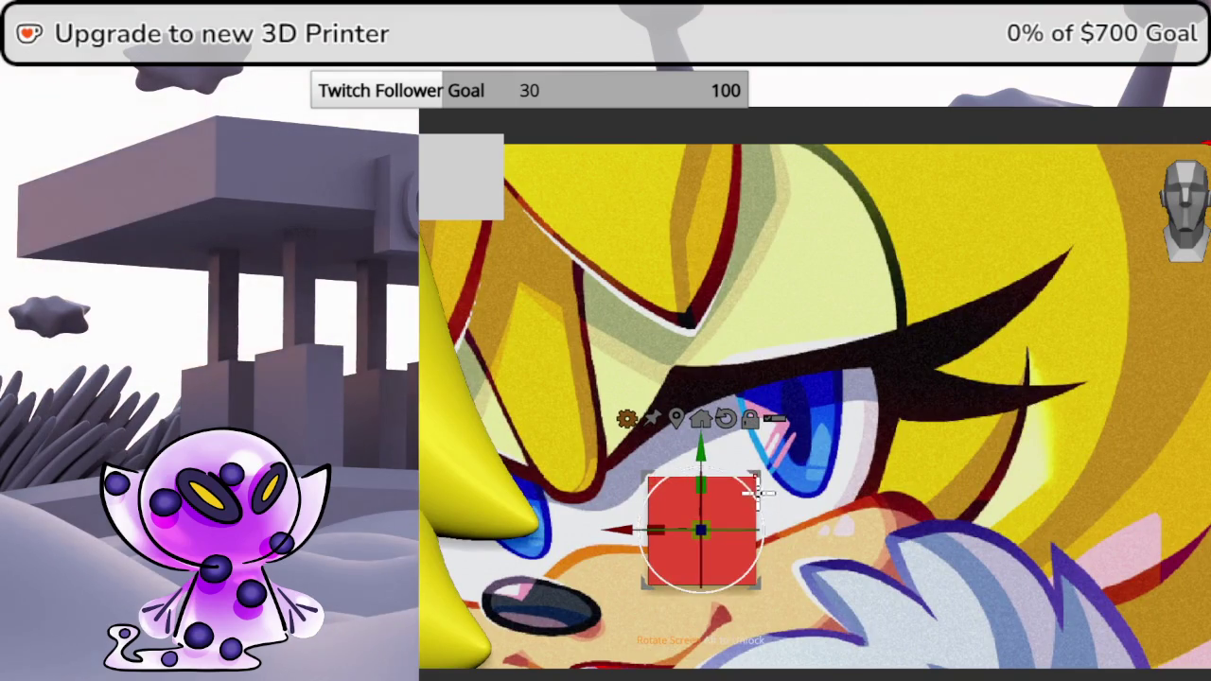
drag(757, 468, 815, 406)
drag(736, 492, 813, 379)
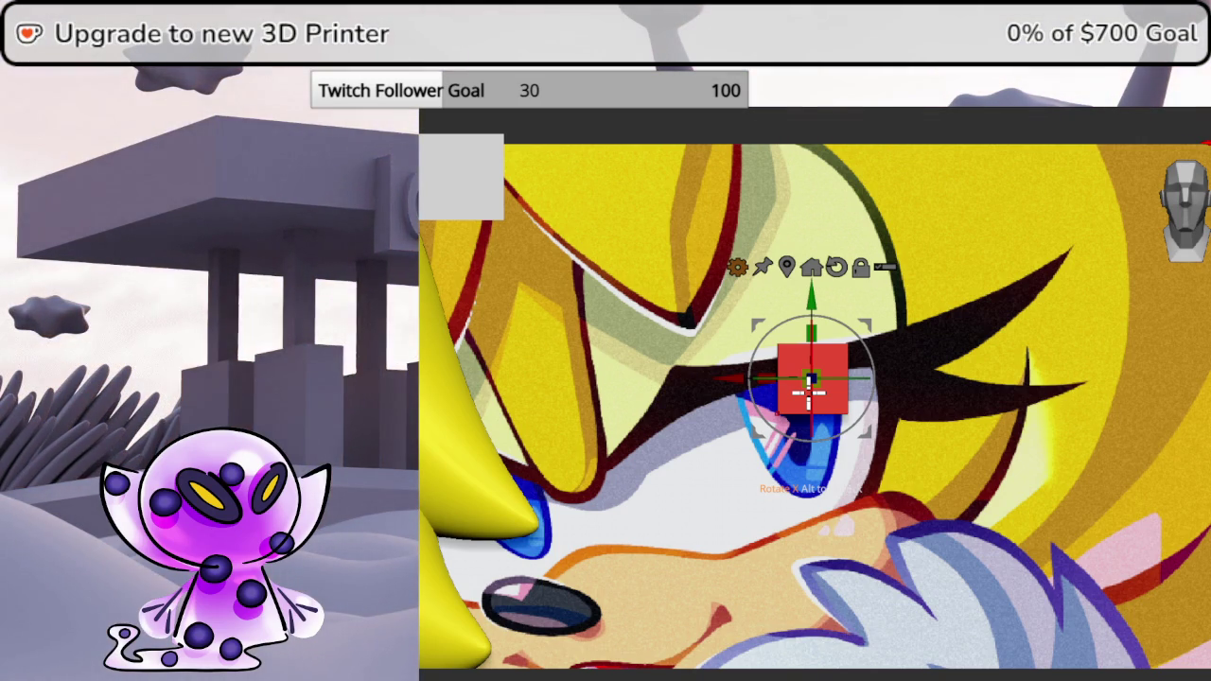
- Flatten the plane along Y into a strip, slide it right, and insert a vertical edge loop
mouse_move(809, 390)
mouse_down()
mouse_move(807, 401)
mouse_move(700, 377)
mouse_up()
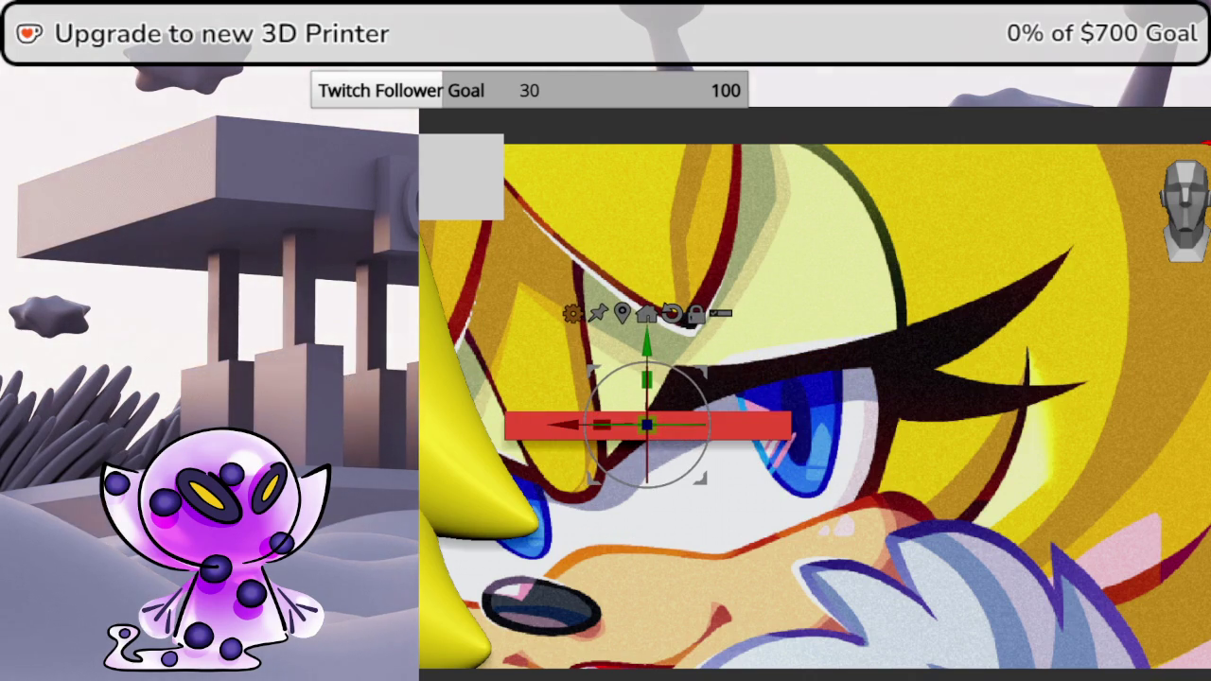
drag(560, 428, 753, 329)
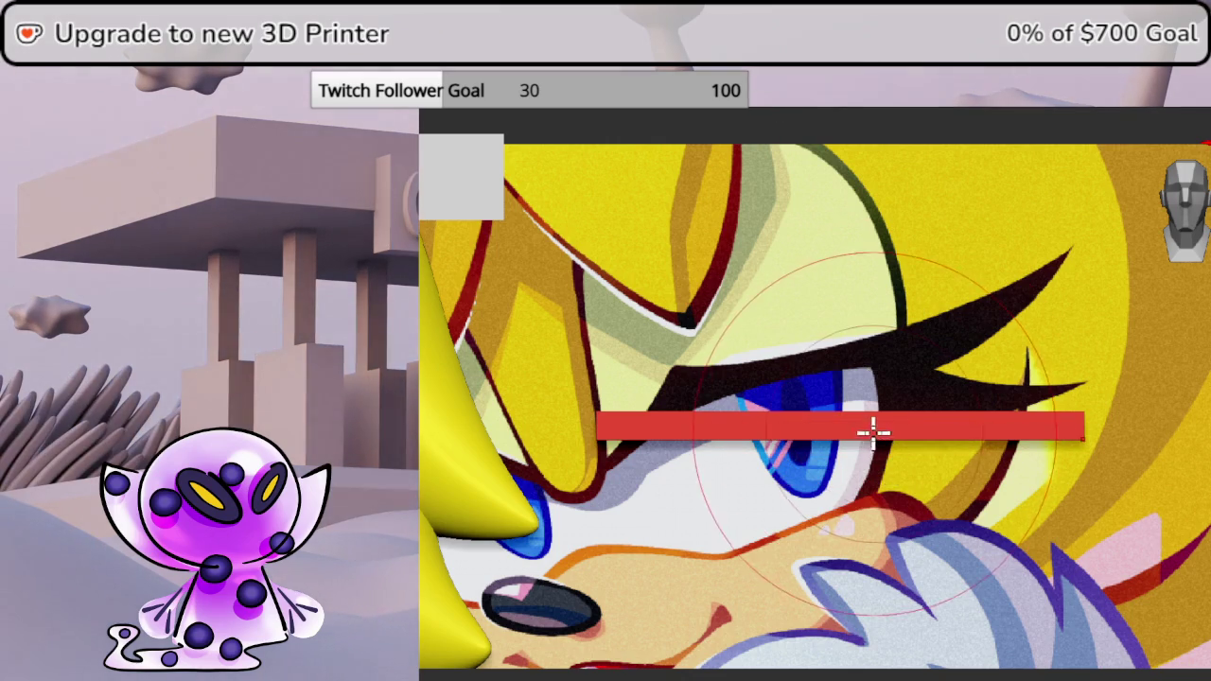
key(ctrl+r)
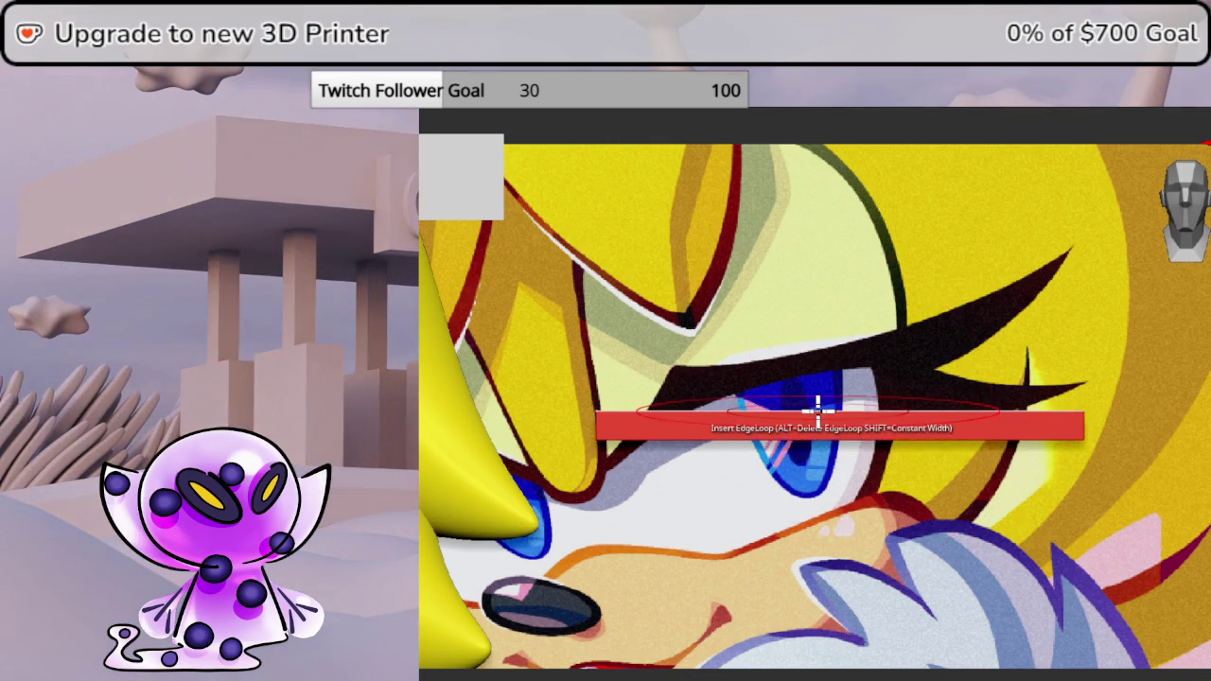
click(818, 407)
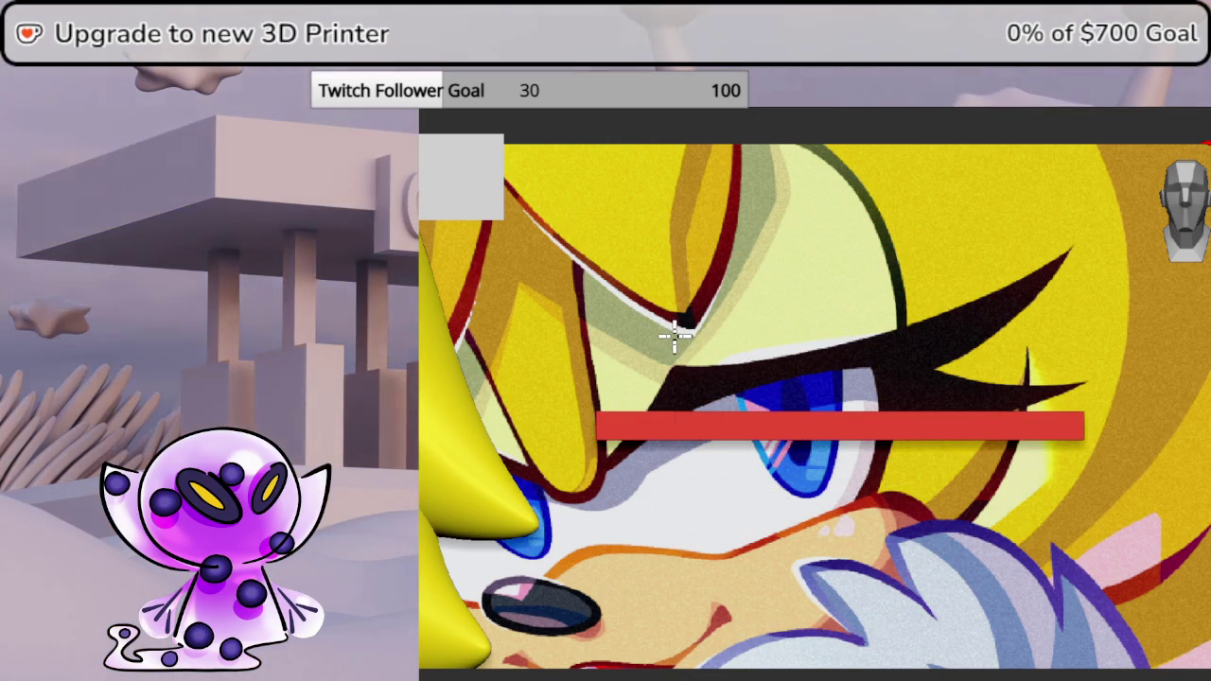
key(Tab)
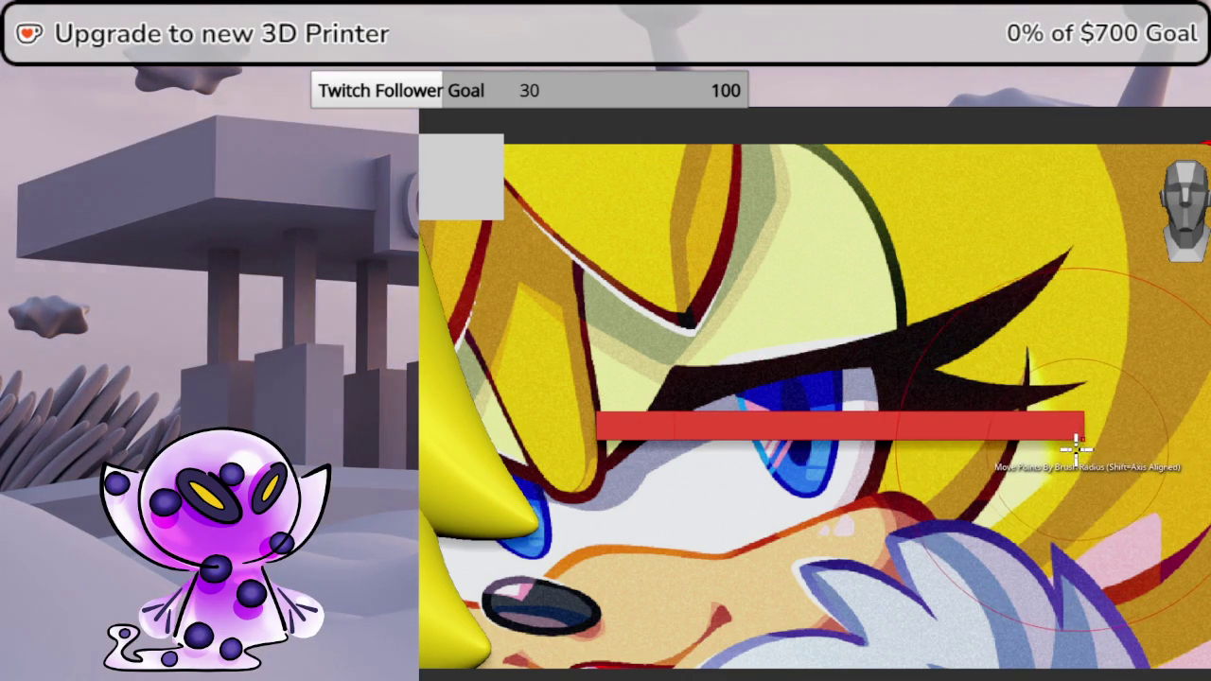
click(926, 422)
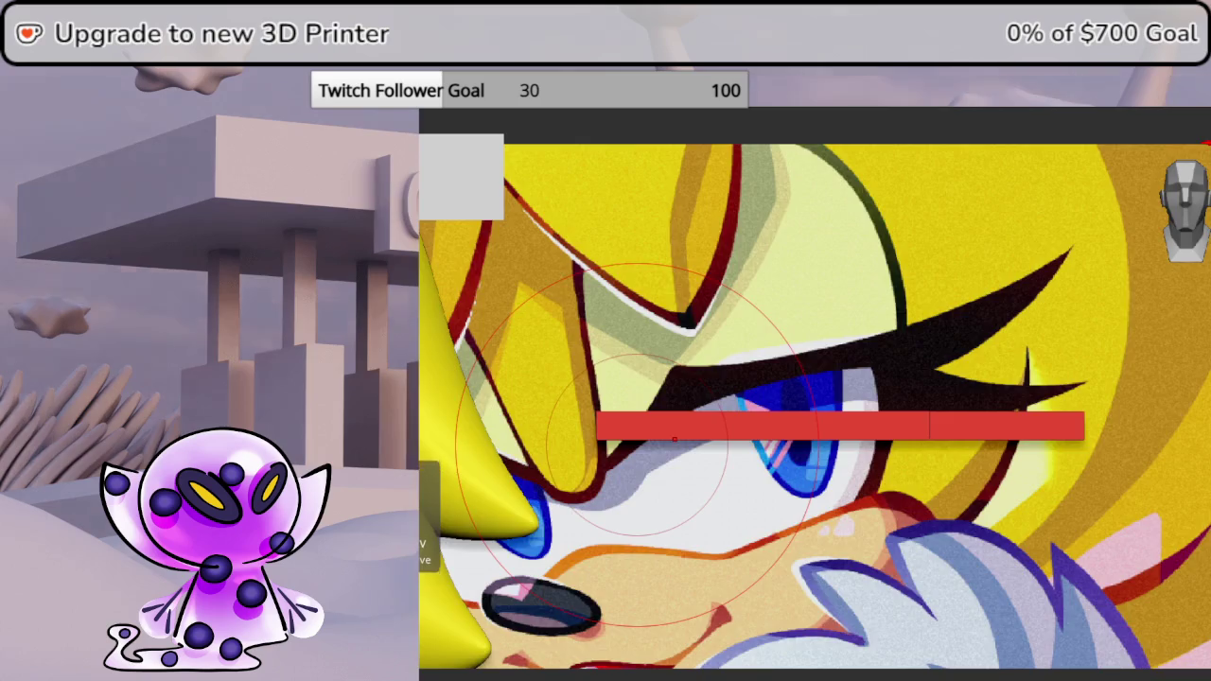
- Bend the strip's left end down along the eyelid and raise its middle toward the lash
key(b)
key(Escape)
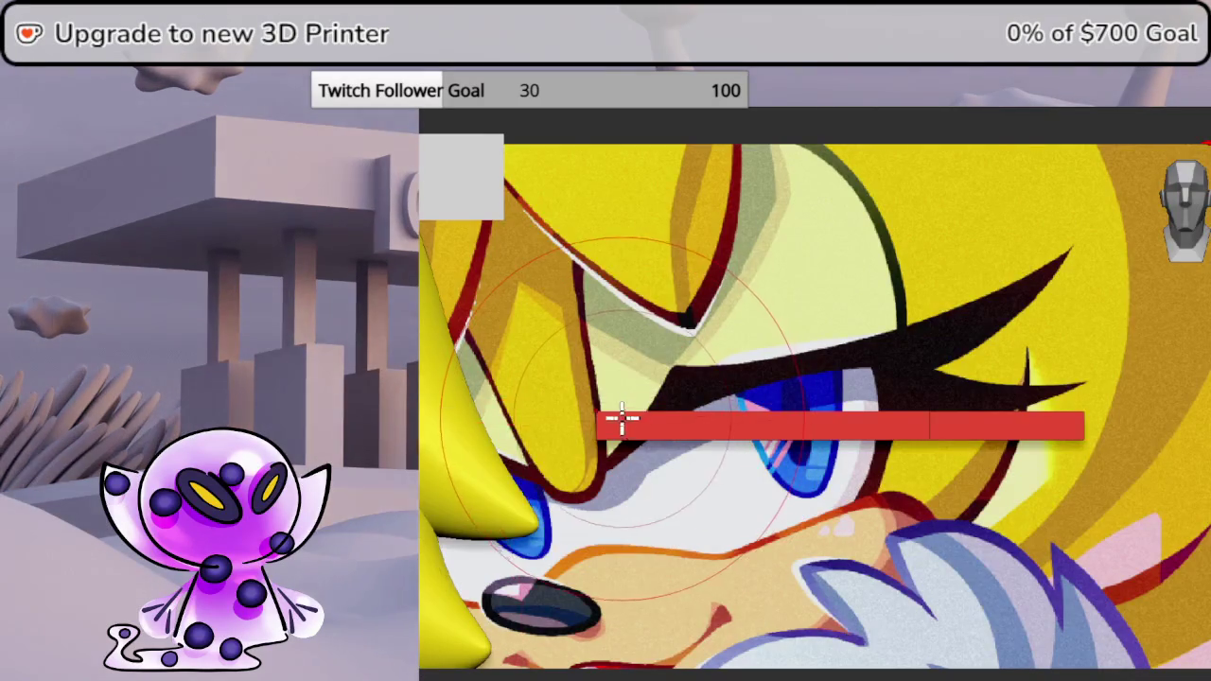
key(space)
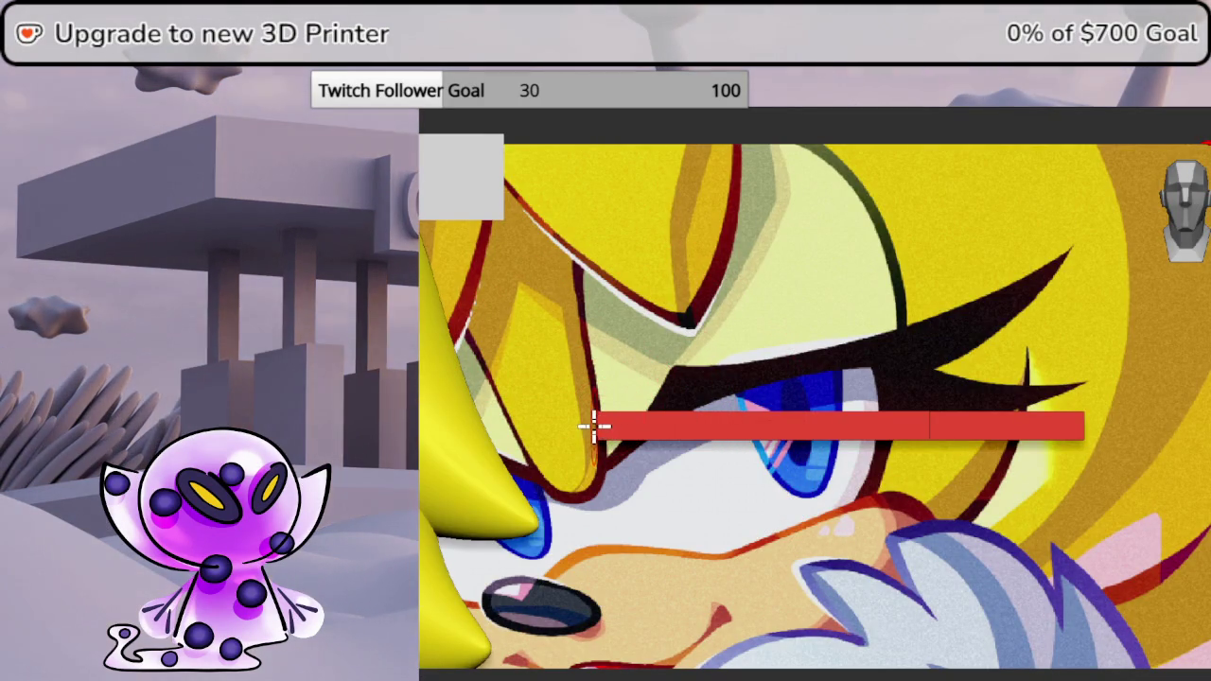
drag(594, 432, 596, 464)
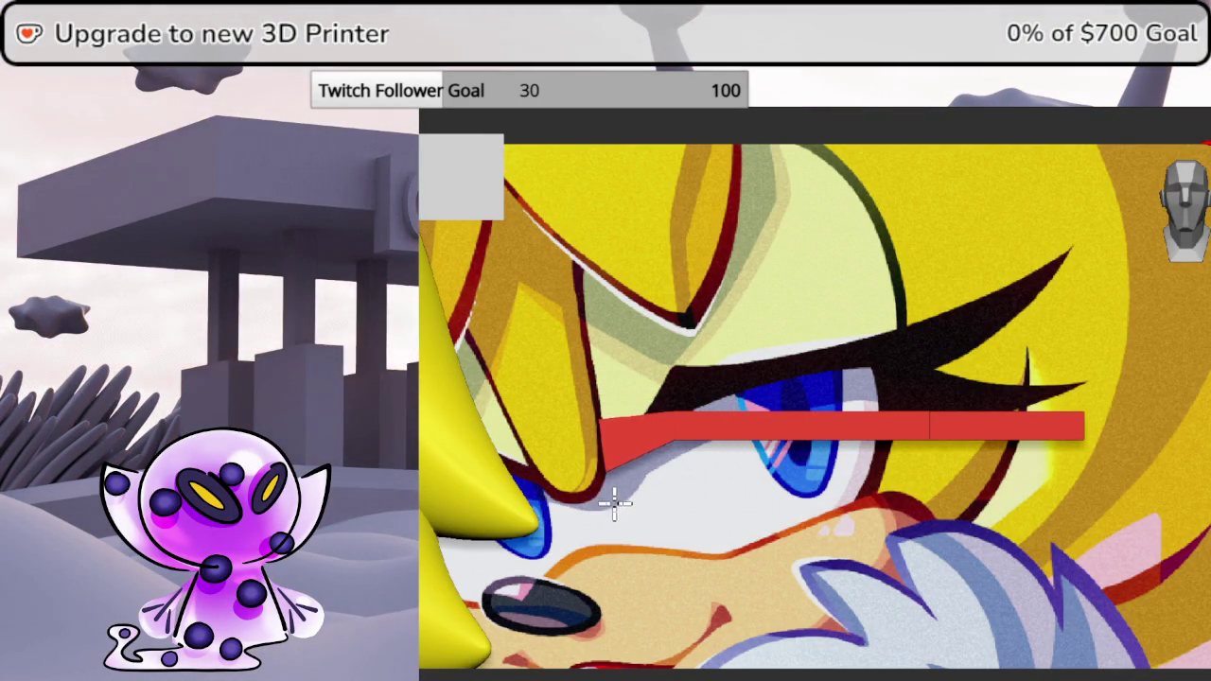
key(space)
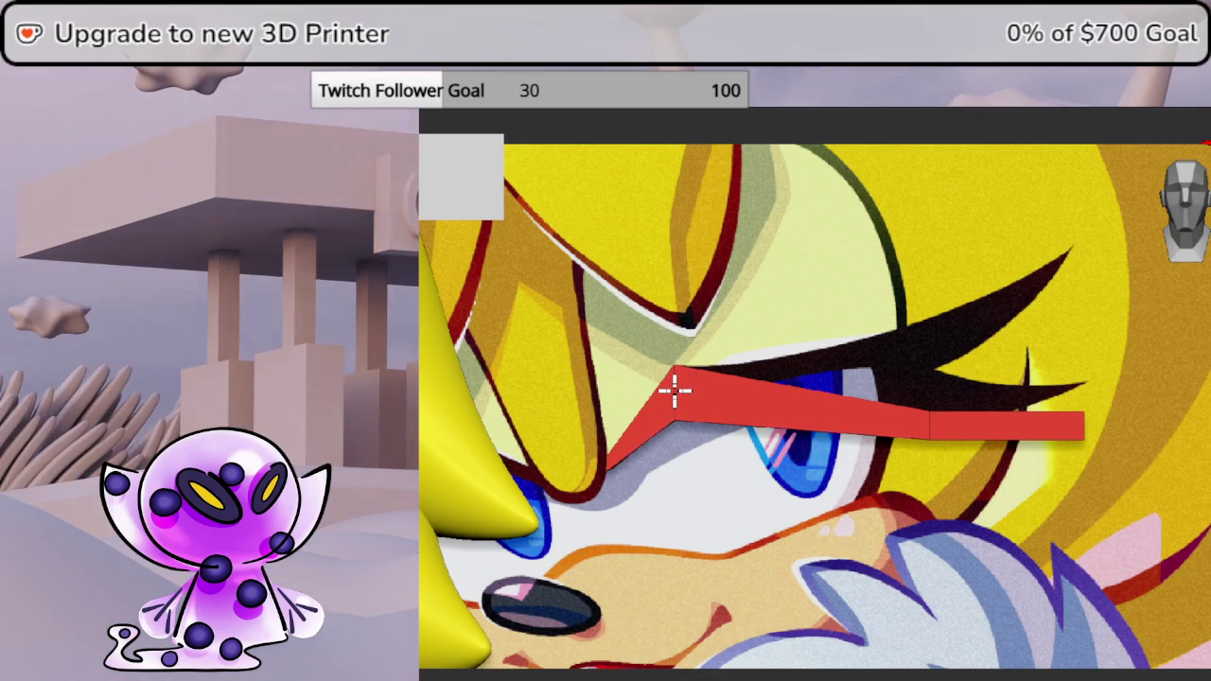
drag(930, 415, 931, 332)
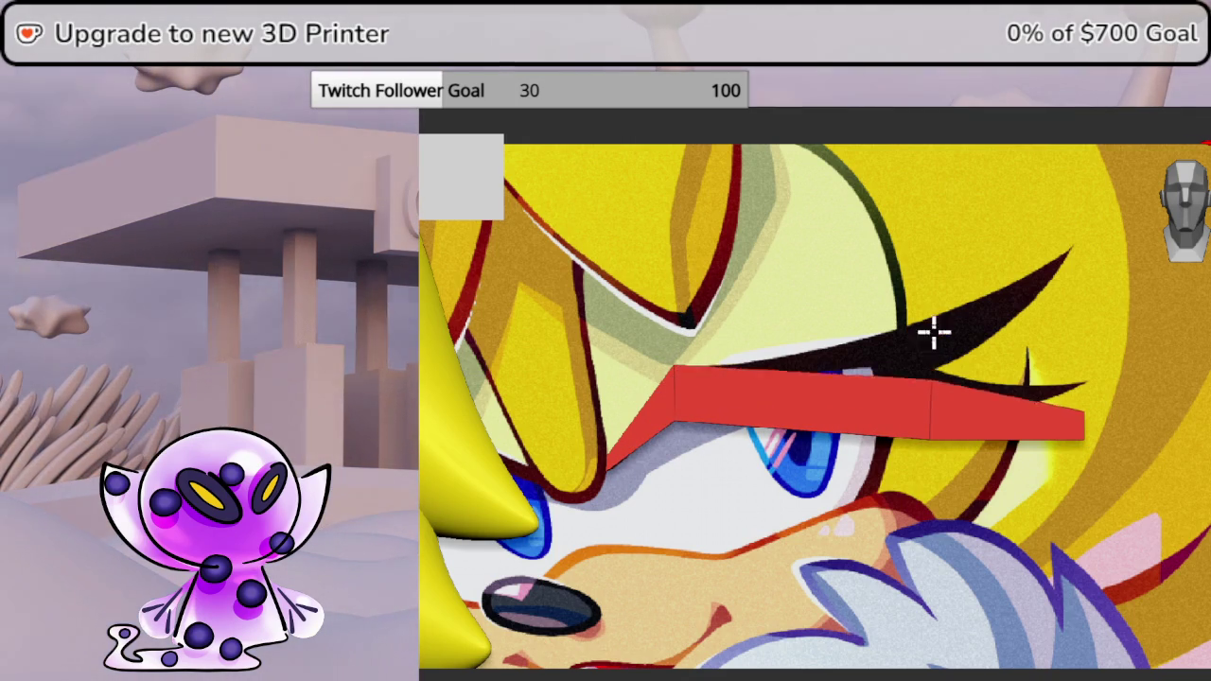
drag(937, 221, 932, 195)
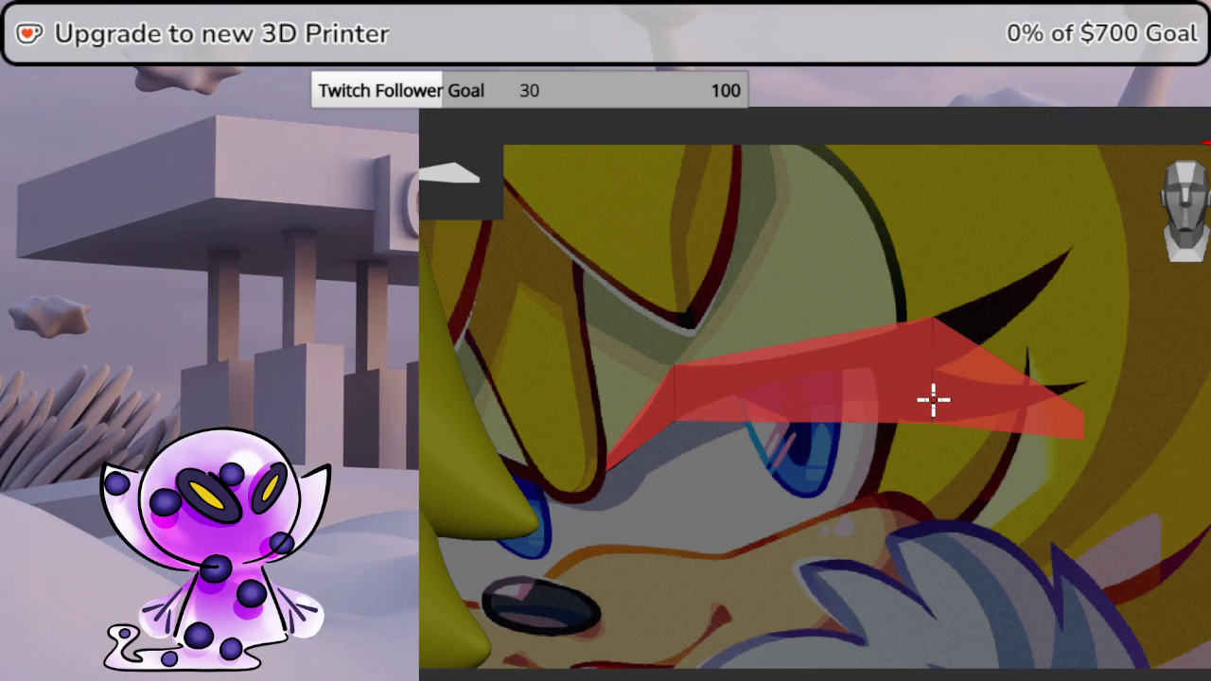
- Lift the lash's outer corners into a tall point and add edge loops along it
drag(1081, 398, 1075, 113)
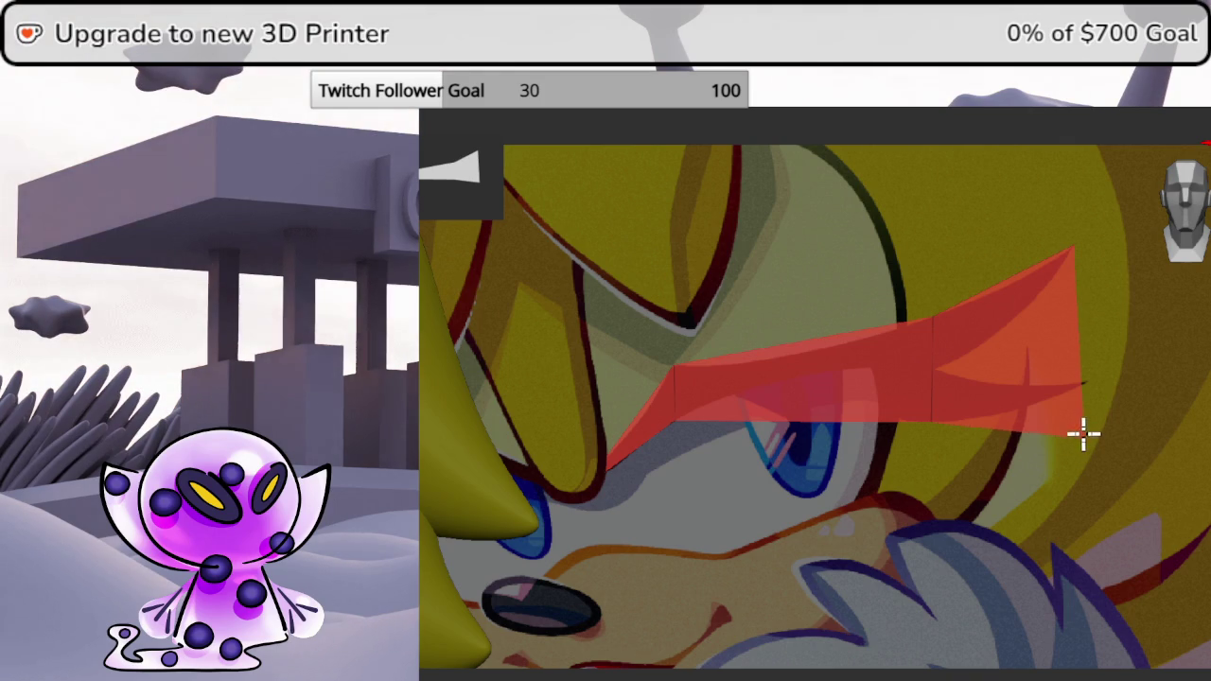
drag(1084, 436, 1092, 348)
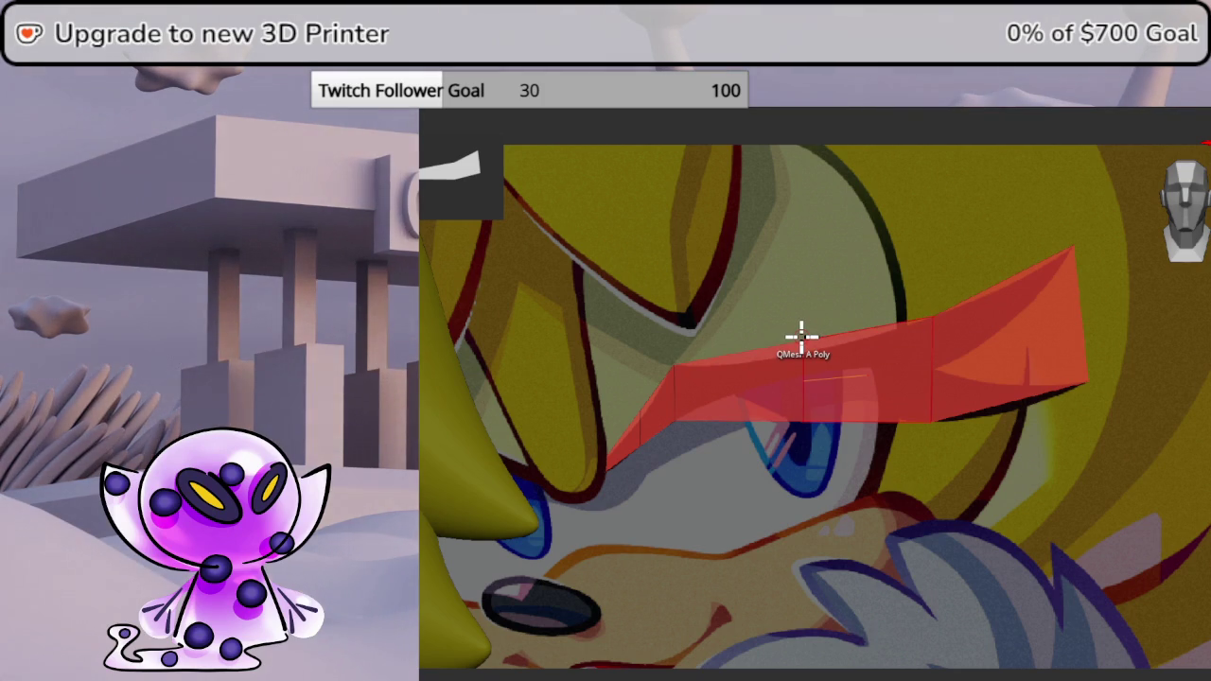
click(1081, 328)
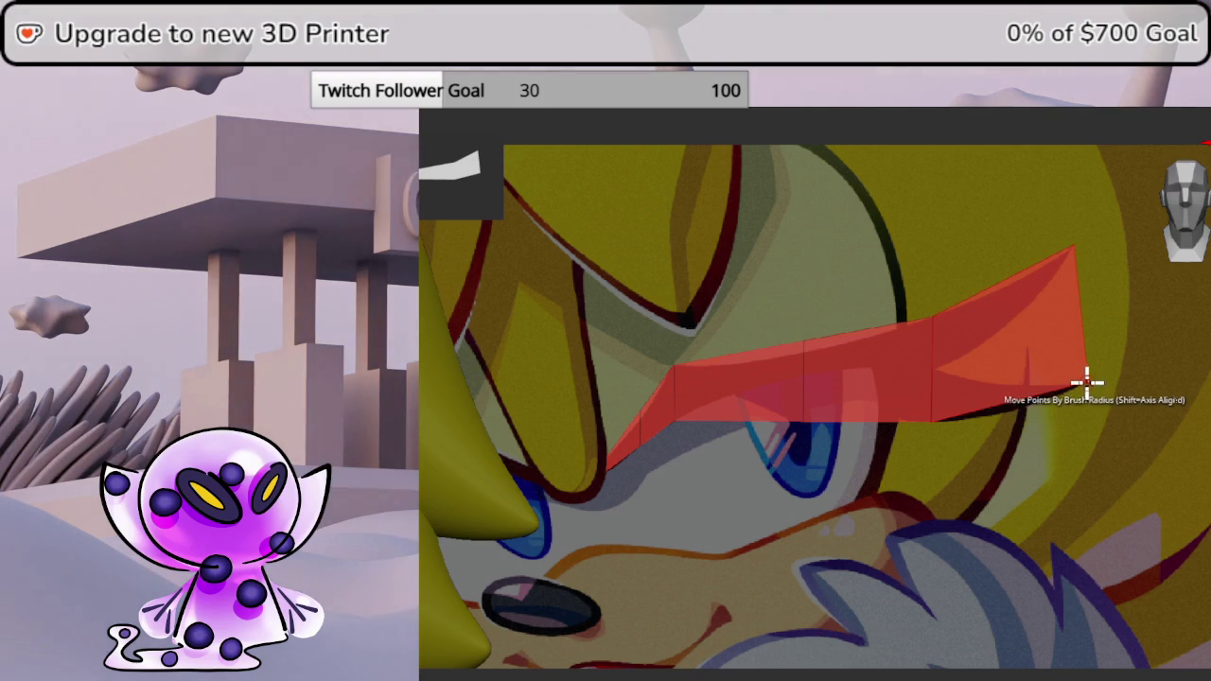
click(1082, 352)
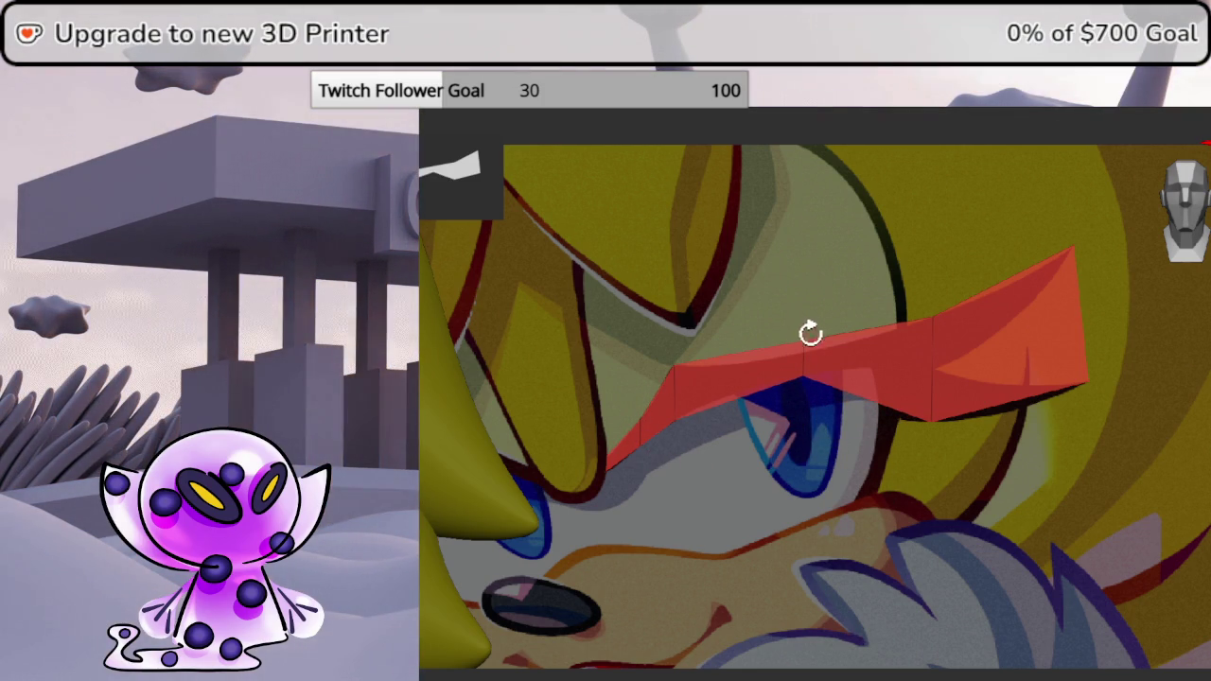
- Pull the lash's lower edge into a dip and try an Edge Delete, undoing it
drag(804, 348, 802, 348)
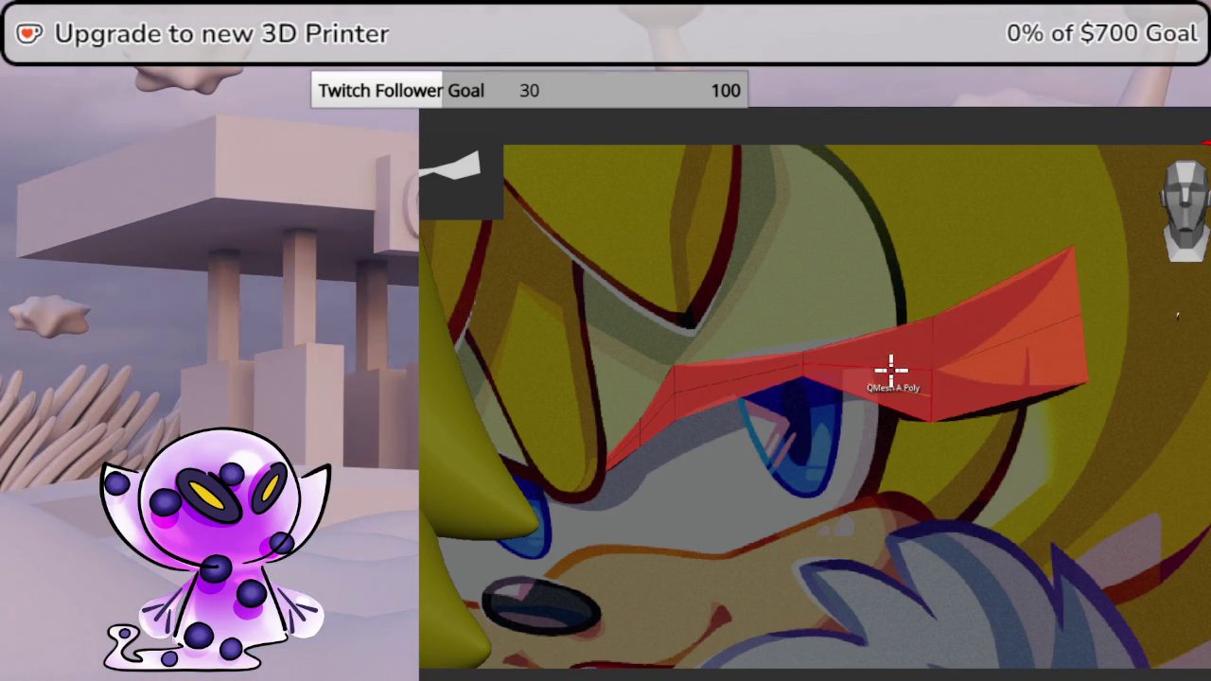
key(space)
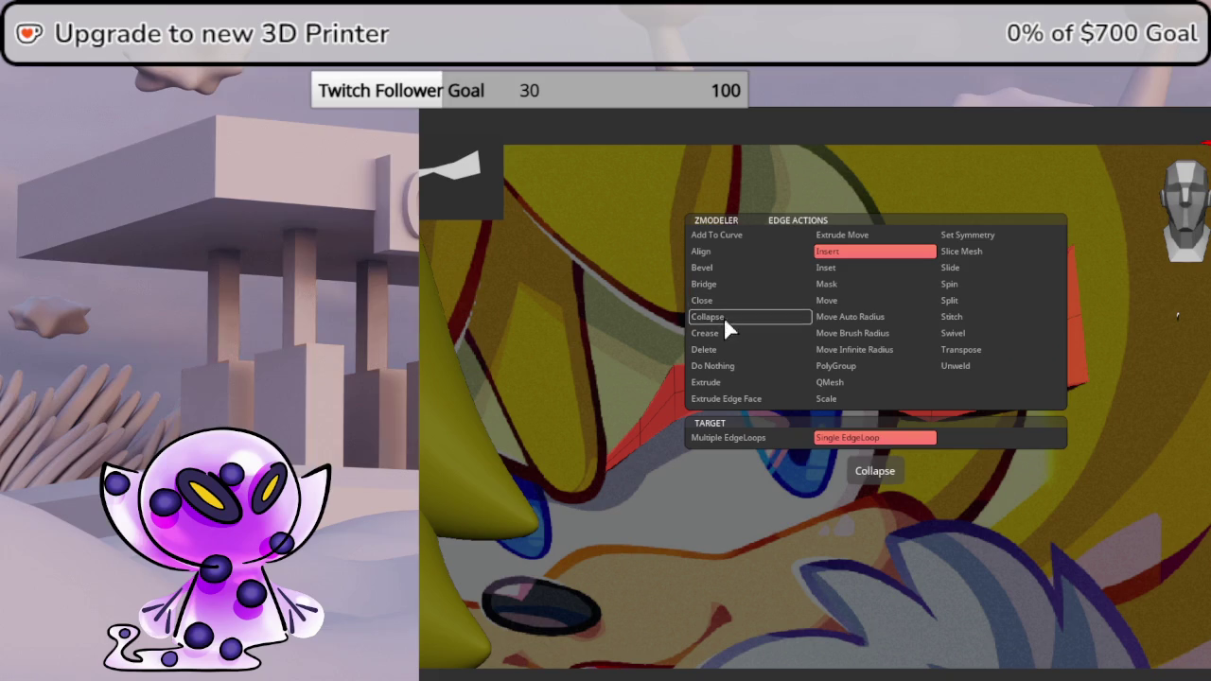
click(723, 349)
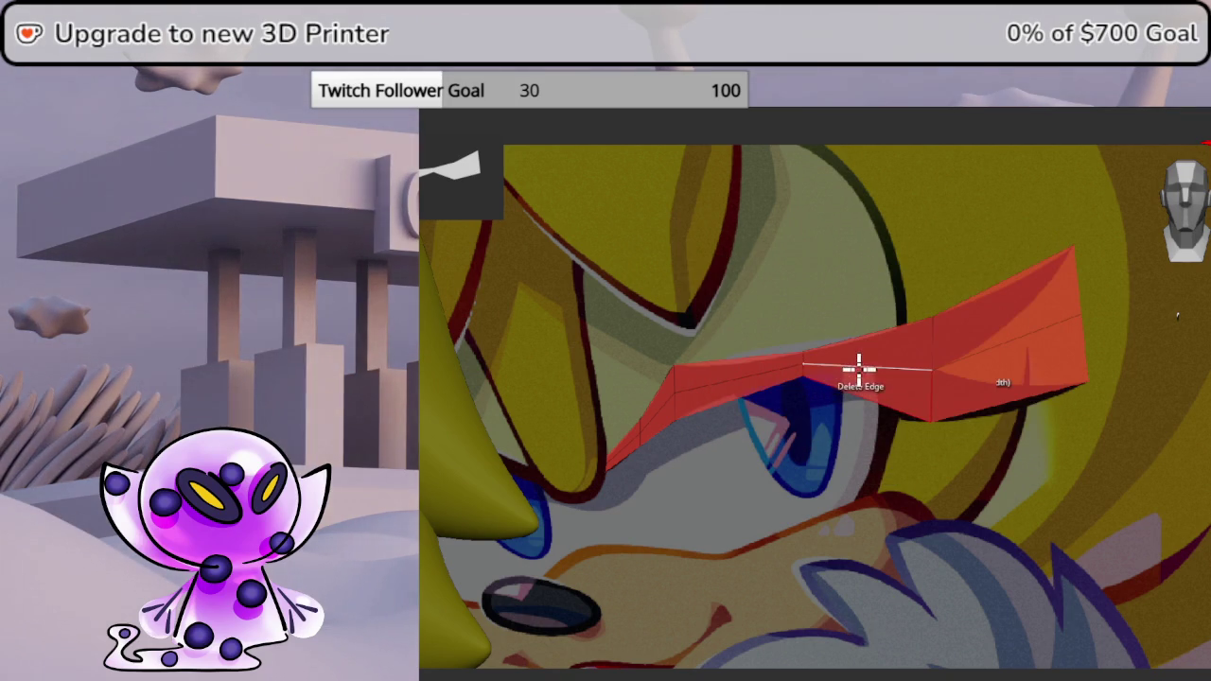
click(842, 371)
key(ctrl+z)
key(ctrl+shift+z)
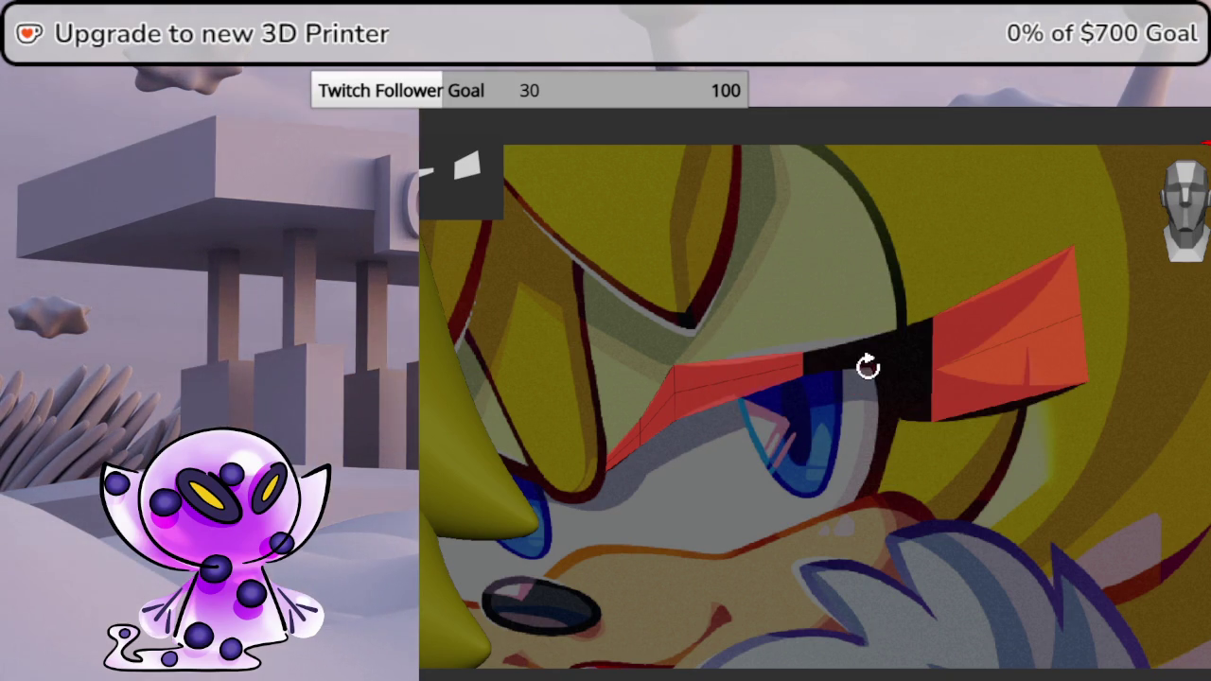
key(ctrl+z)
- Delete an edge loop across the lash with the EdgeLoop Complete target
key(space)
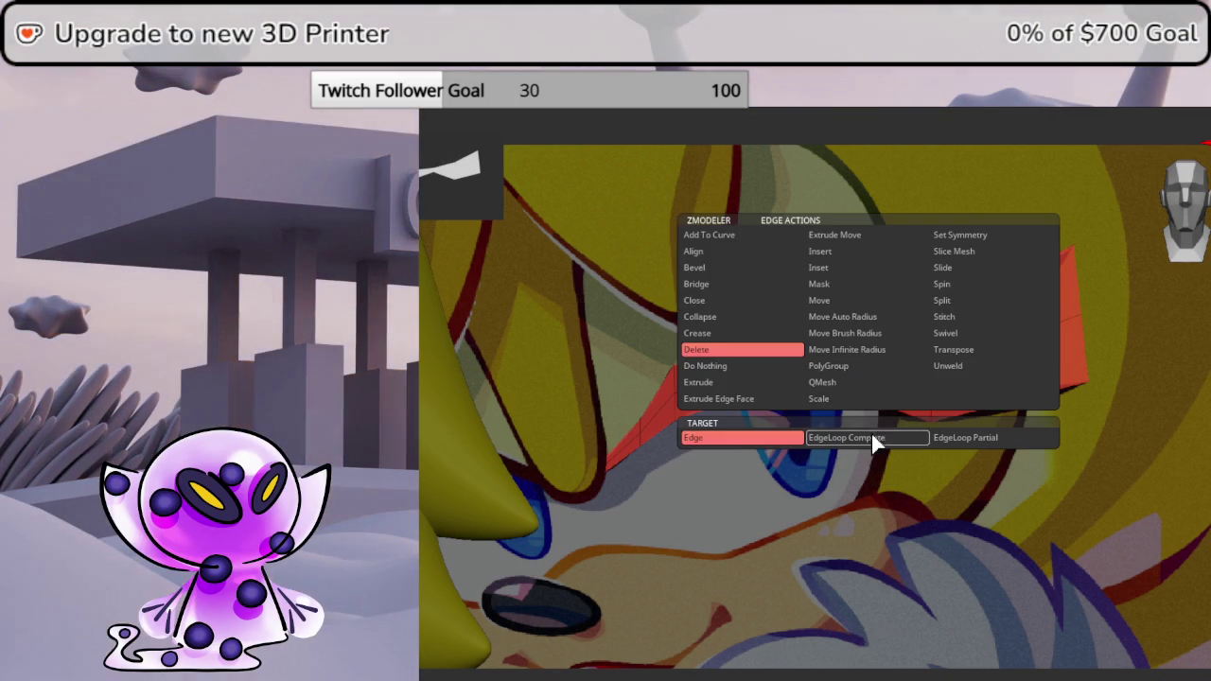
click(856, 438)
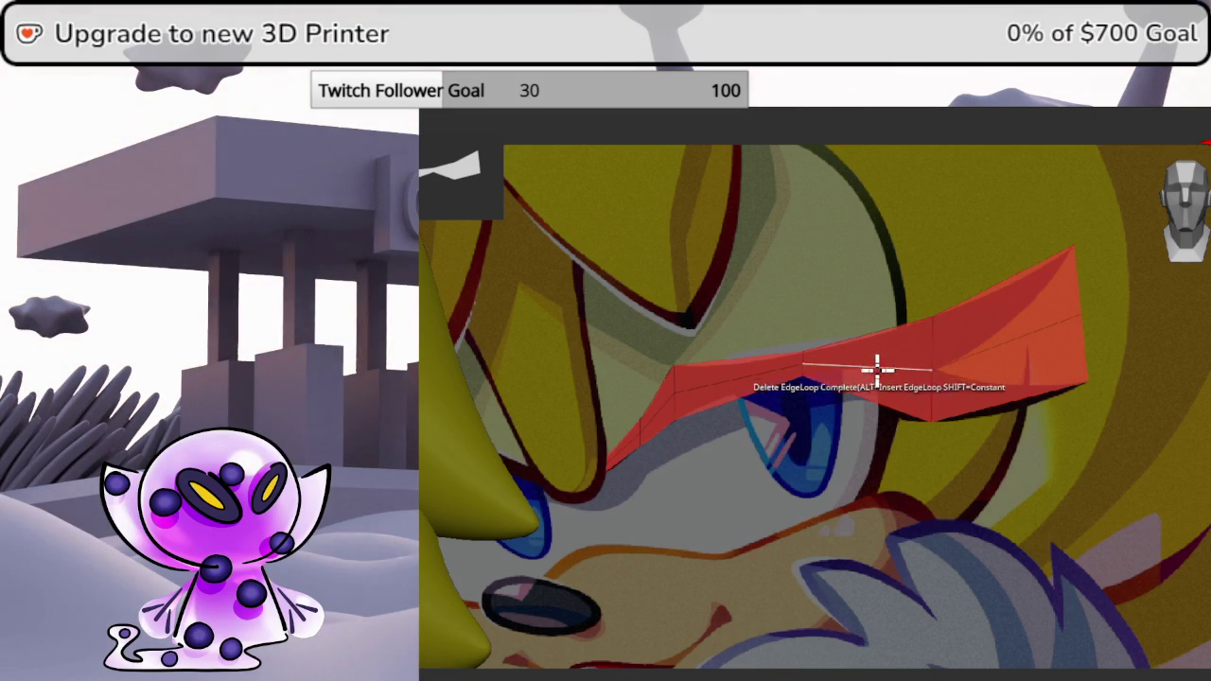
click(881, 365)
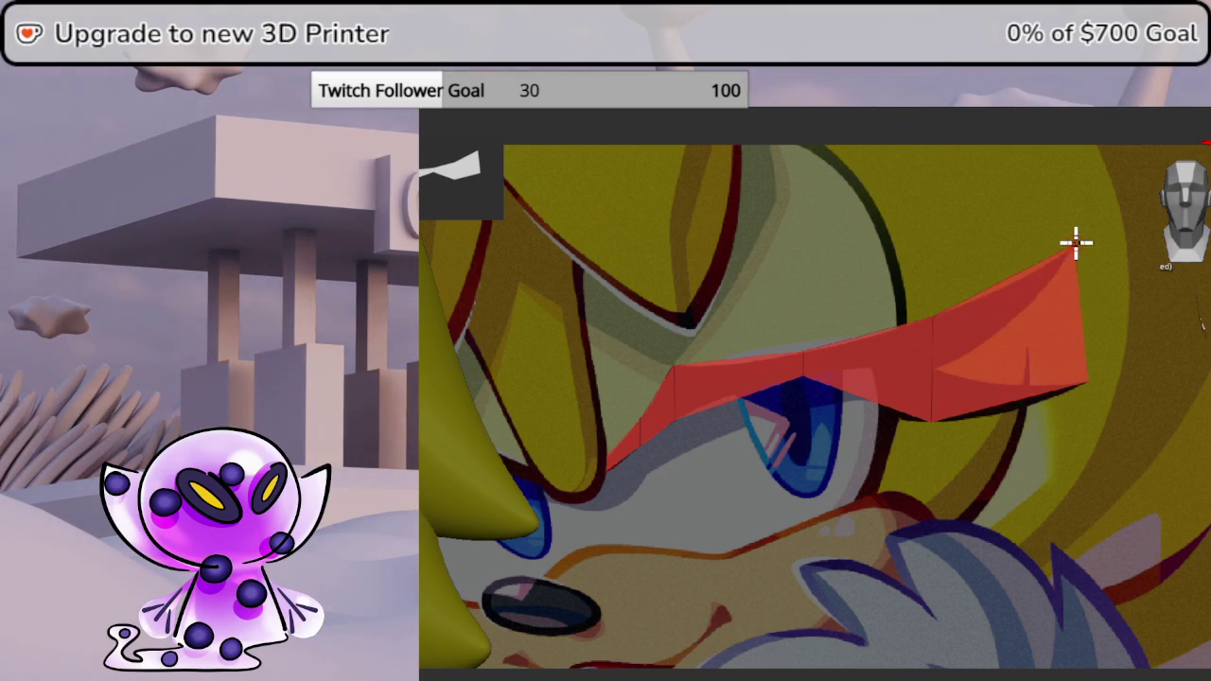
key(space)
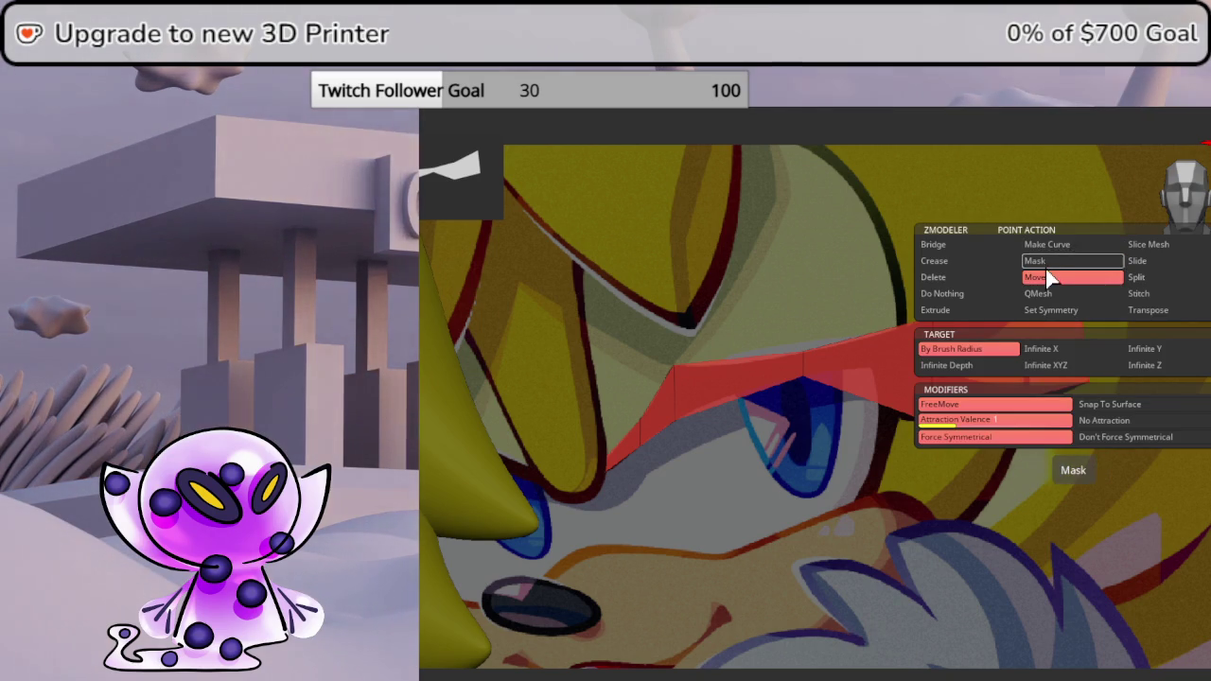
- Stitch the lash's outer tip onto a lower point, then set the action to Do Nothing
click(1149, 294)
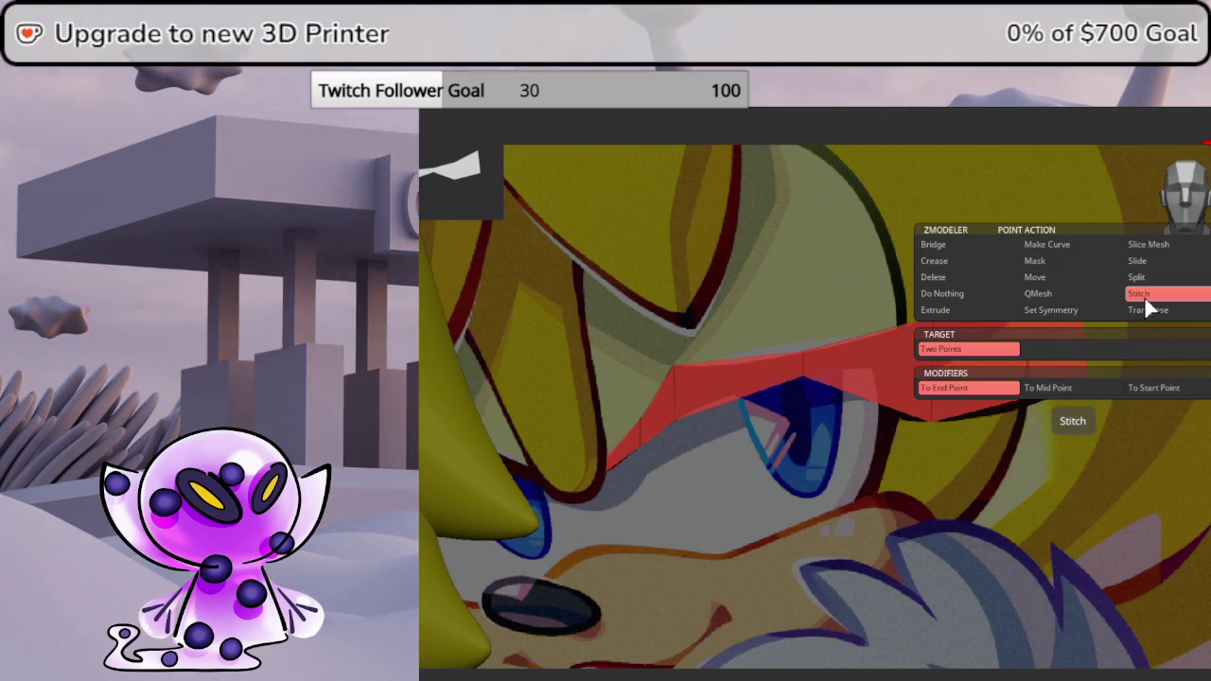
click(1071, 245)
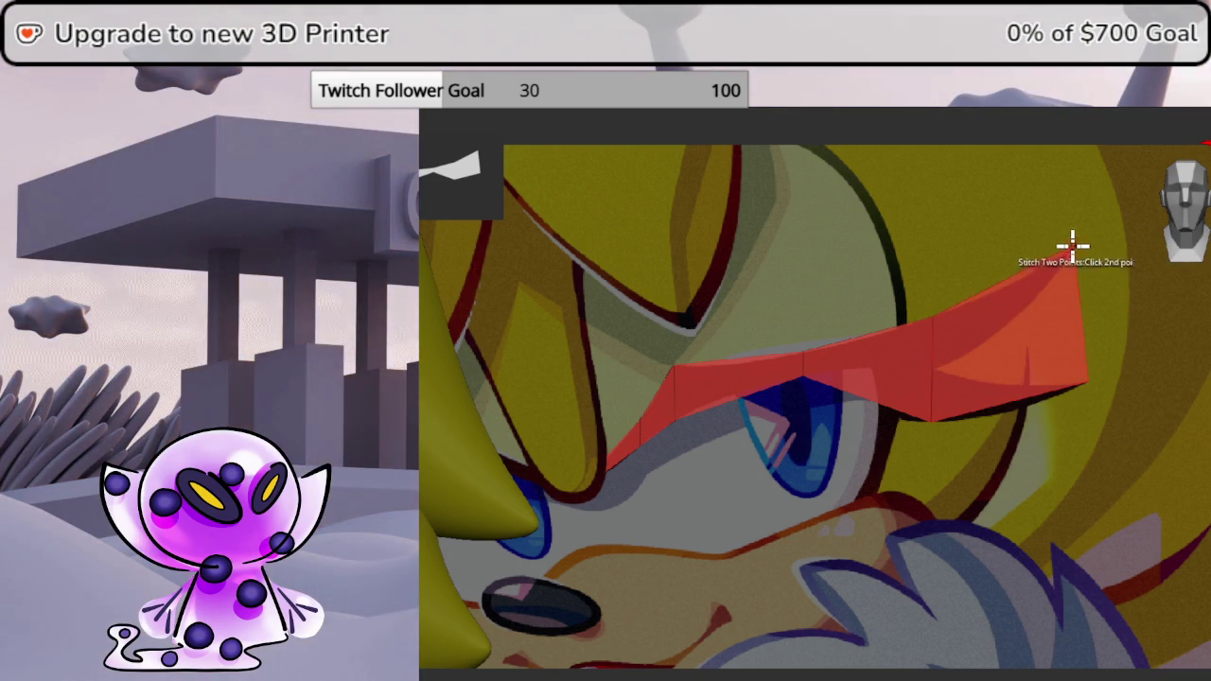
click(932, 362)
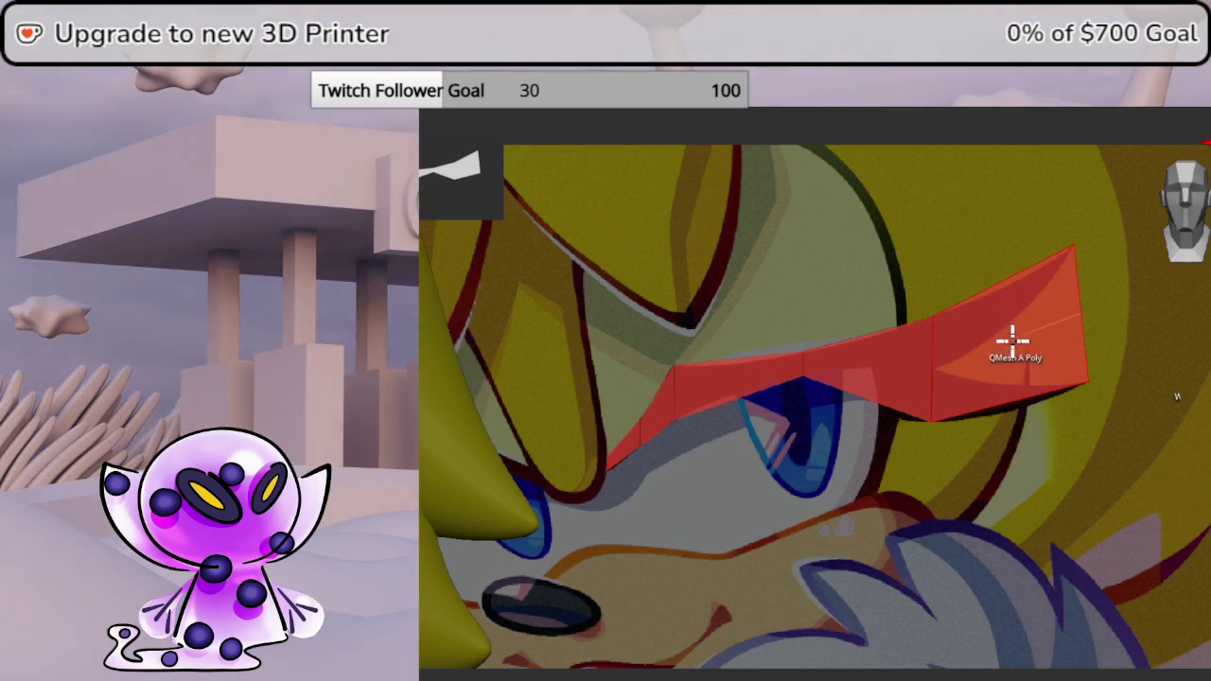
key(space)
click(840, 201)
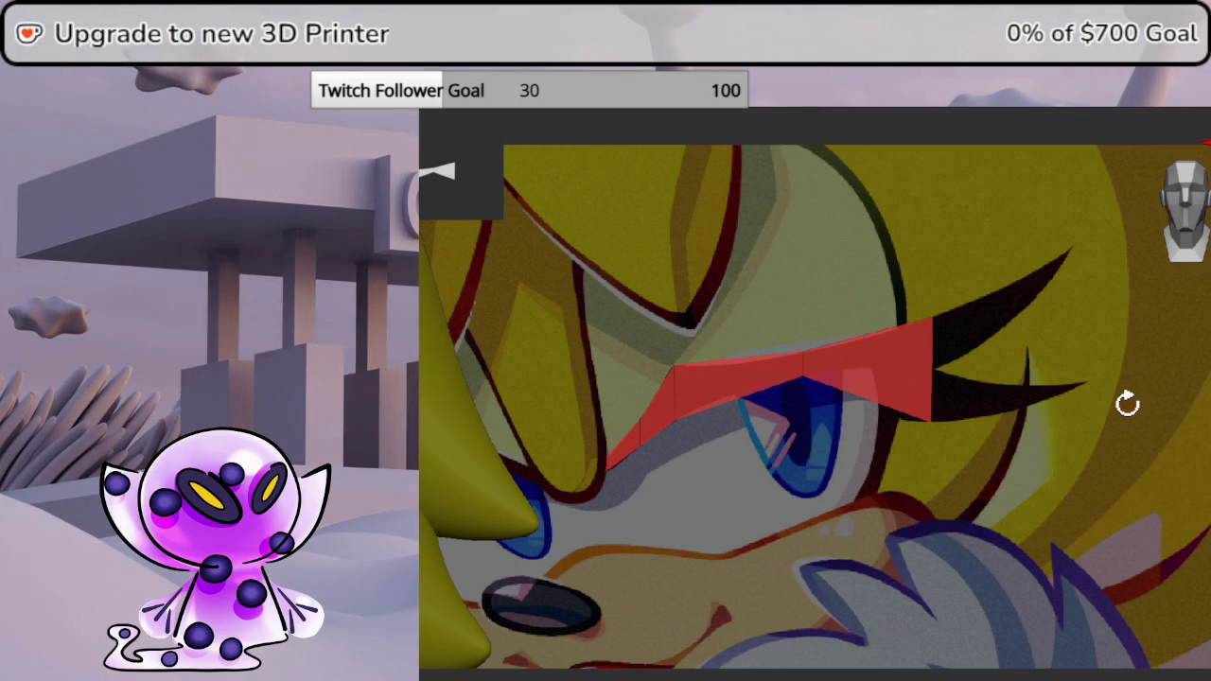
- Move the red lash to the eye's outer corner and set Edge Insert to Single EdgeLoop
key(w)
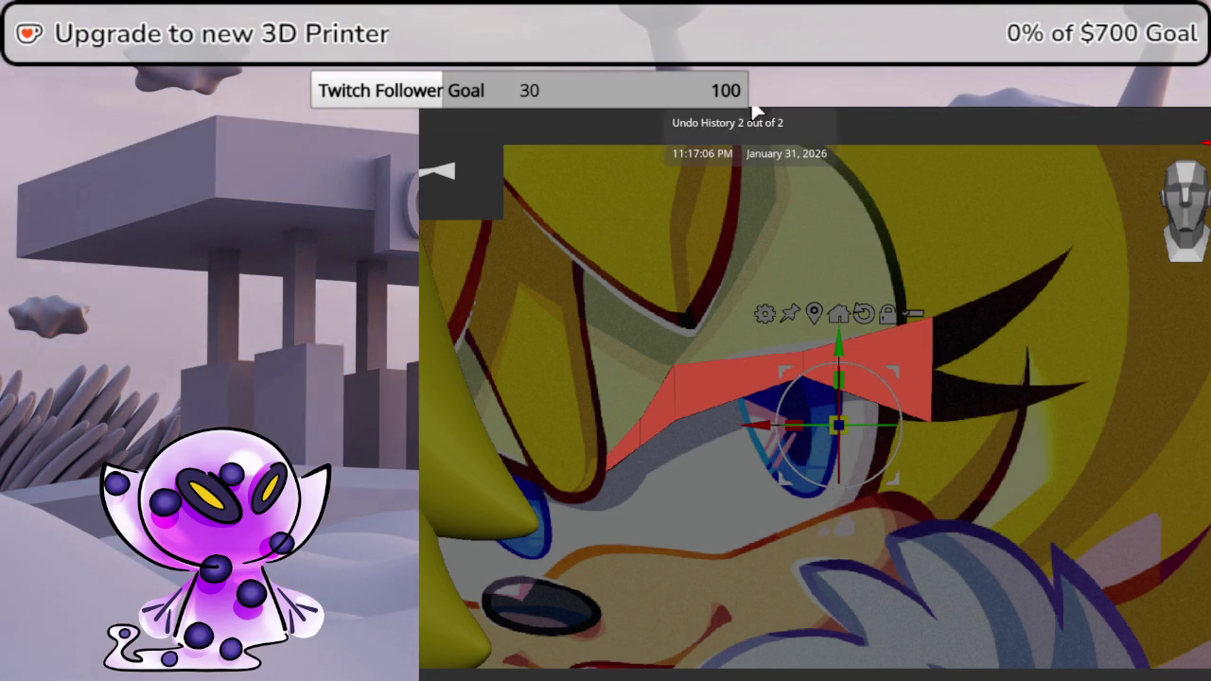
mouse_move(899, 365)
mouse_down()
mouse_move(1124, 394)
mouse_move(1081, 454)
mouse_move(1046, 446)
mouse_move(1069, 274)
mouse_move(1048, 237)
mouse_up()
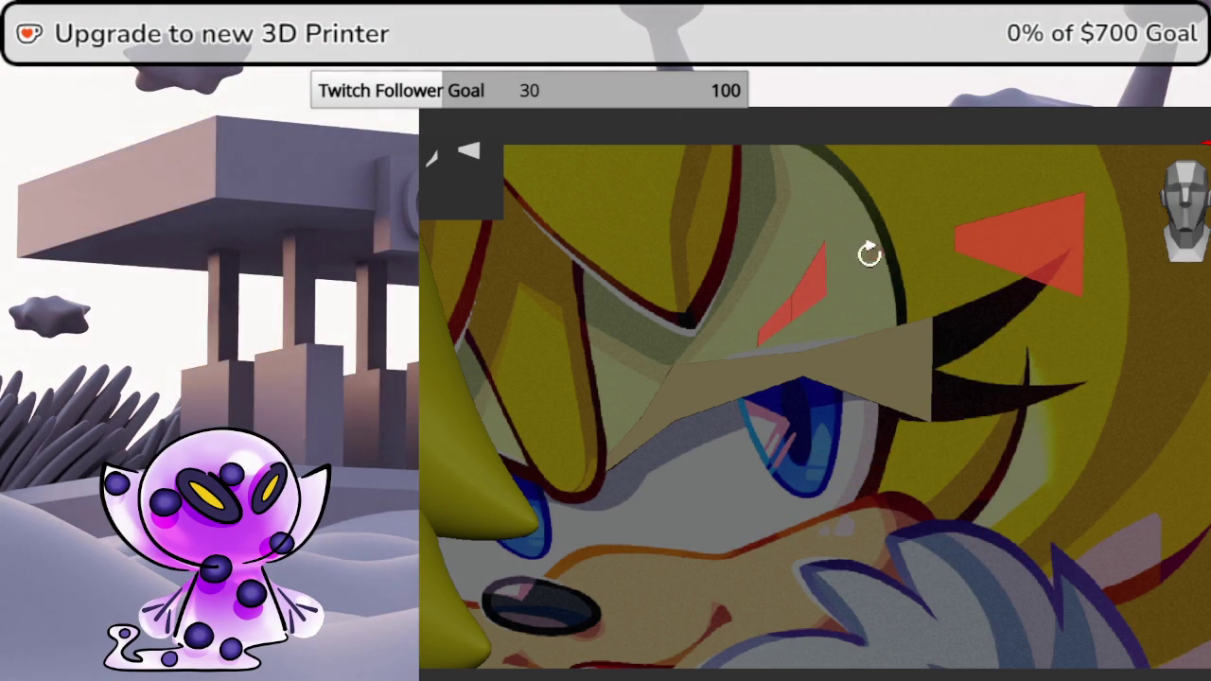
click(779, 319)
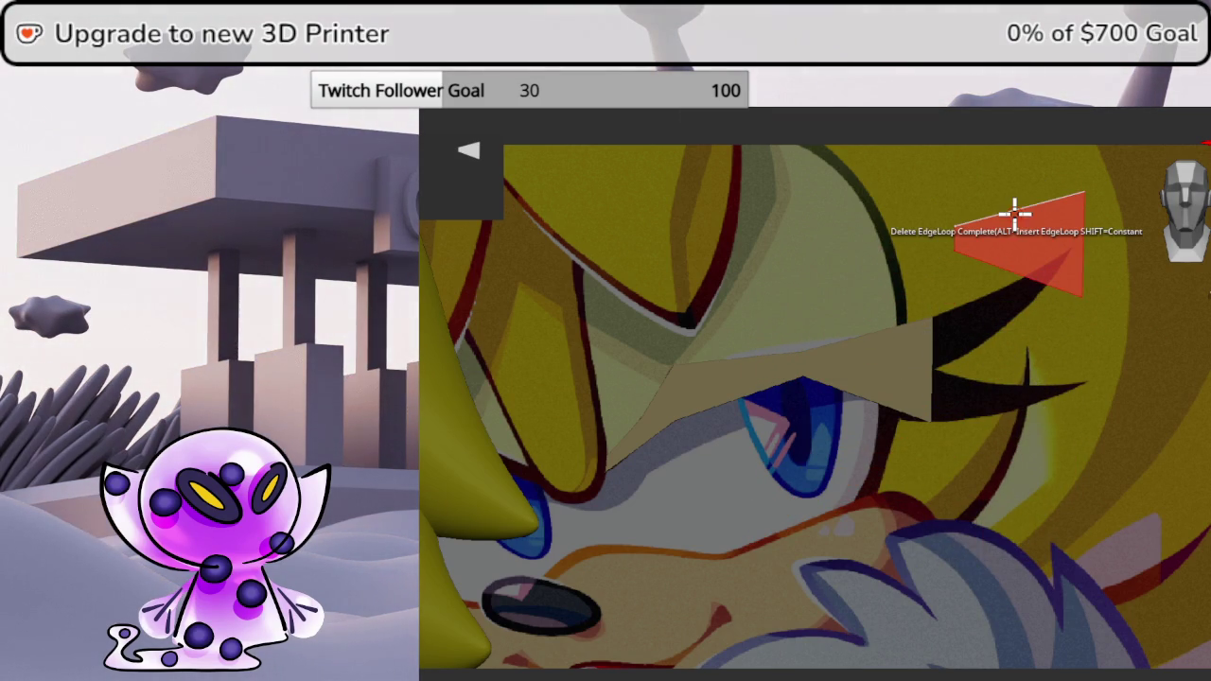
mouse_move(1047, 278)
mouse_down()
mouse_move(1041, 333)
mouse_move(1035, 319)
mouse_move(1059, 451)
mouse_move(1049, 433)
mouse_move(869, 369)
mouse_up()
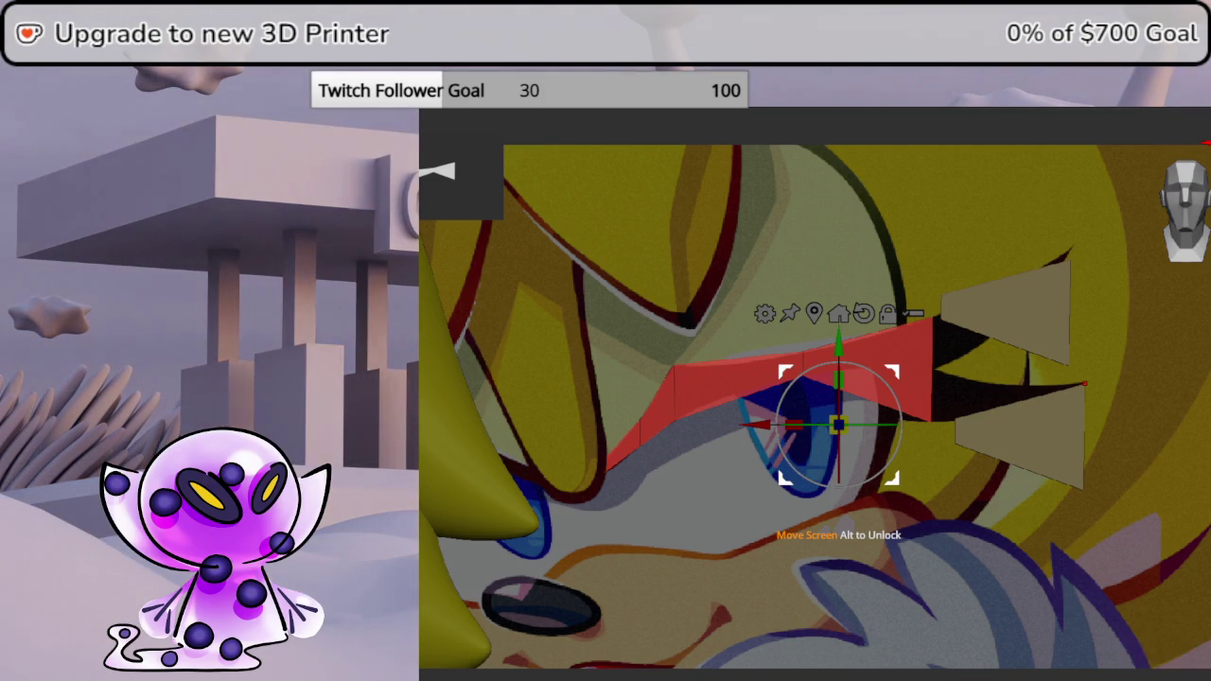
alt+click(1085, 383)
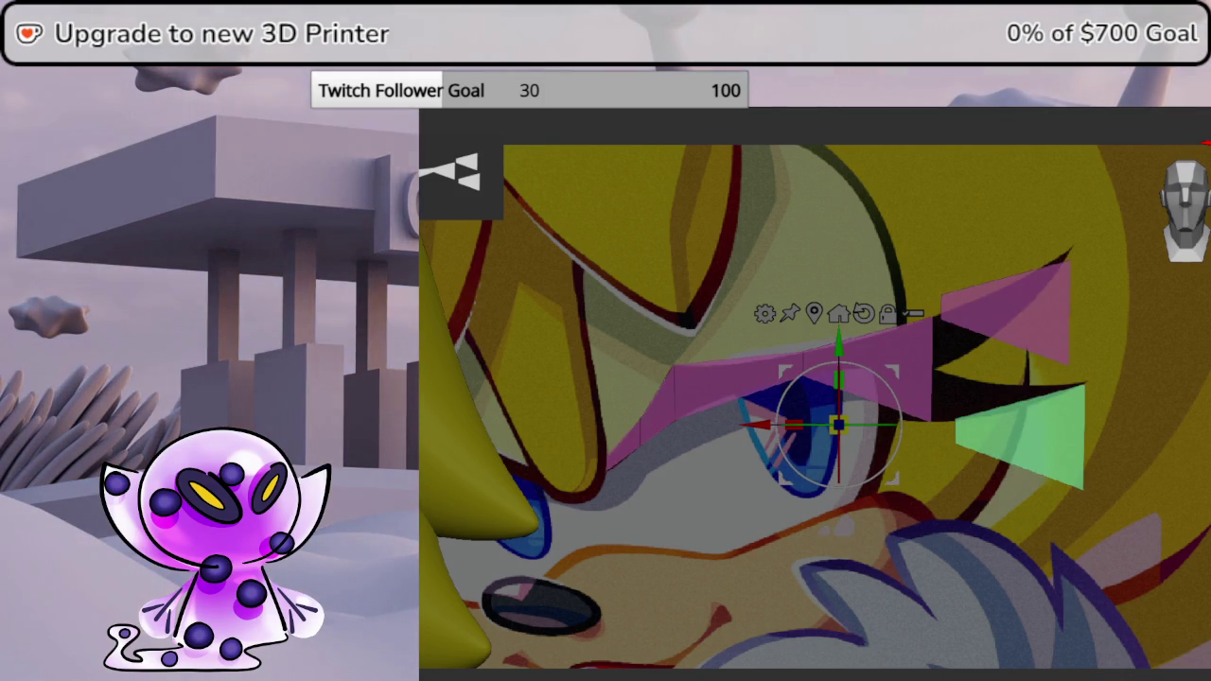
key(q)
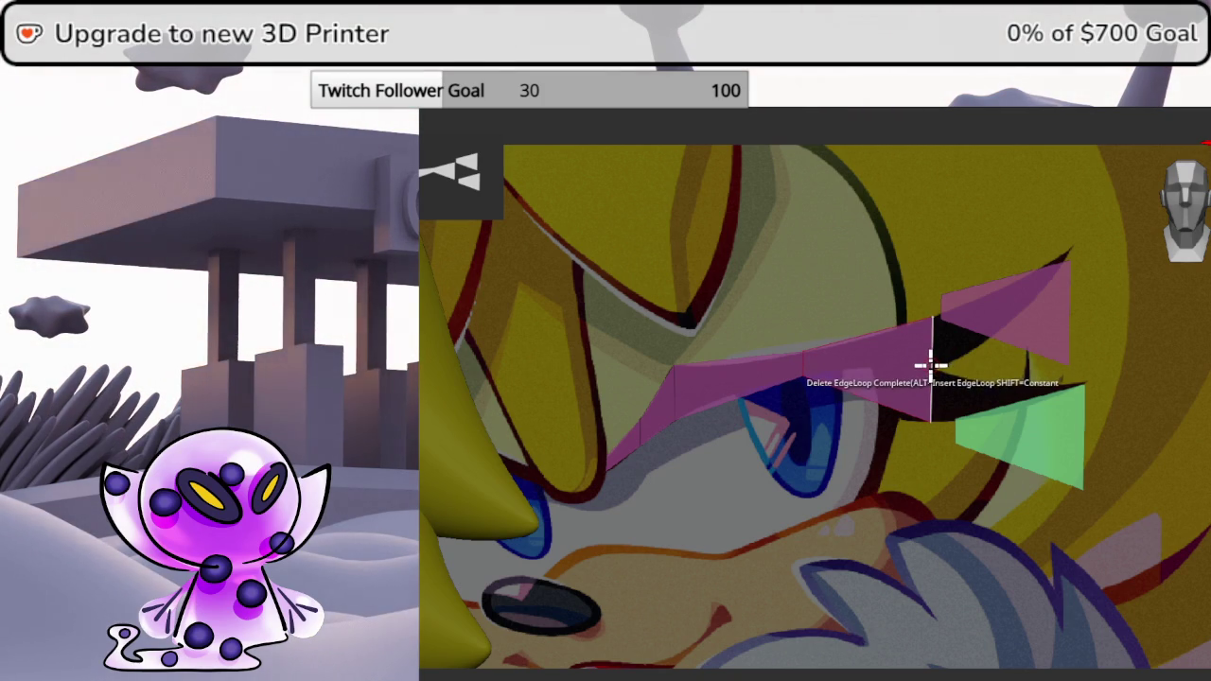
key(space)
click(893, 252)
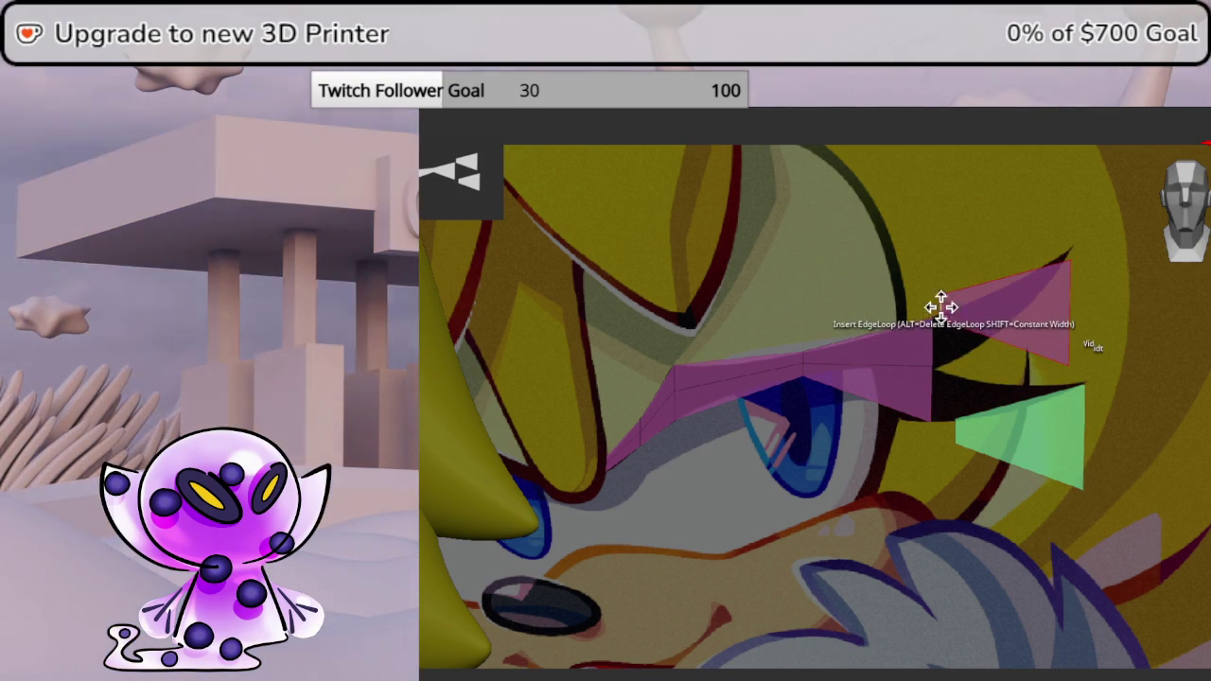
- Stitch pink lash points together at the eye corner and onto the green triangle
key(space)
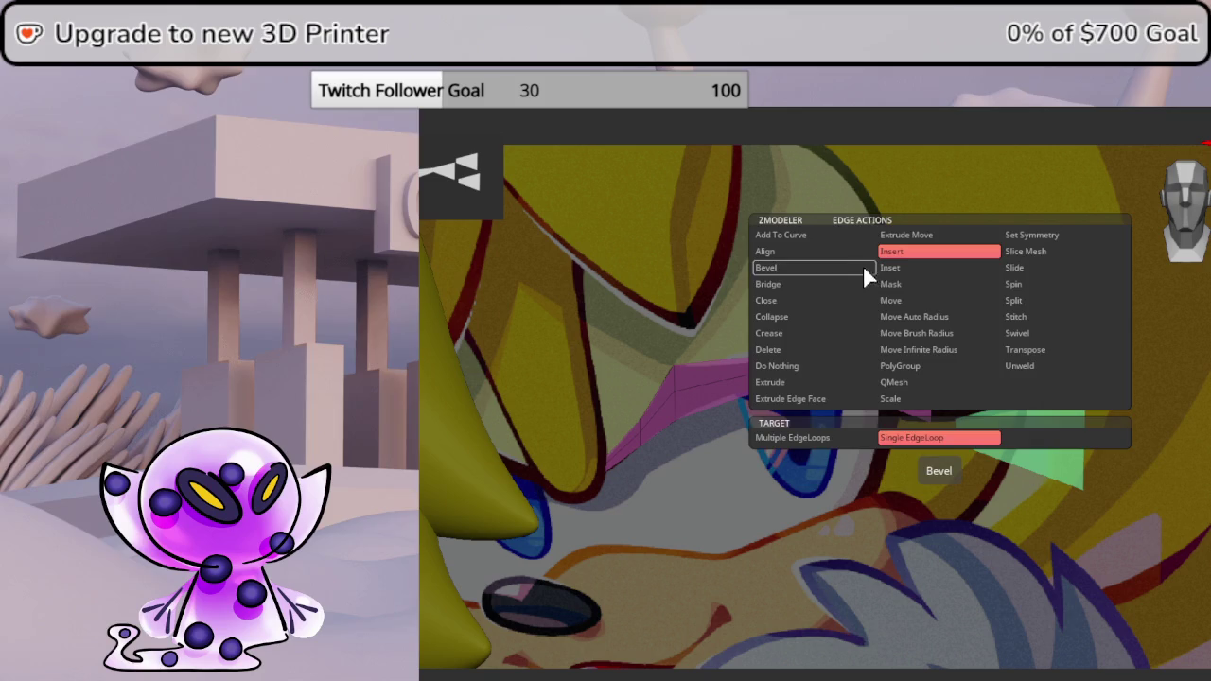
click(1015, 316)
key(space)
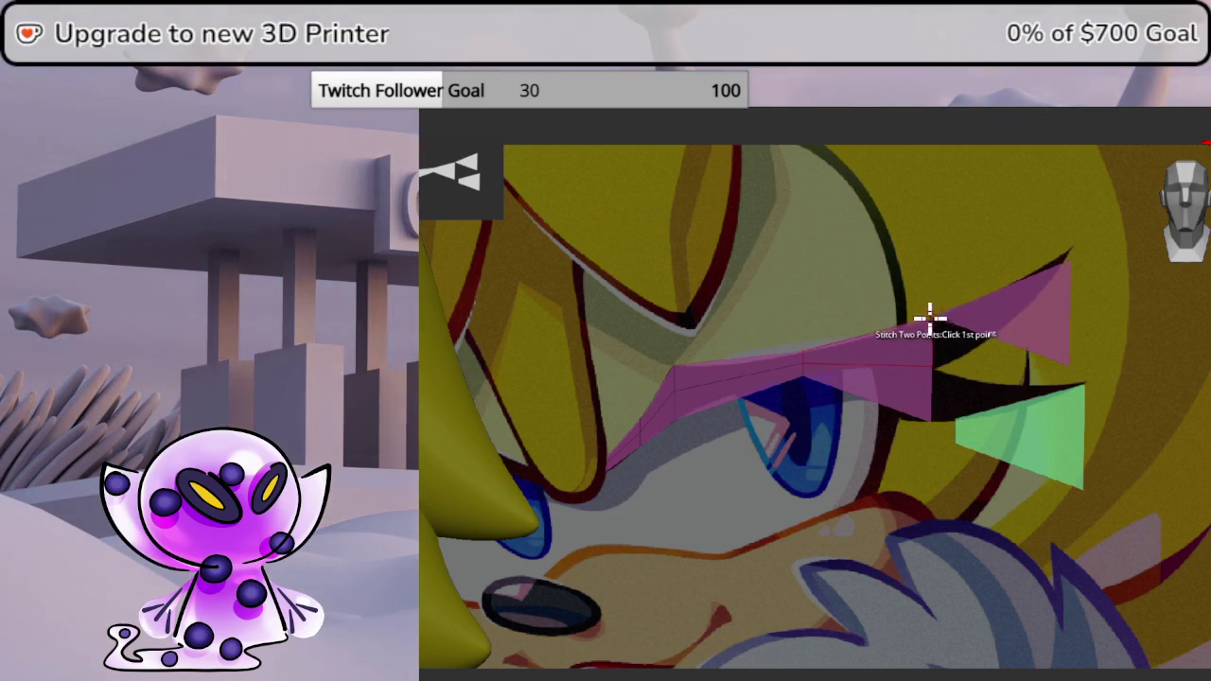
click(936, 318)
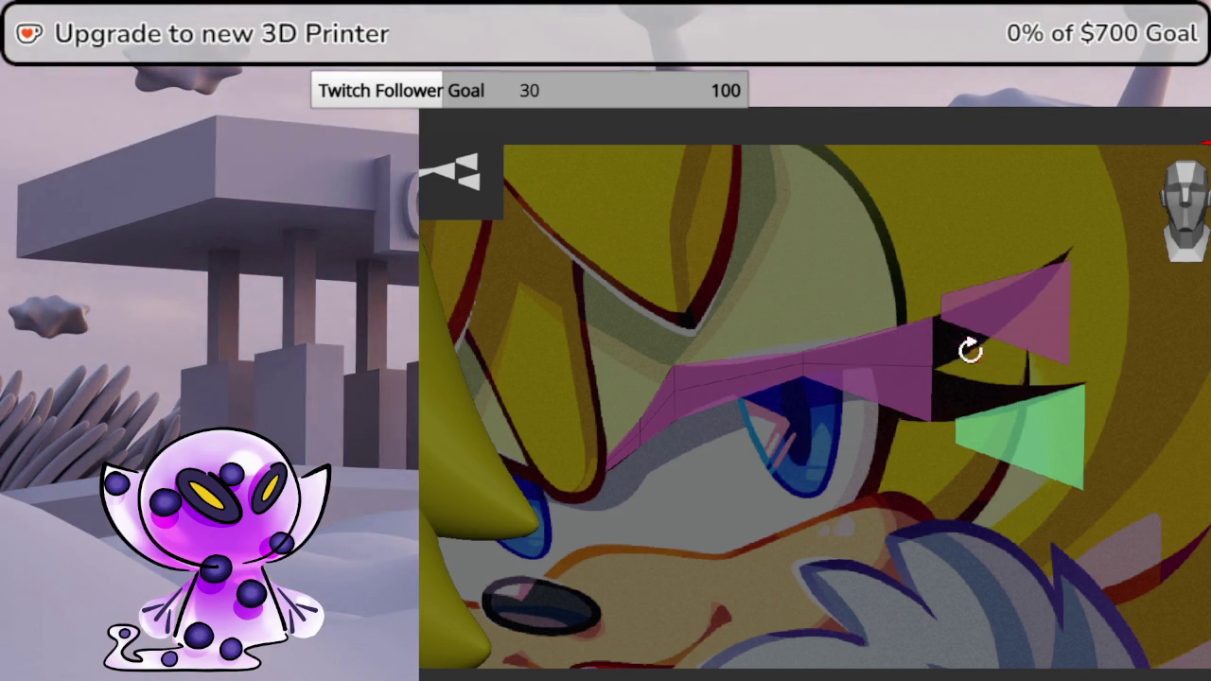
click(975, 352)
click(940, 320)
click(924, 369)
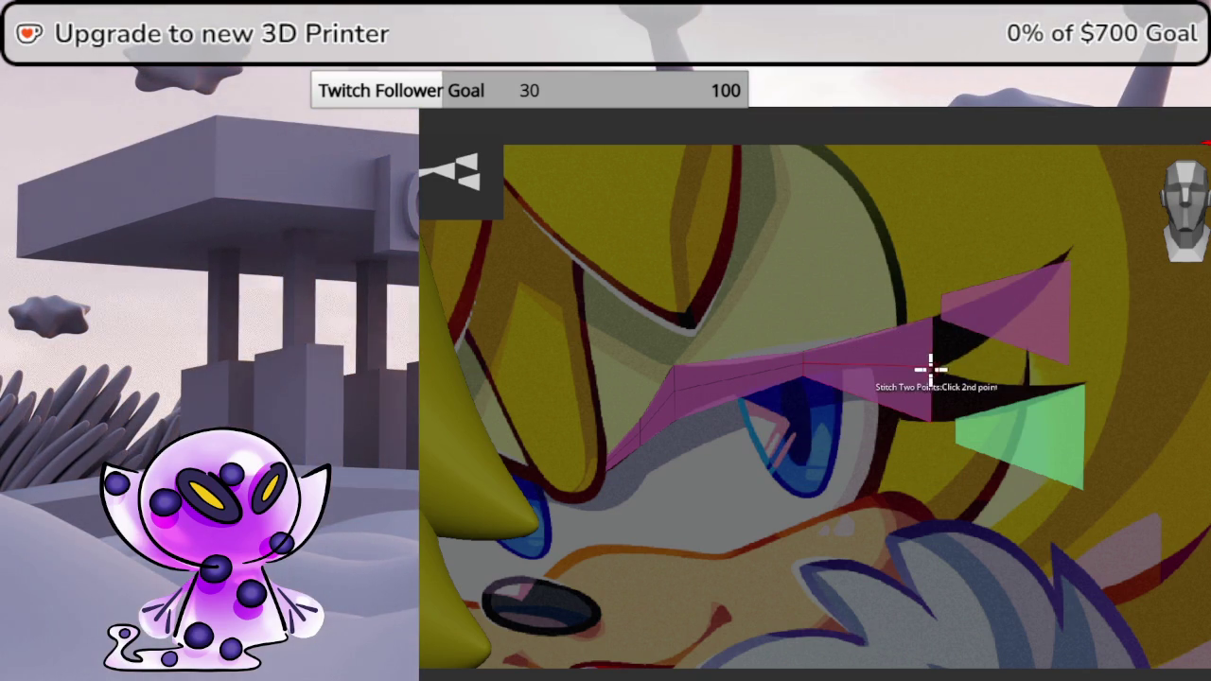
click(946, 324)
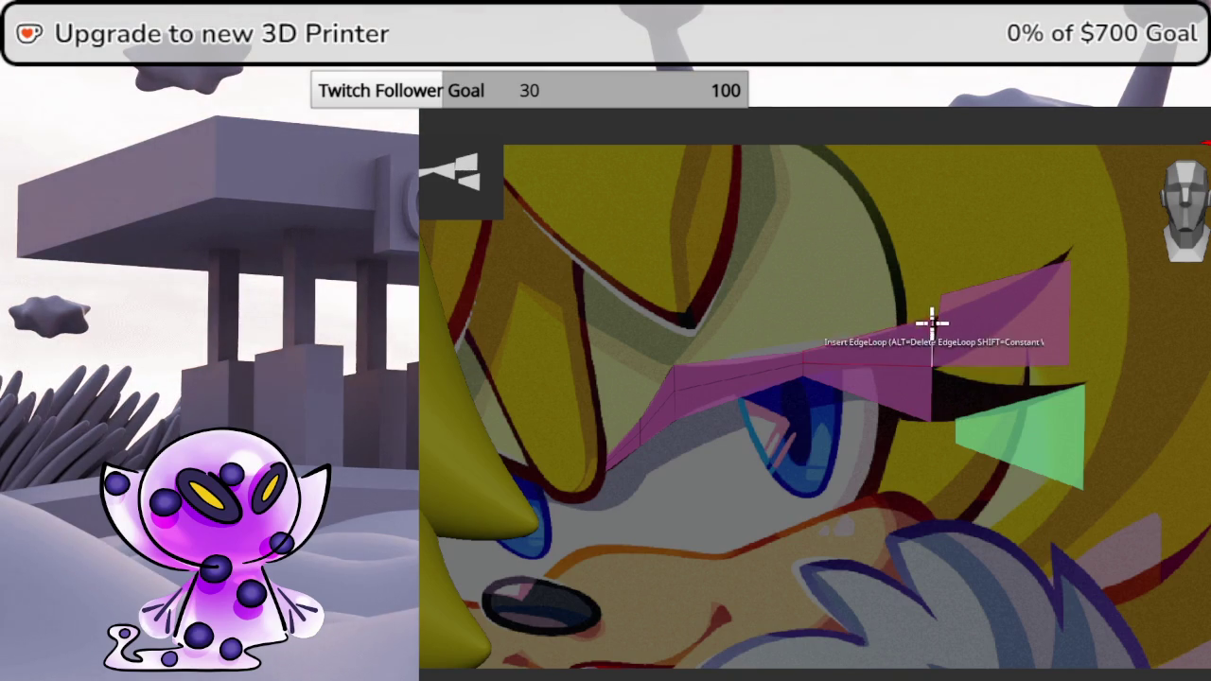
click(934, 322)
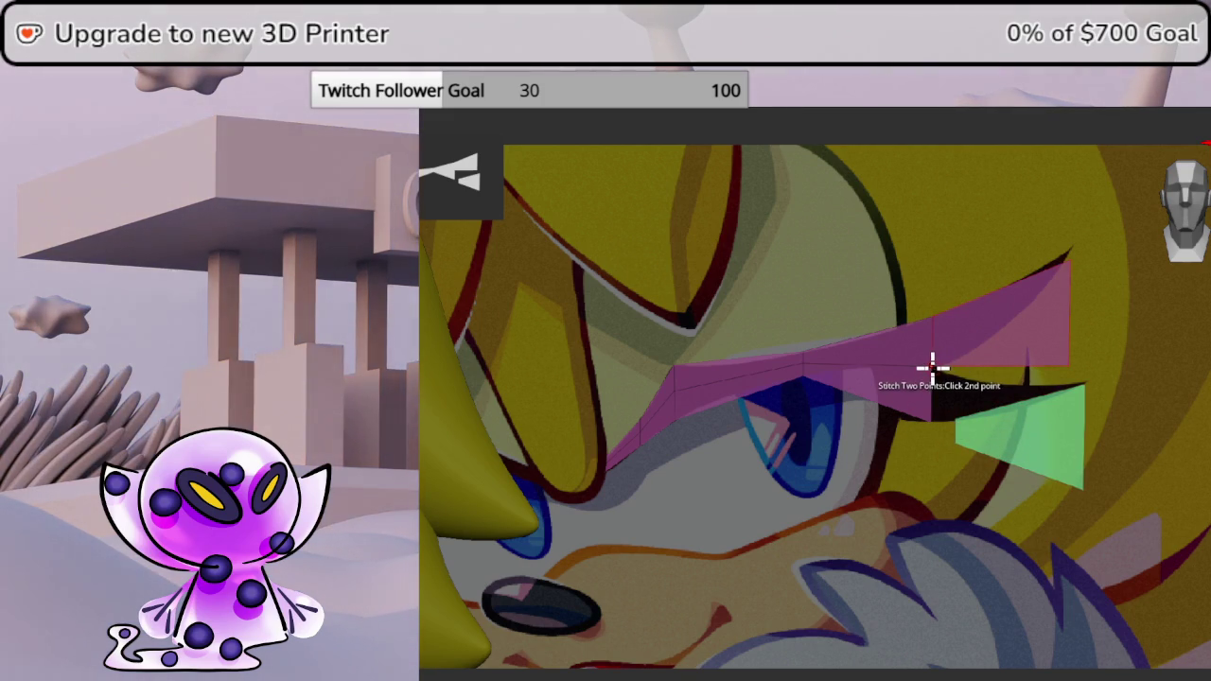
click(951, 444)
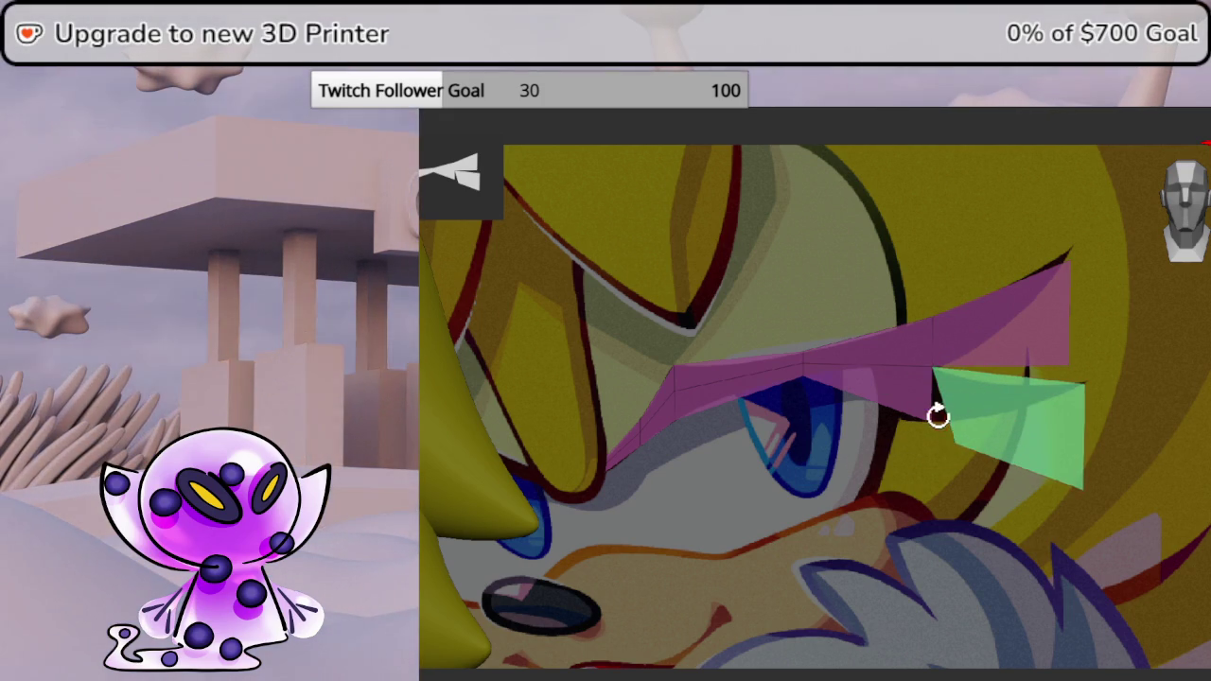
click(999, 477)
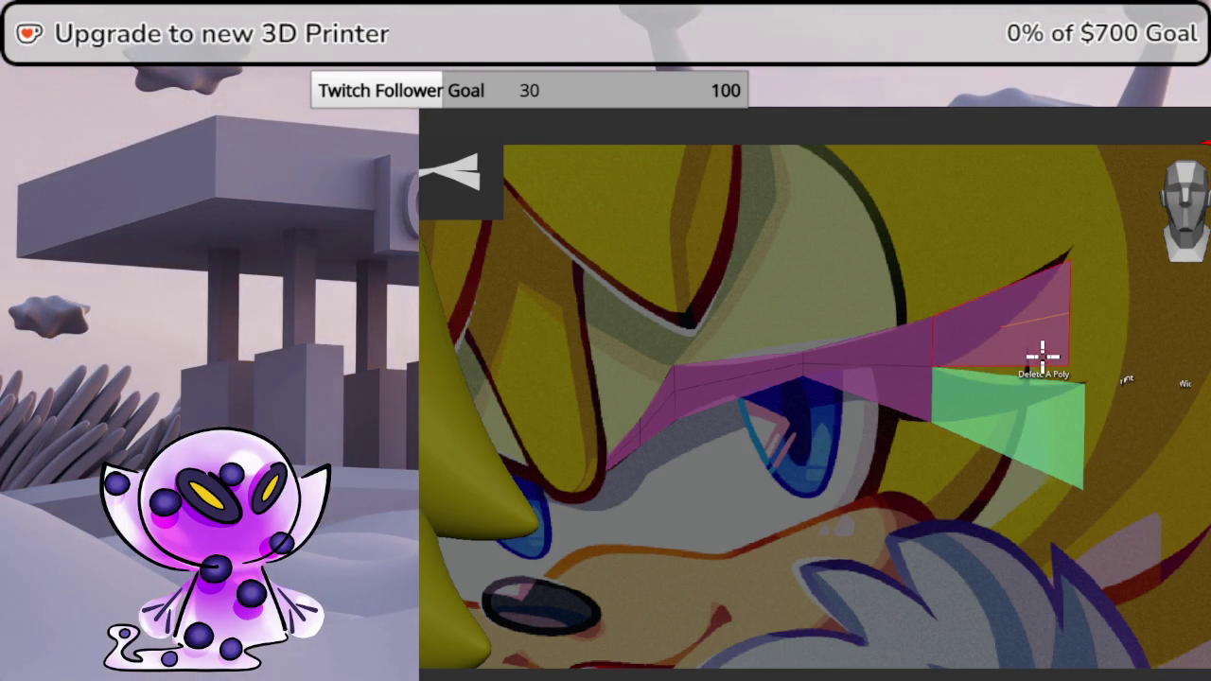
- Delete the lash's end polygon and raise the green face's vertices into a thin spike
click(1028, 367)
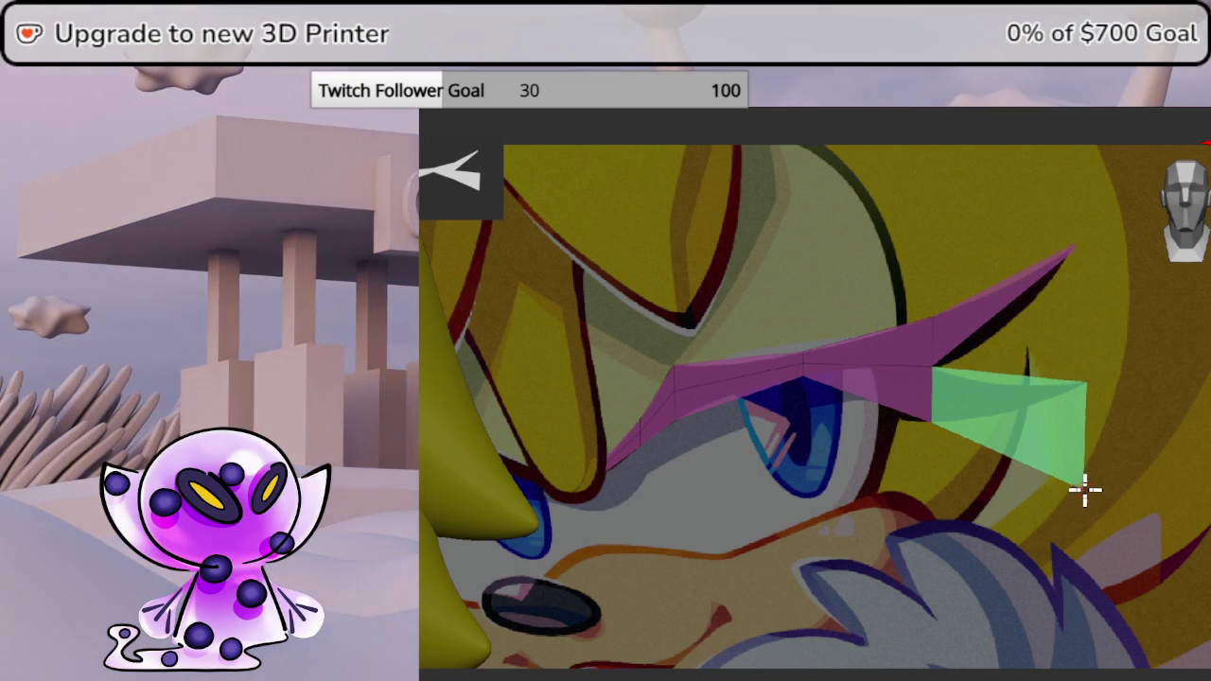
drag(1084, 489, 1083, 414)
drag(1093, 296, 1094, 229)
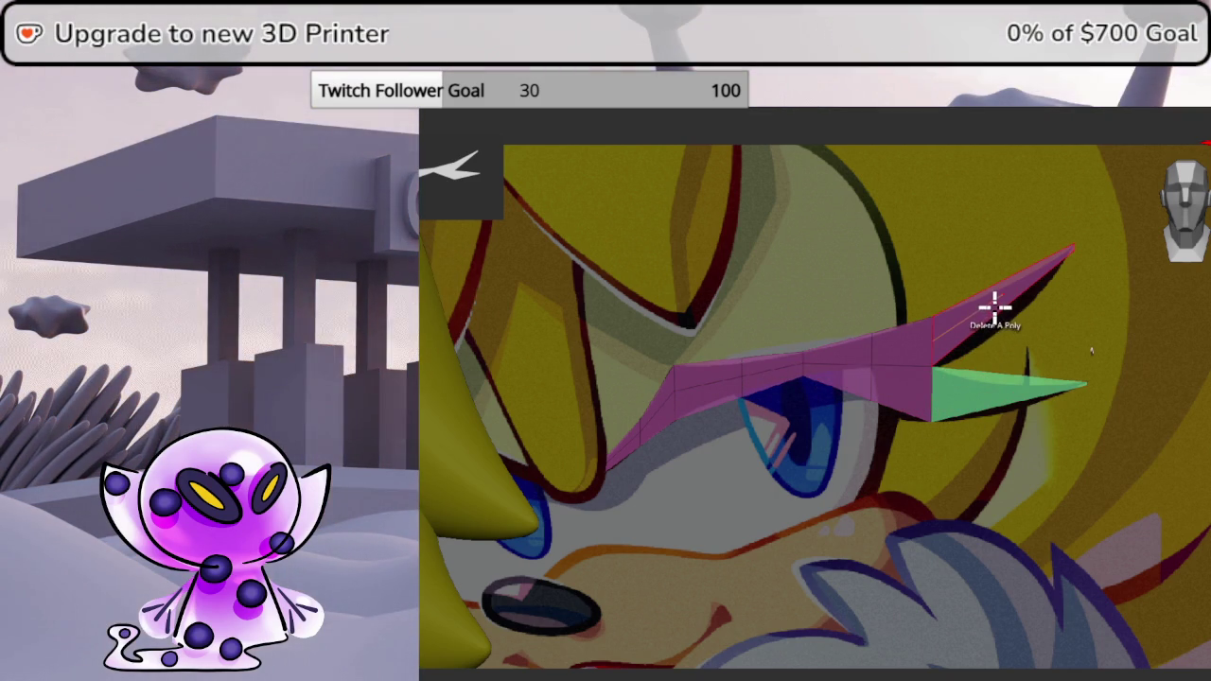
shift+click(1001, 373)
key(ctrl+z)
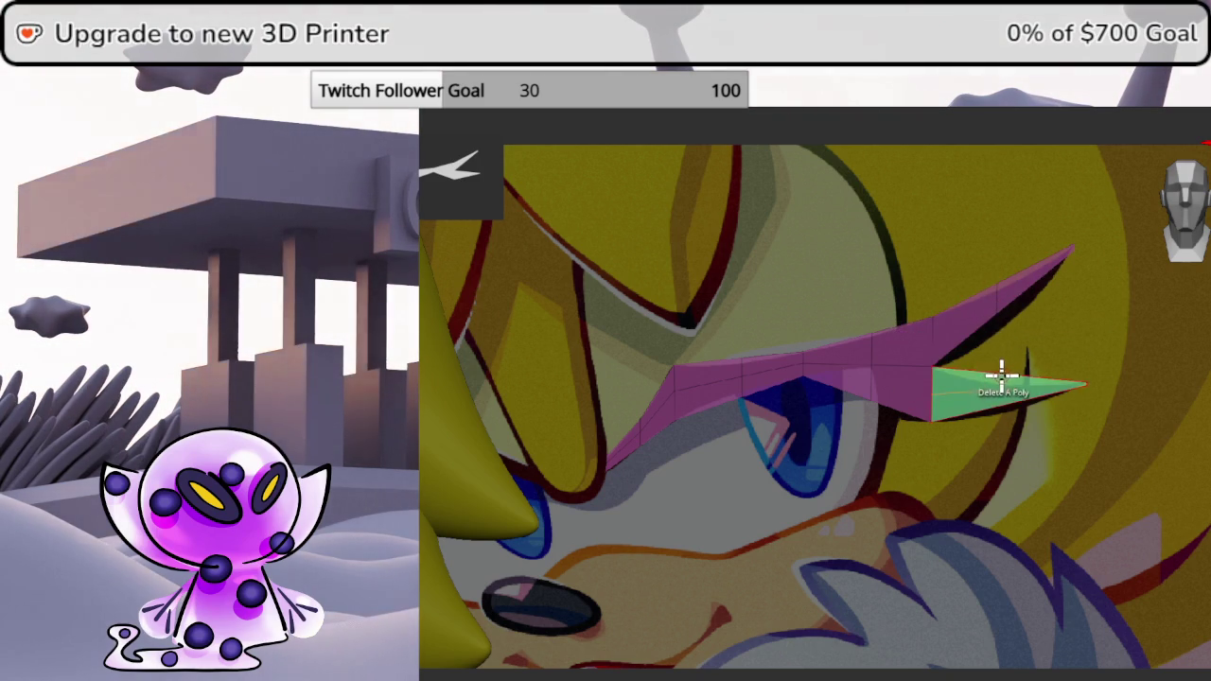
key(space)
- Set the ZModeler action to Do Nothing and bring up the eyelash's transform gizmo
click(821, 210)
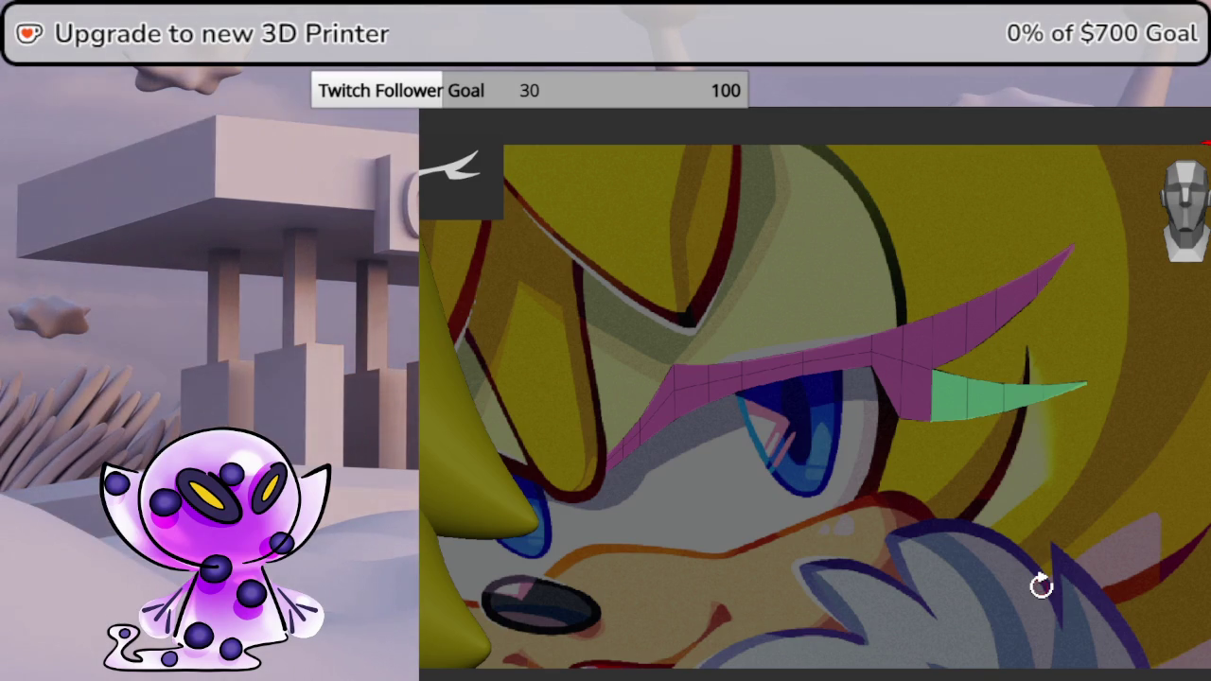
key(w)
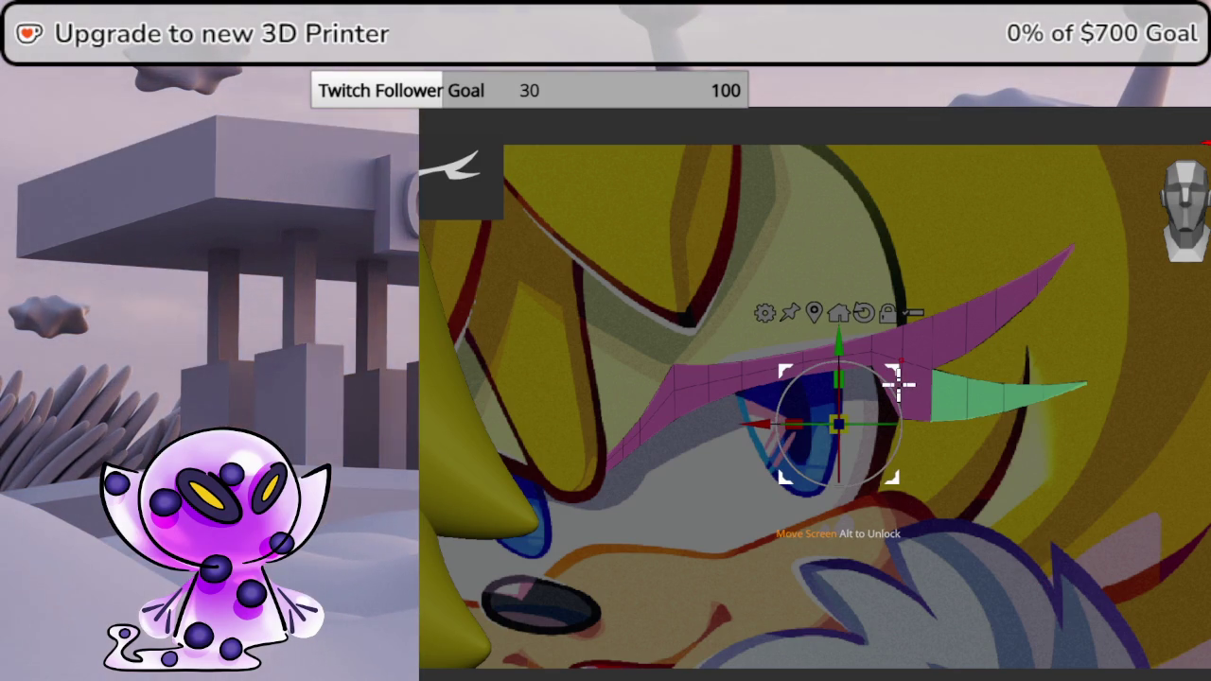
- Leave Edit Mode on the dark red eyelash, zoom out and orbit to face the head
click(932, 369)
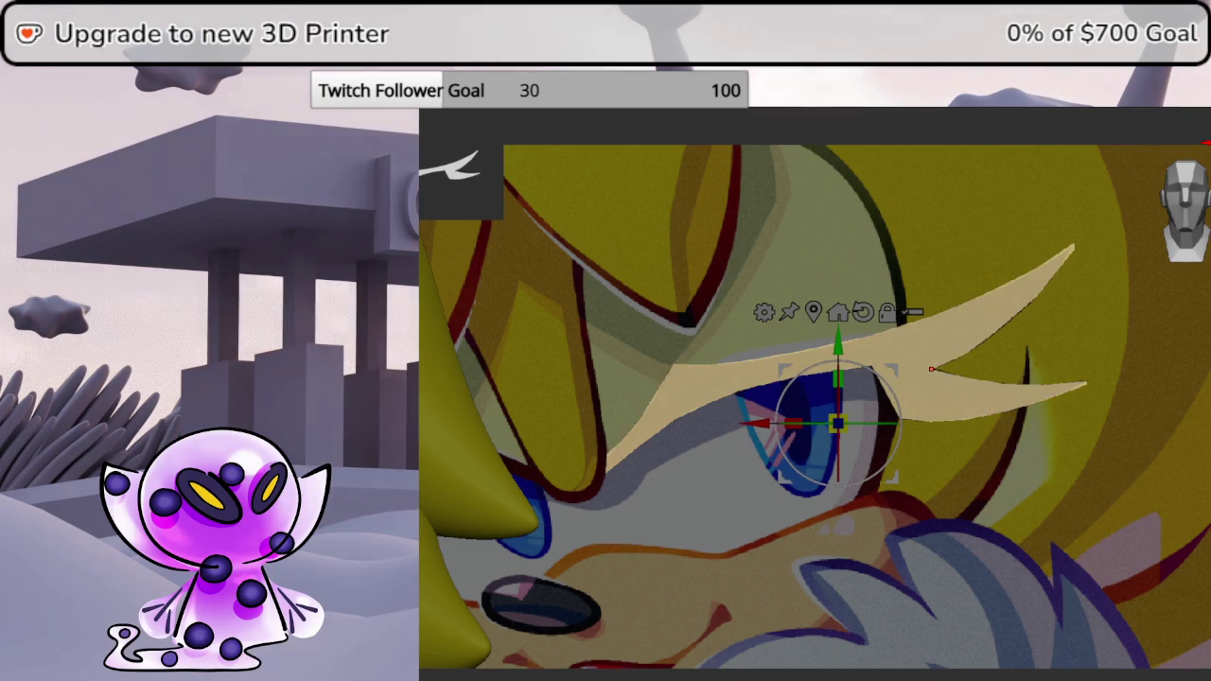
scroll(921, 448, down, 3)
scroll(846, 470, down, 3)
scroll(848, 470, up, 2)
mouse_move(797, 503)
middle_down()
mouse_move(883, 514)
mouse_move(895, 495)
middle_up()
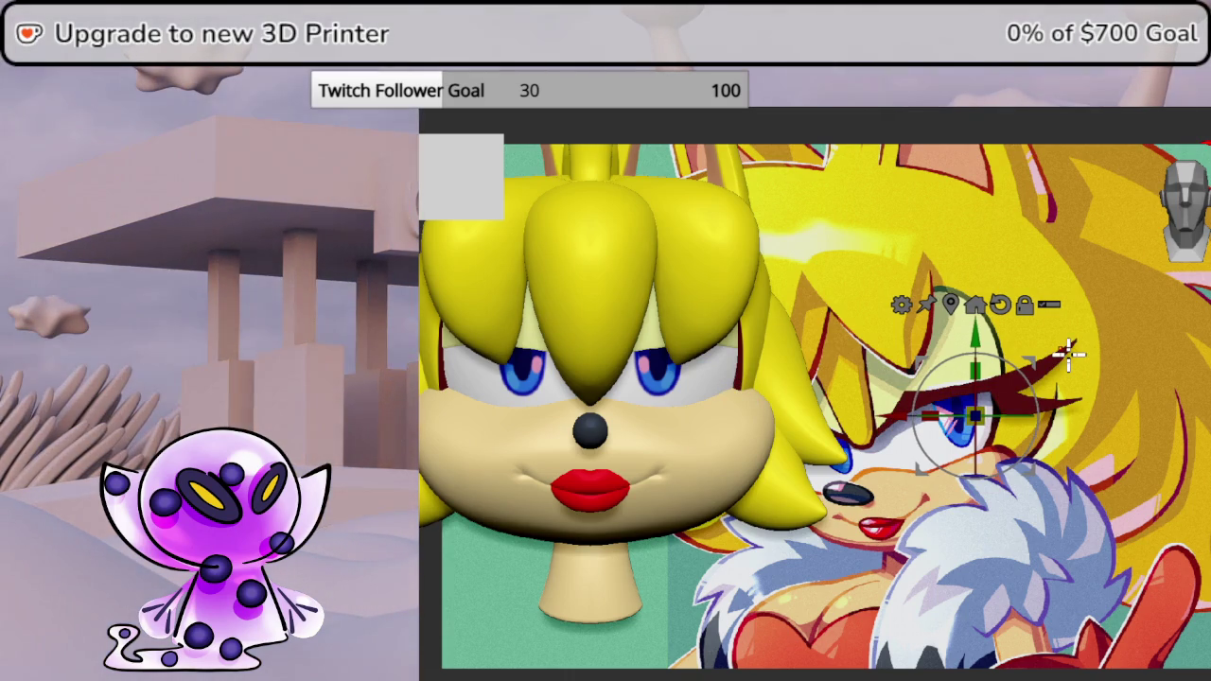
- Place the gizmo on the eyelash over the eye and line the head up with the reference
drag(1069, 354, 1204, 427)
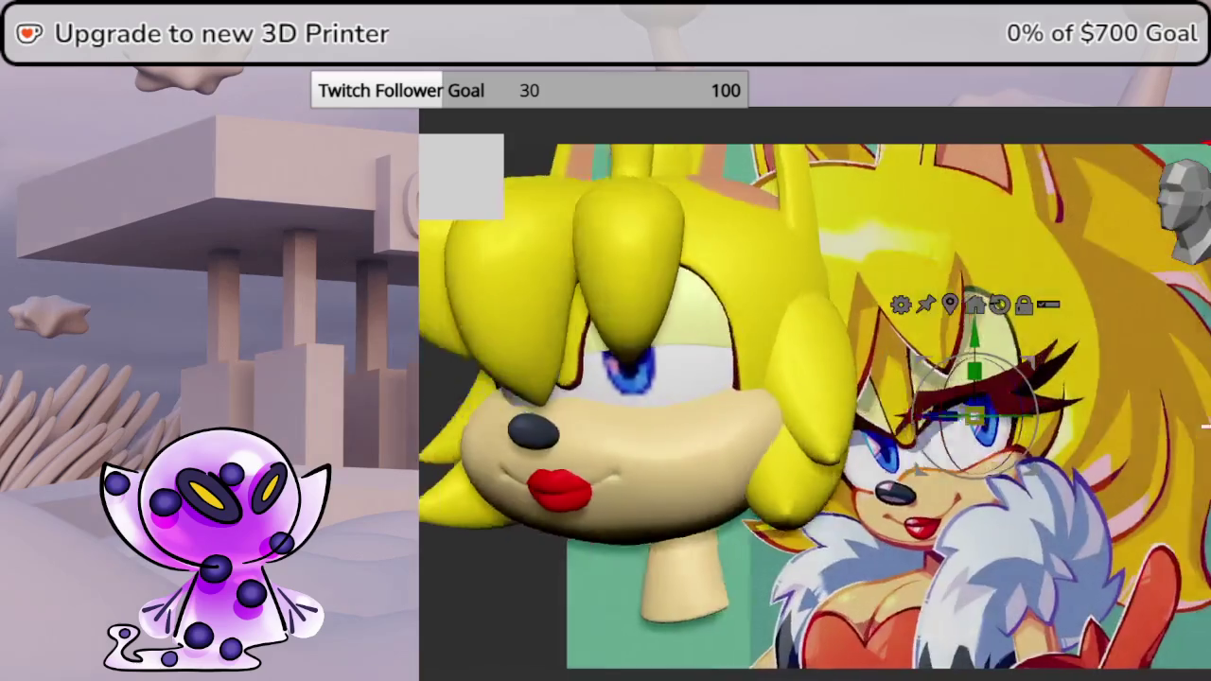
click(974, 303)
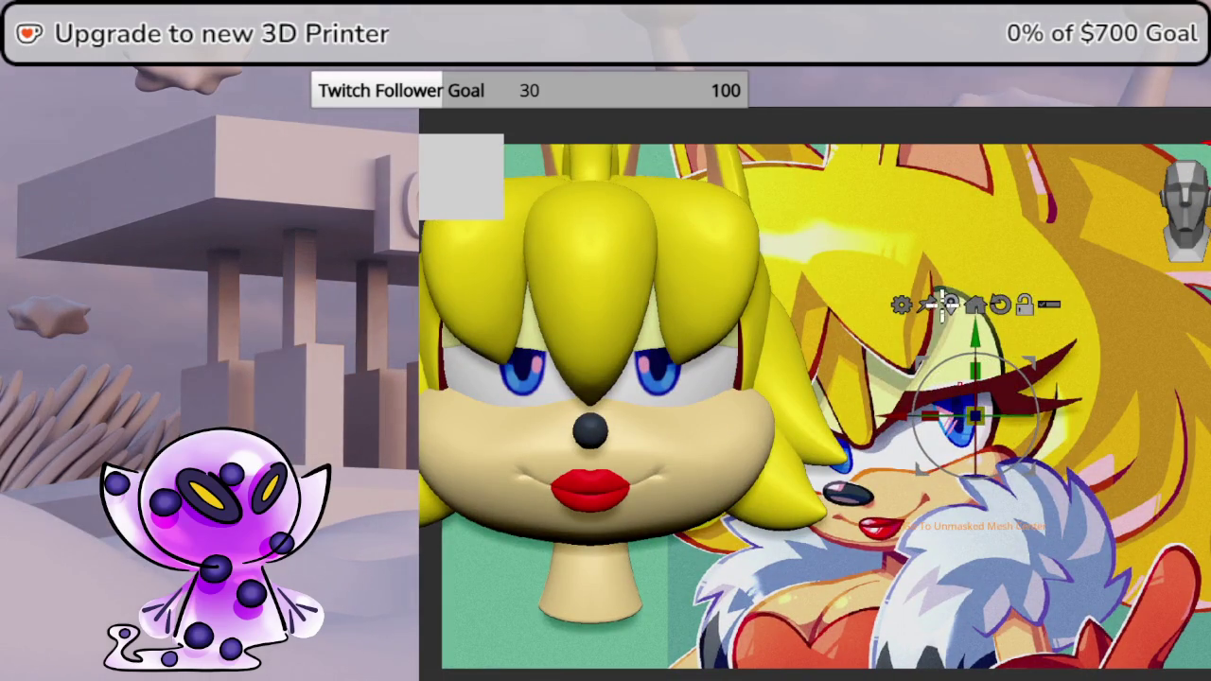
click(948, 302)
drag(1199, 425, 1197, 219)
mouse_move(939, 405)
mouse_down()
mouse_move(859, 391)
mouse_move(784, 360)
mouse_up()
drag(1182, 426, 1125, 426)
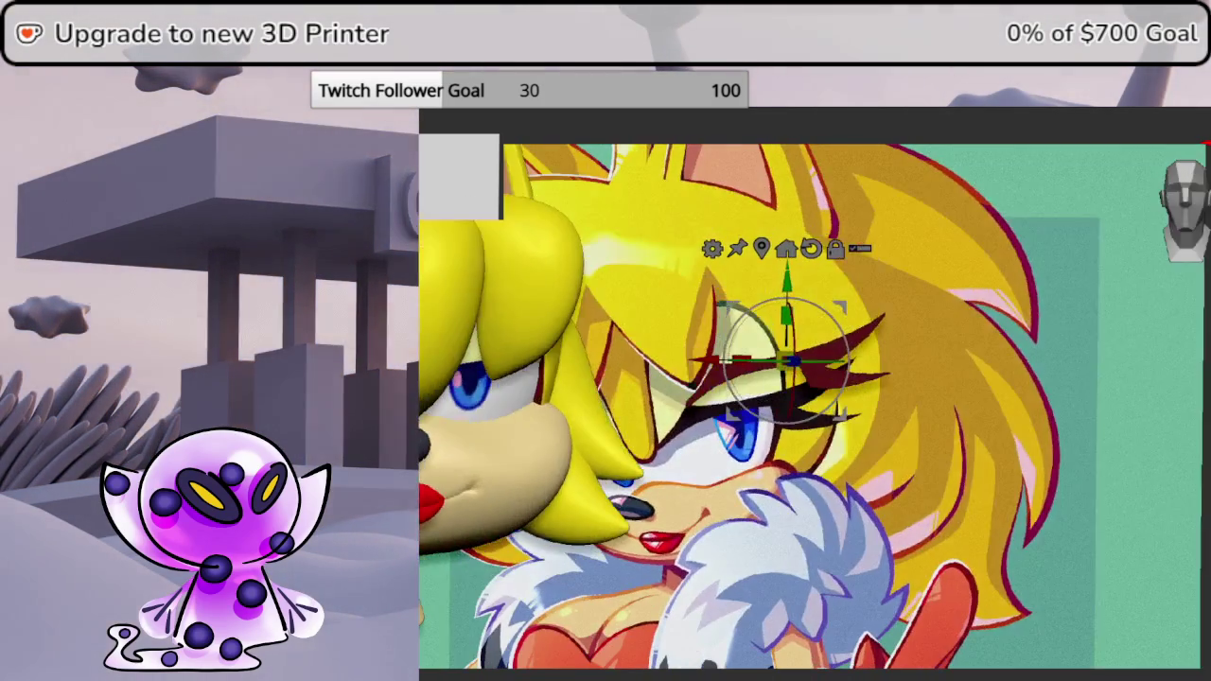
drag(811, 297, 539, 300)
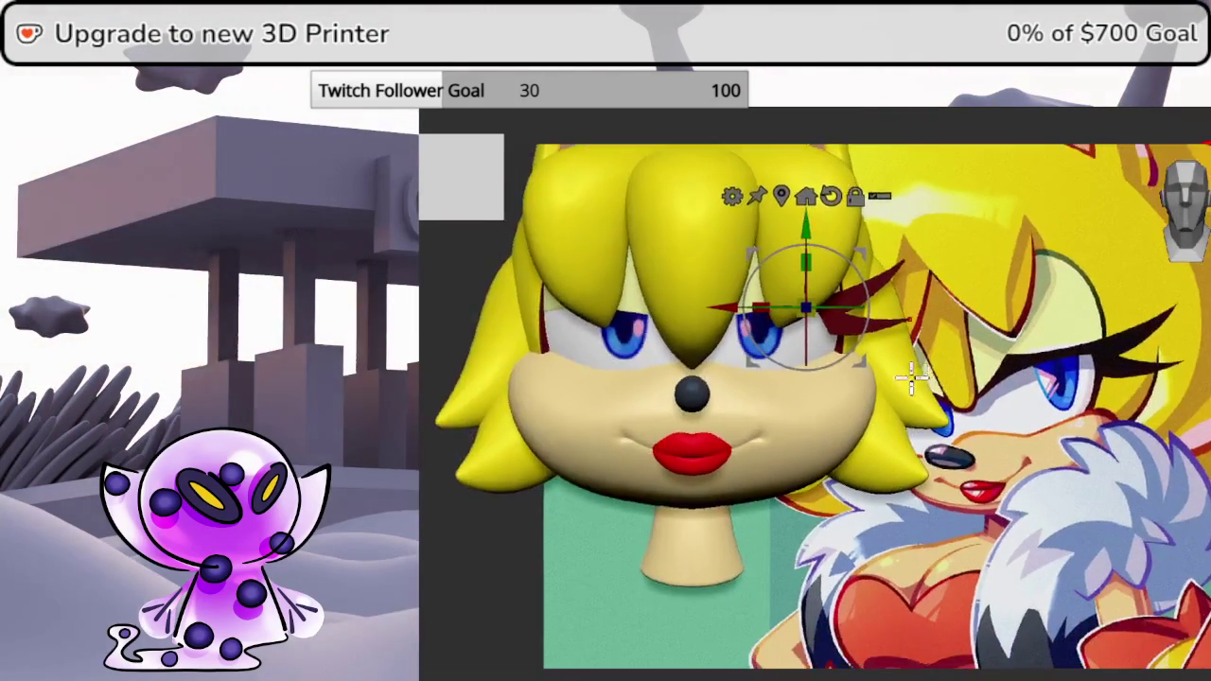
mouse_move(1182, 208)
mouse_down()
mouse_move(1163, 217)
mouse_move(1206, 199)
mouse_up()
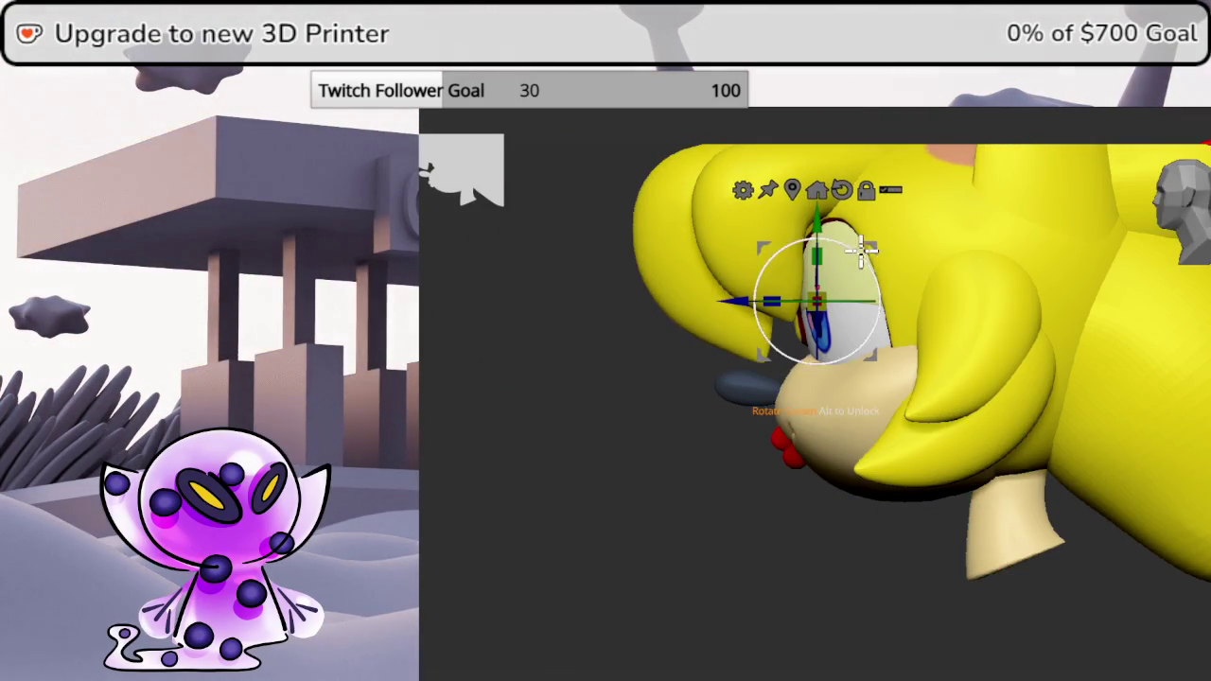
click(1194, 237)
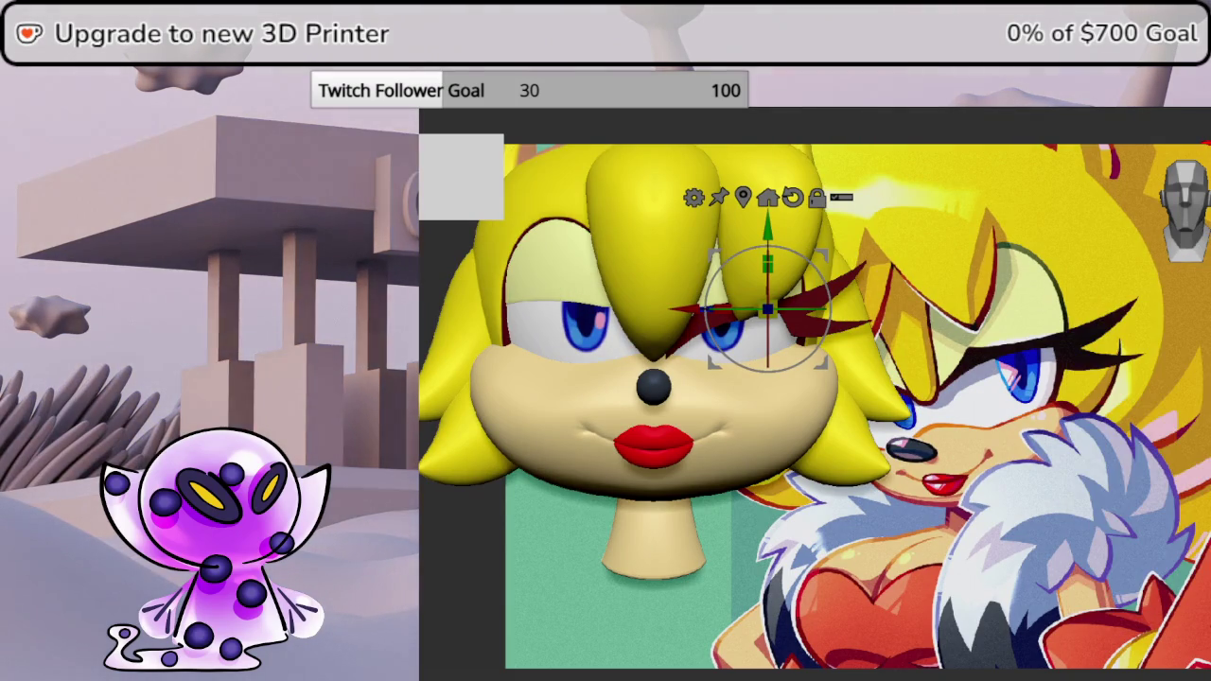
- Move the central bang off the eyes, then nudge and slightly enlarge the red eyelash
mouse_move(767, 265)
mouse_down()
mouse_move(823, 252)
mouse_move(814, 258)
mouse_move(841, 216)
mouse_move(826, 246)
mouse_up()
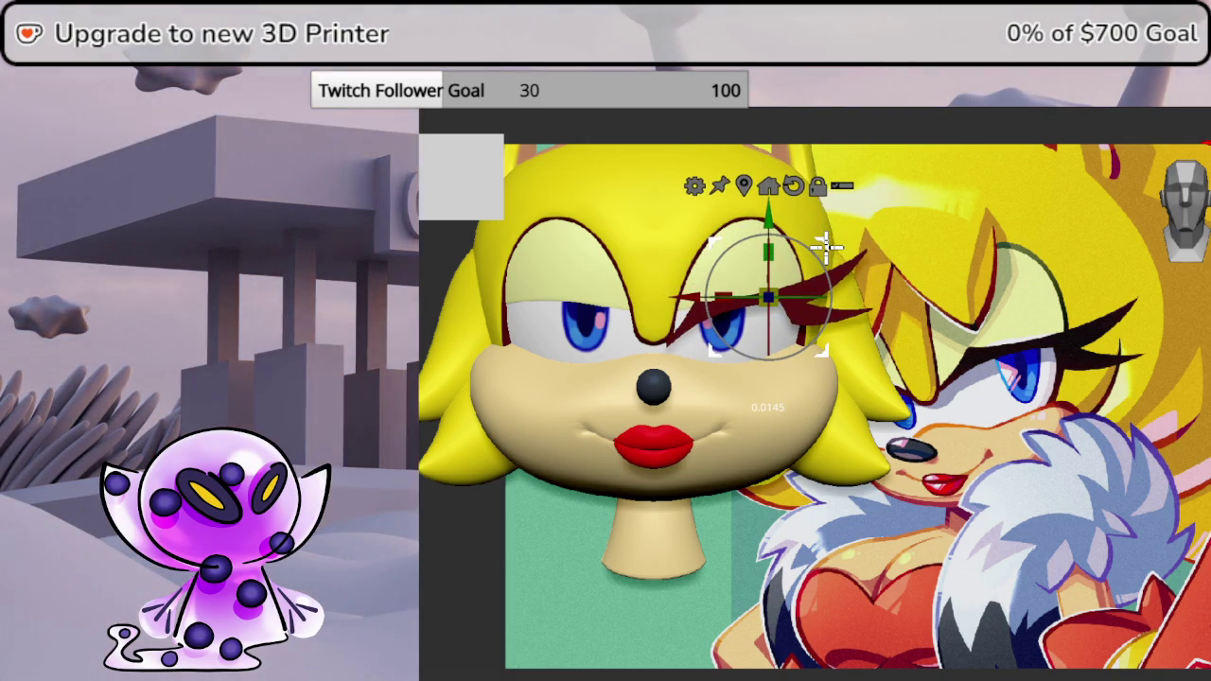
mouse_move(825, 246)
mouse_down()
mouse_move(841, 226)
mouse_move(850, 251)
mouse_up()
drag(746, 295, 784, 282)
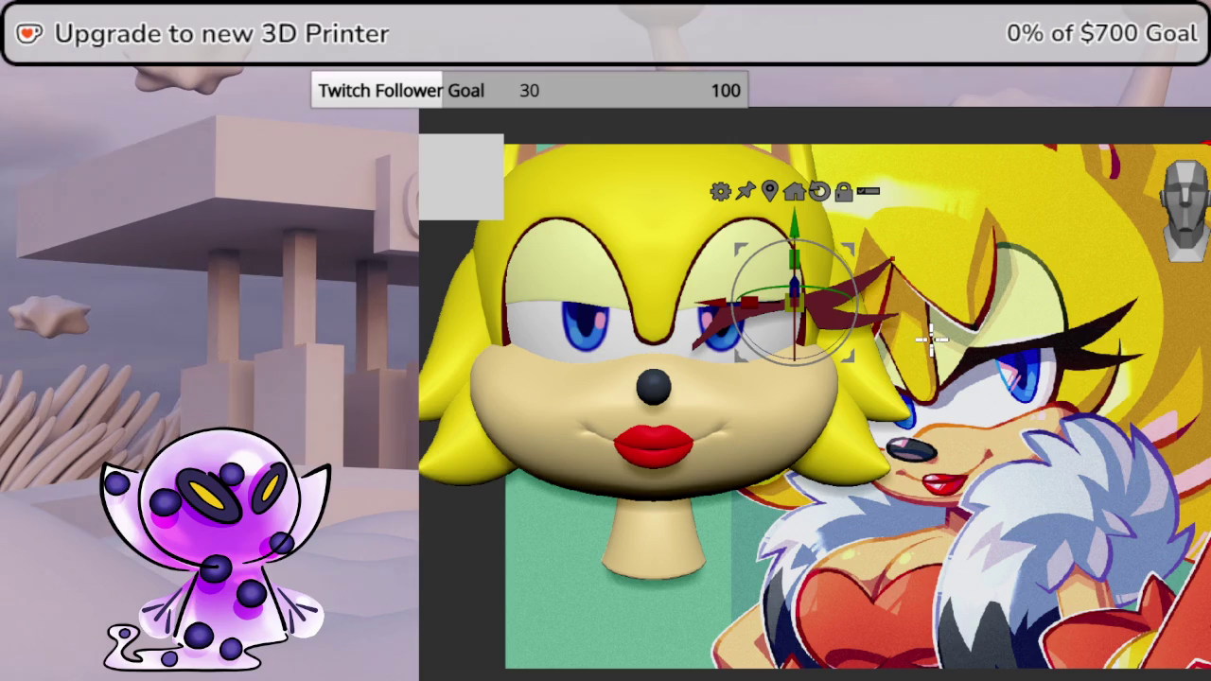
mouse_move(1192, 441)
mouse_down()
mouse_move(1116, 397)
mouse_move(1041, 378)
mouse_up()
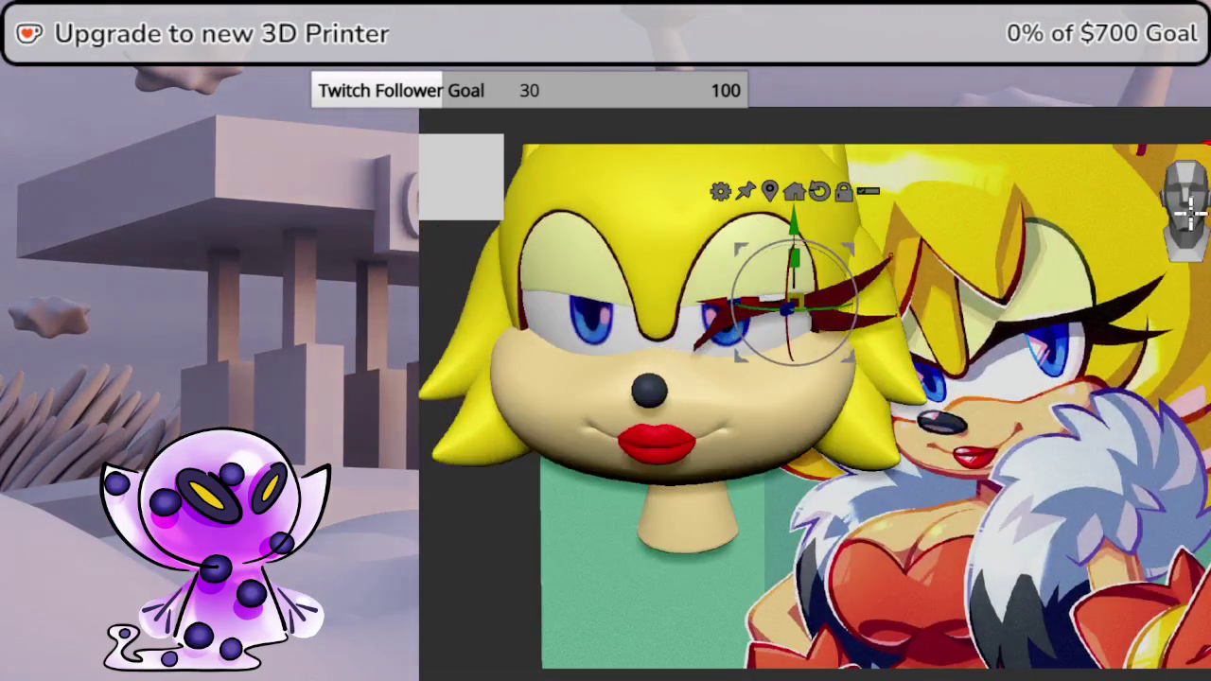
drag(1040, 378, 1156, 237)
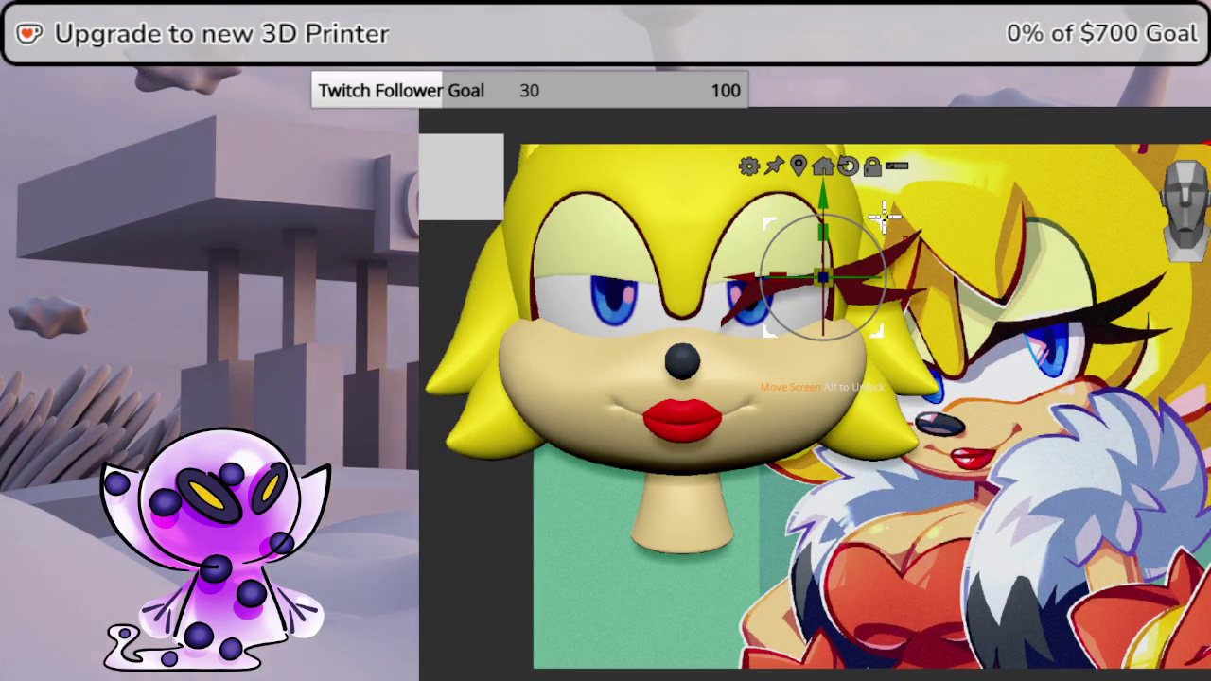
- Nudge the eyelash up and left, then attach a Simple Deform bend cage around it
drag(880, 220, 880, 210)
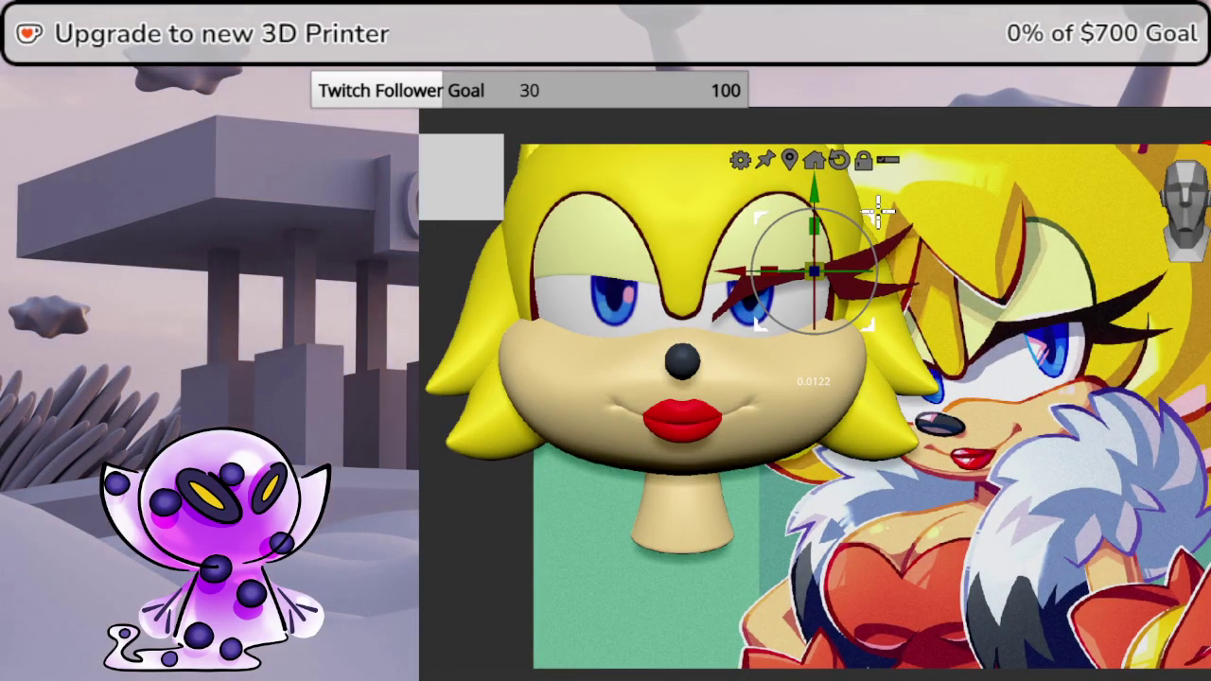
drag(879, 210, 863, 199)
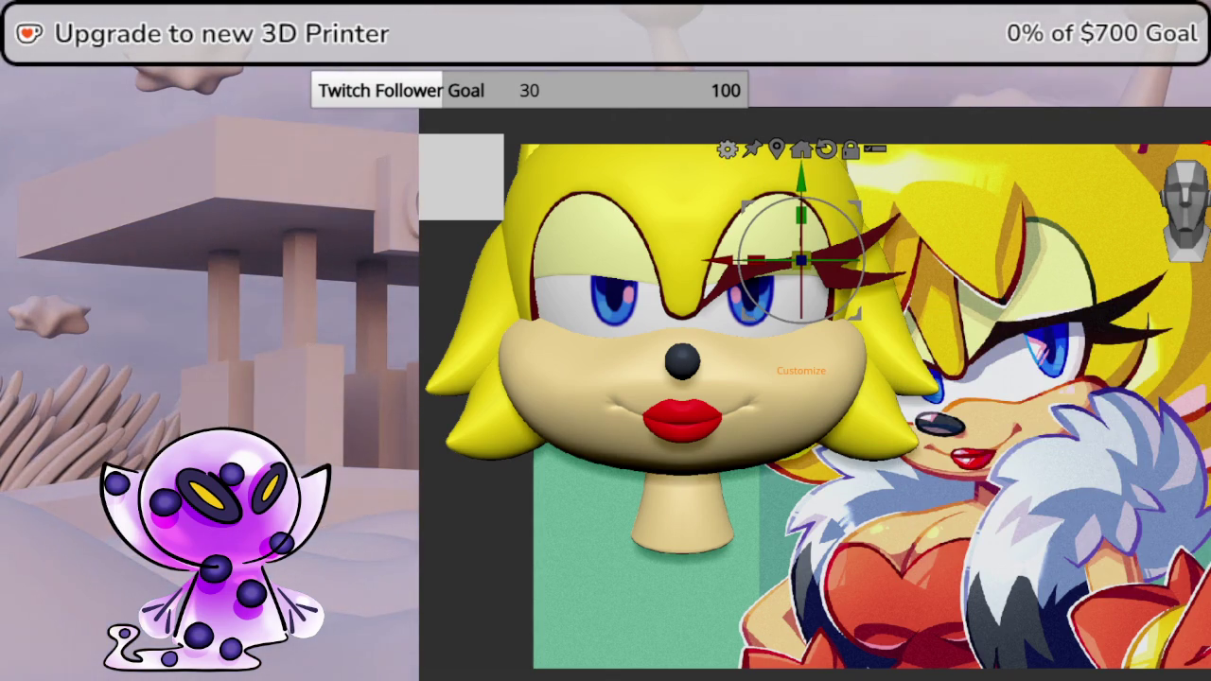
click(736, 149)
click(853, 185)
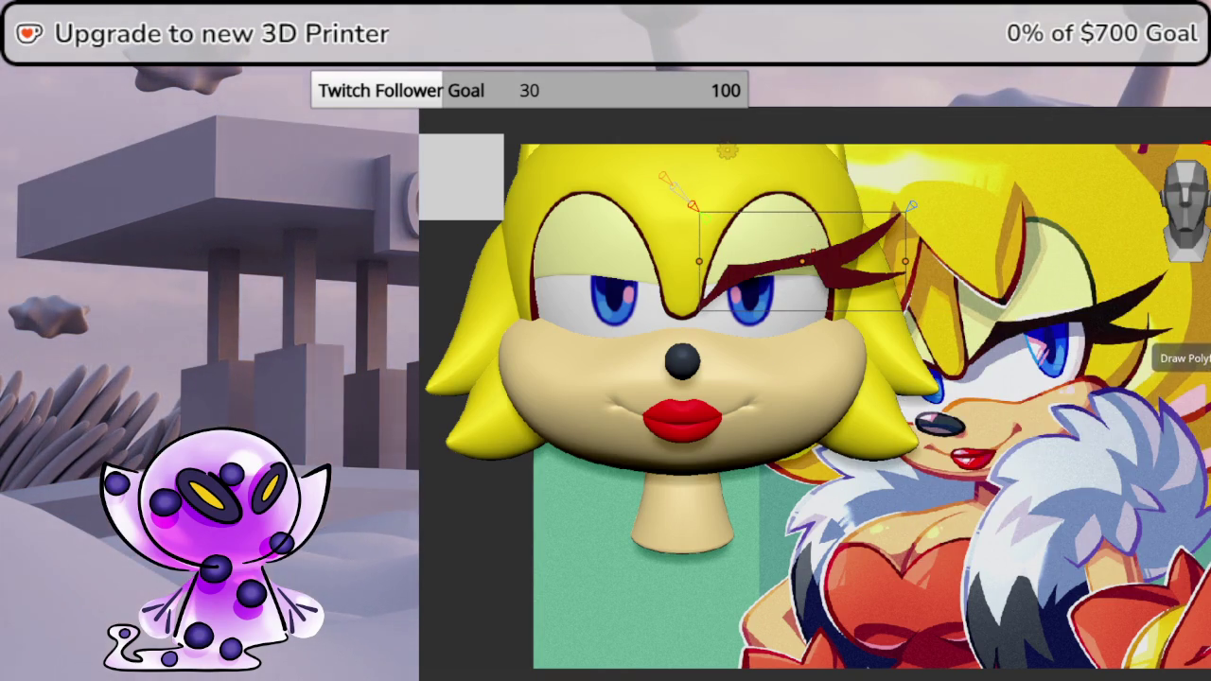
- Zoom in on the front of the eyes and pull the eyelash's outer tip up and out
middle_drag(473, 425, 539, 407)
mouse_move(1203, 435)
middle_down()
mouse_move(1181, 406)
mouse_move(1189, 224)
middle_up()
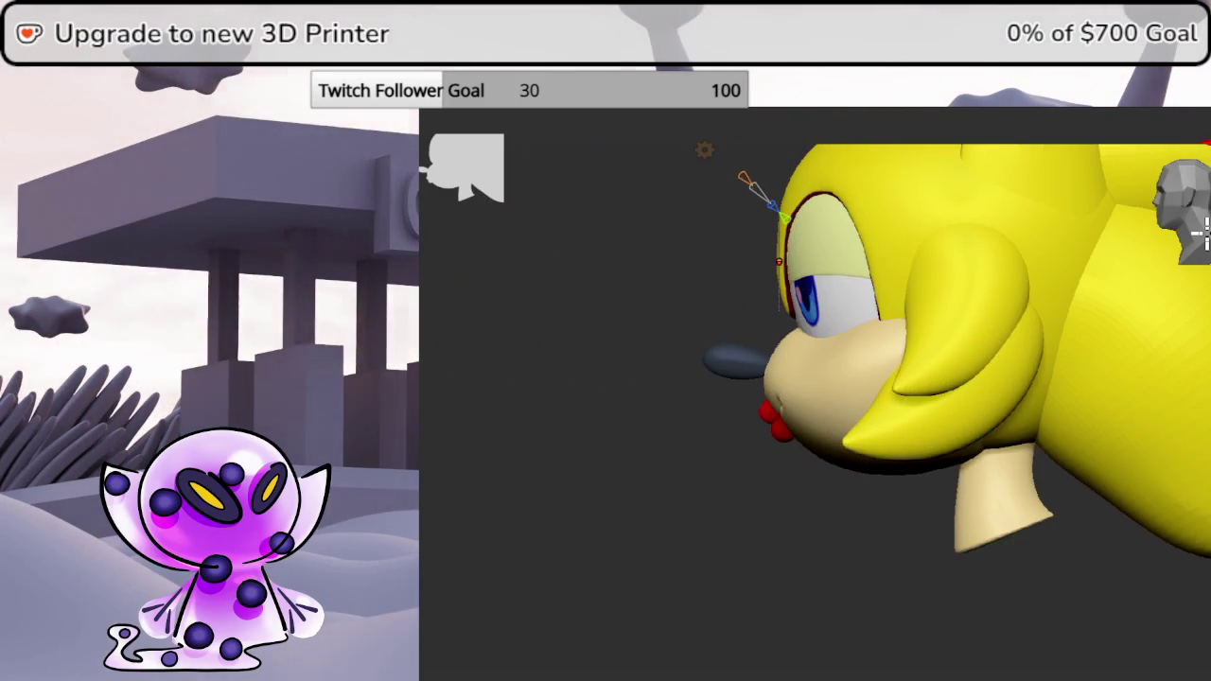
mouse_move(846, 506)
middle_down()
mouse_move(1183, 405)
mouse_move(1198, 247)
middle_up()
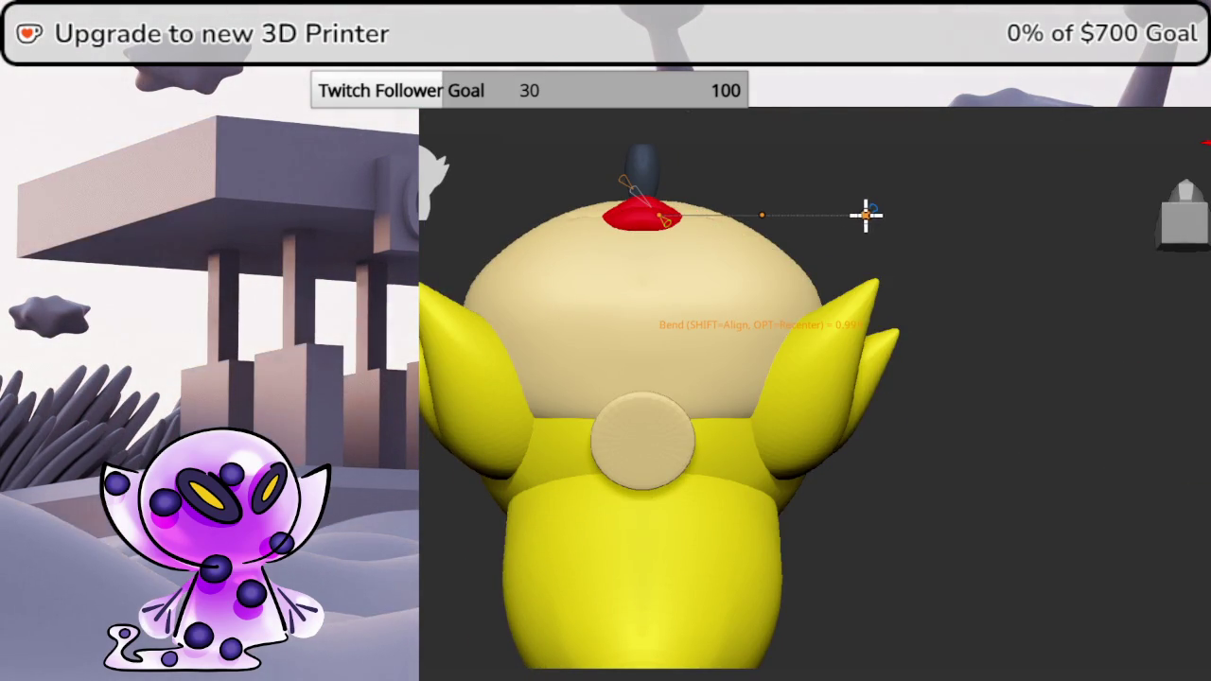
mouse_move(852, 291)
middle_down()
mouse_move(964, 505)
mouse_move(1194, 216)
middle_up()
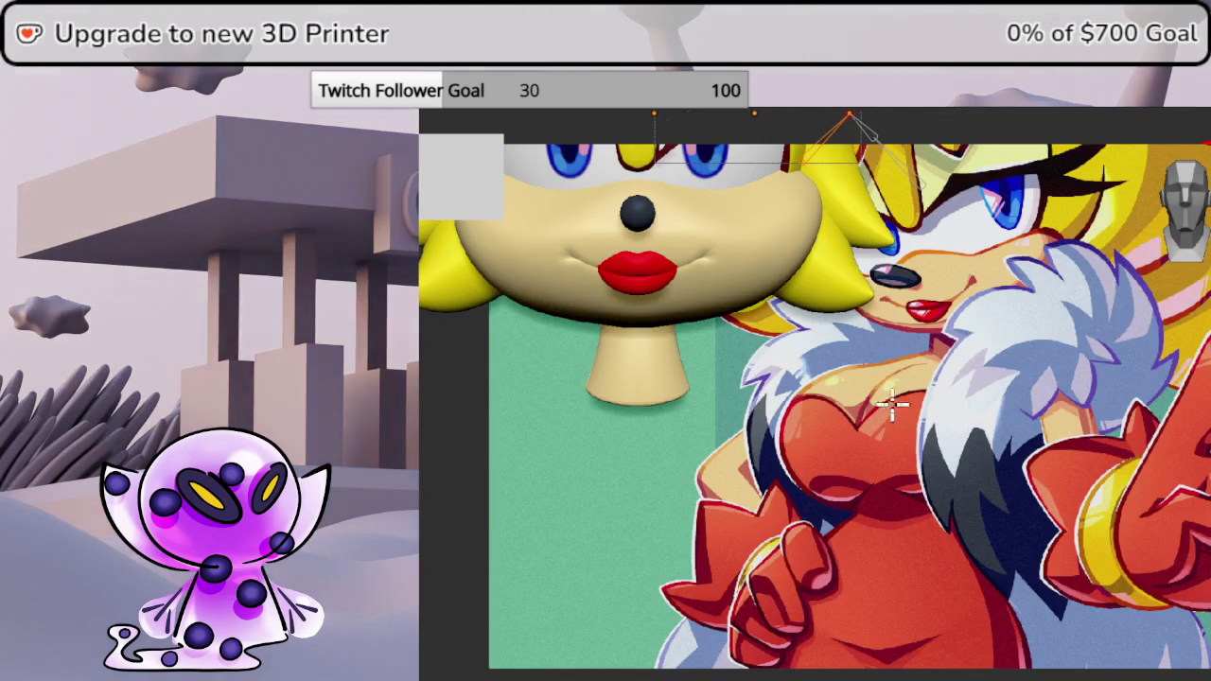
middle_drag(1045, 279, 946, 511)
scroll(946, 511, up, 2)
scroll(951, 519, up, 4)
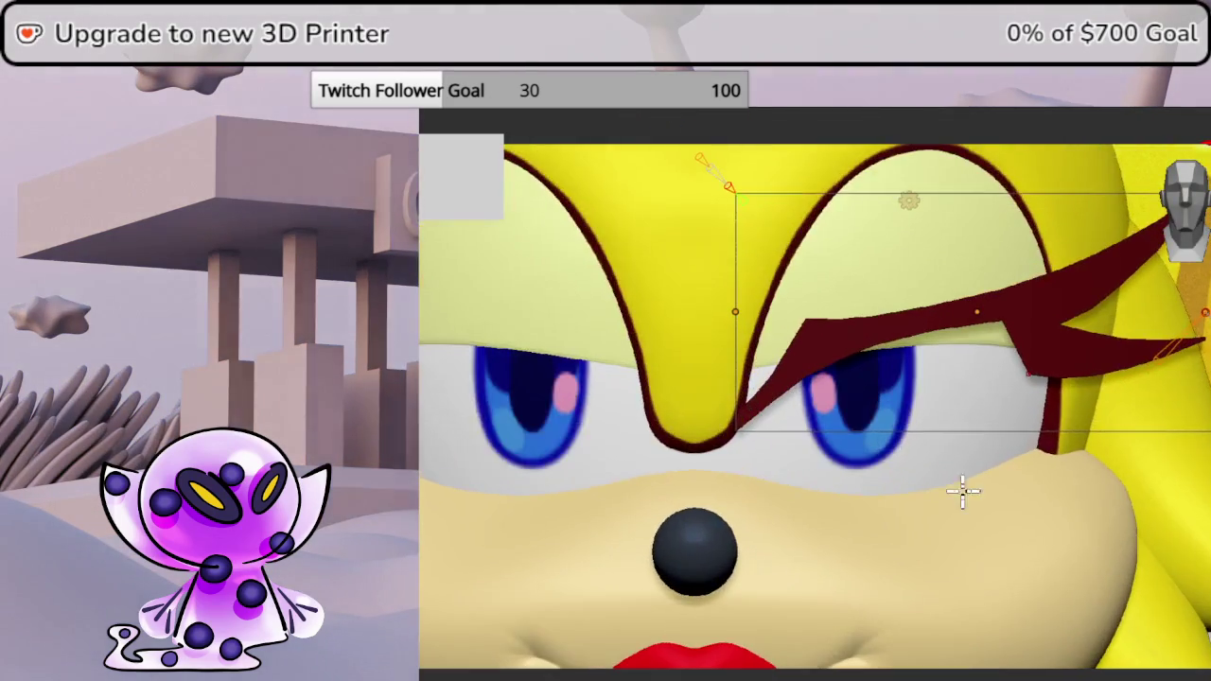
scroll(851, 501, up, 2)
mouse_move(1086, 362)
mouse_down()
mouse_move(1108, 356)
mouse_move(1114, 373)
mouse_up()
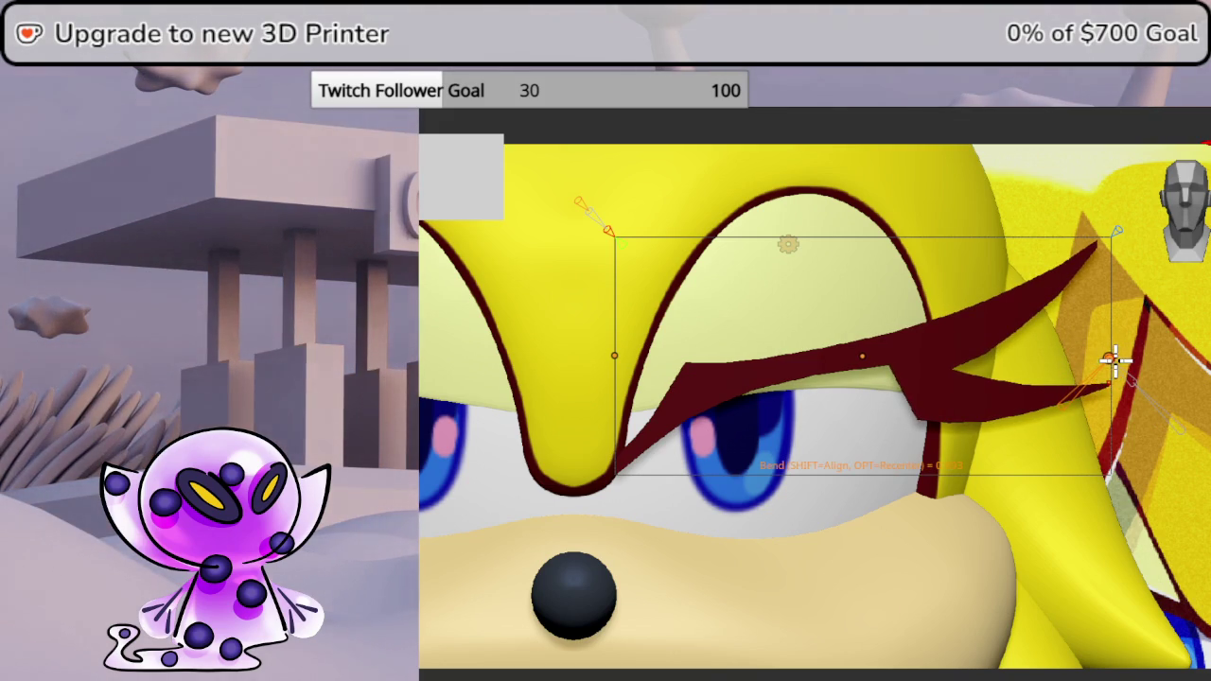
drag(1118, 361, 1140, 360)
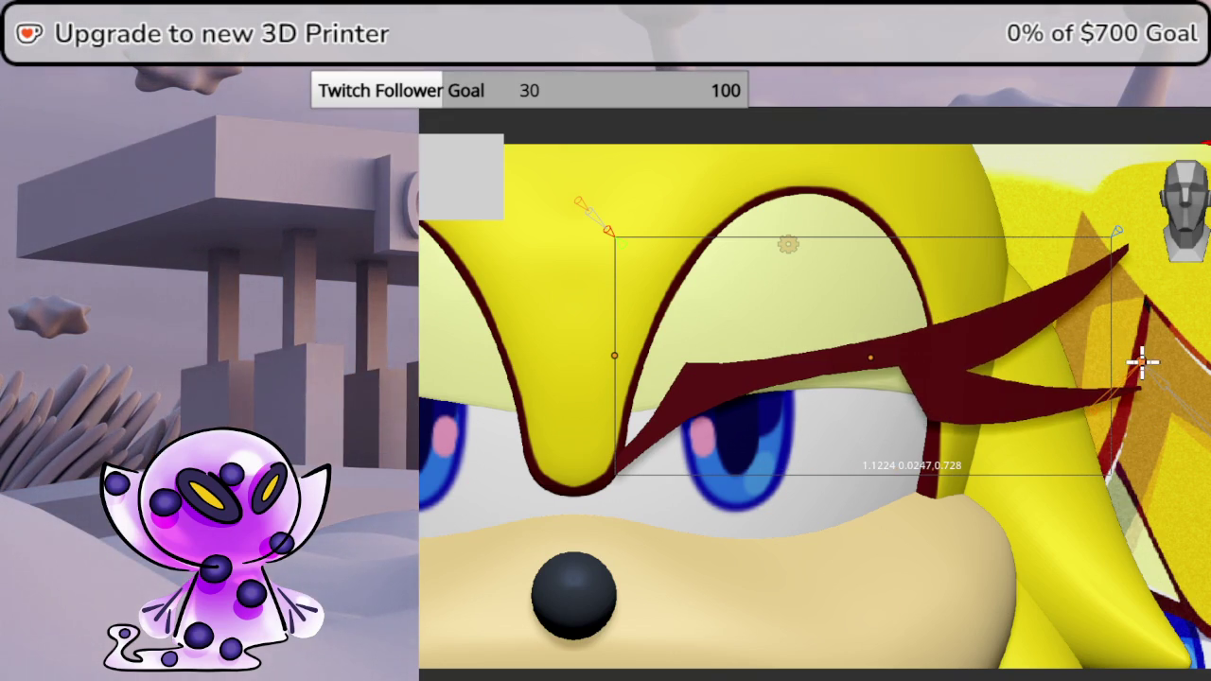
- Lower the bend handle so the eyelash curves along the eyelid, and confirm the bend
mouse_move(1149, 382)
middle_down()
mouse_move(1130, 312)
mouse_move(1087, 294)
mouse_move(1189, 225)
middle_up()
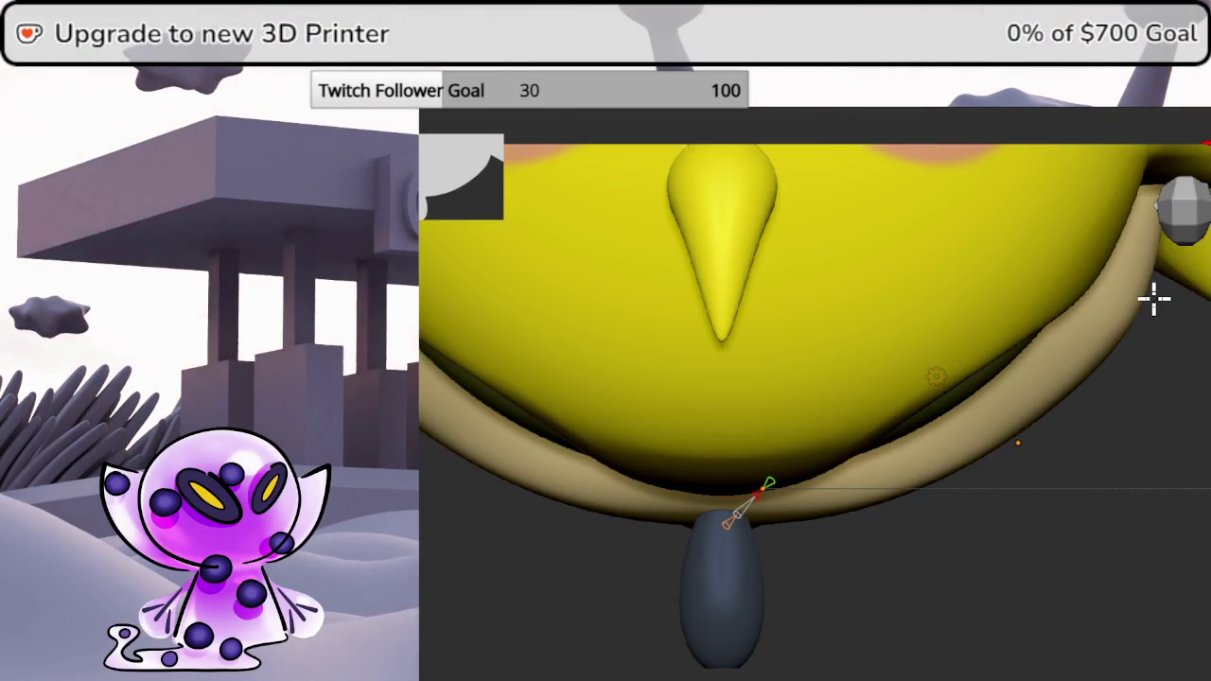
middle_drag(1026, 426, 838, 425)
click(1104, 315)
key(s)
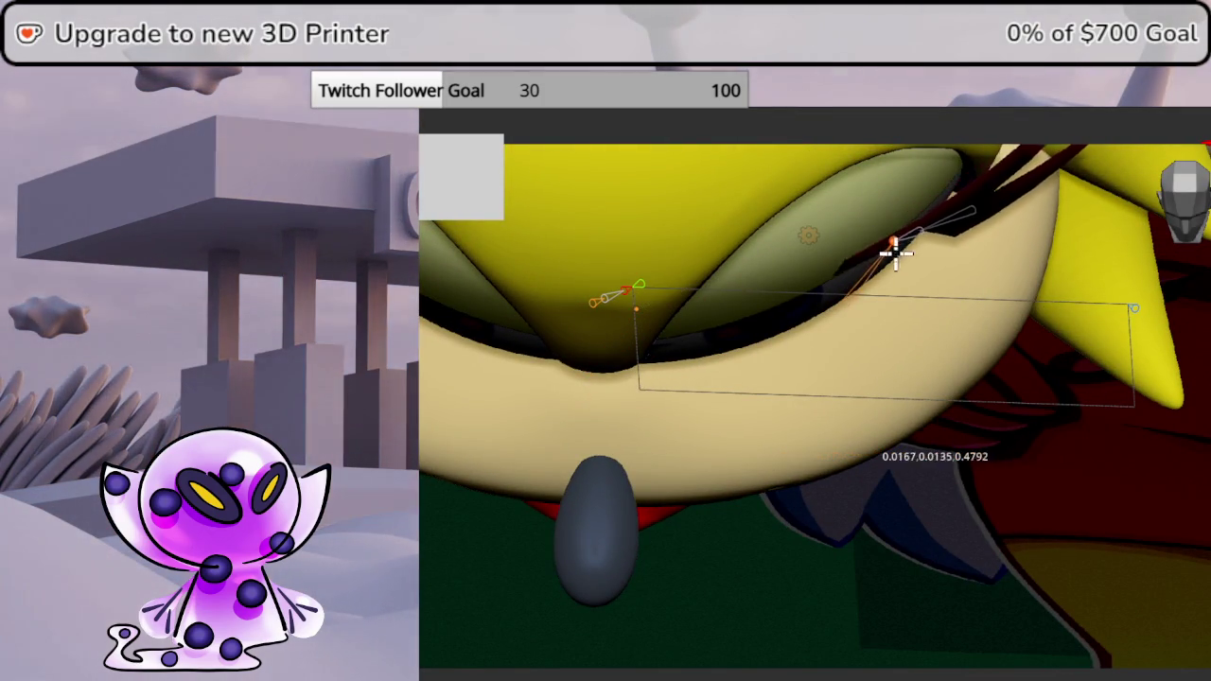
drag(887, 235, 891, 287)
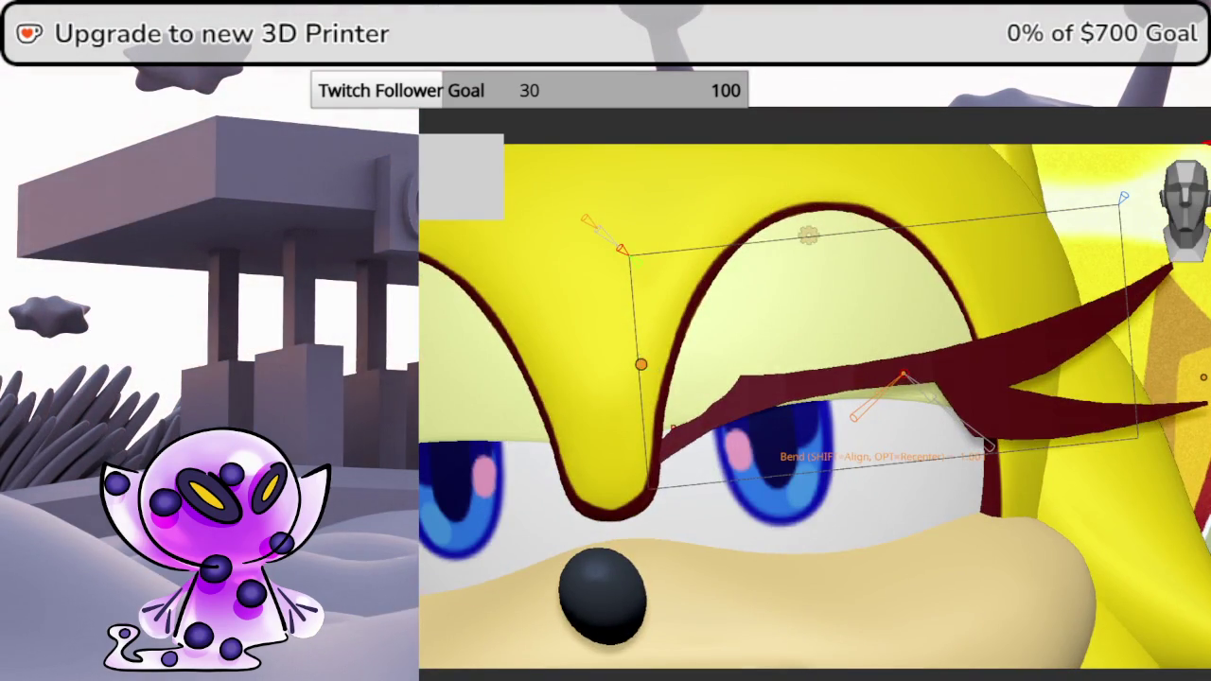
drag(622, 249, 635, 299)
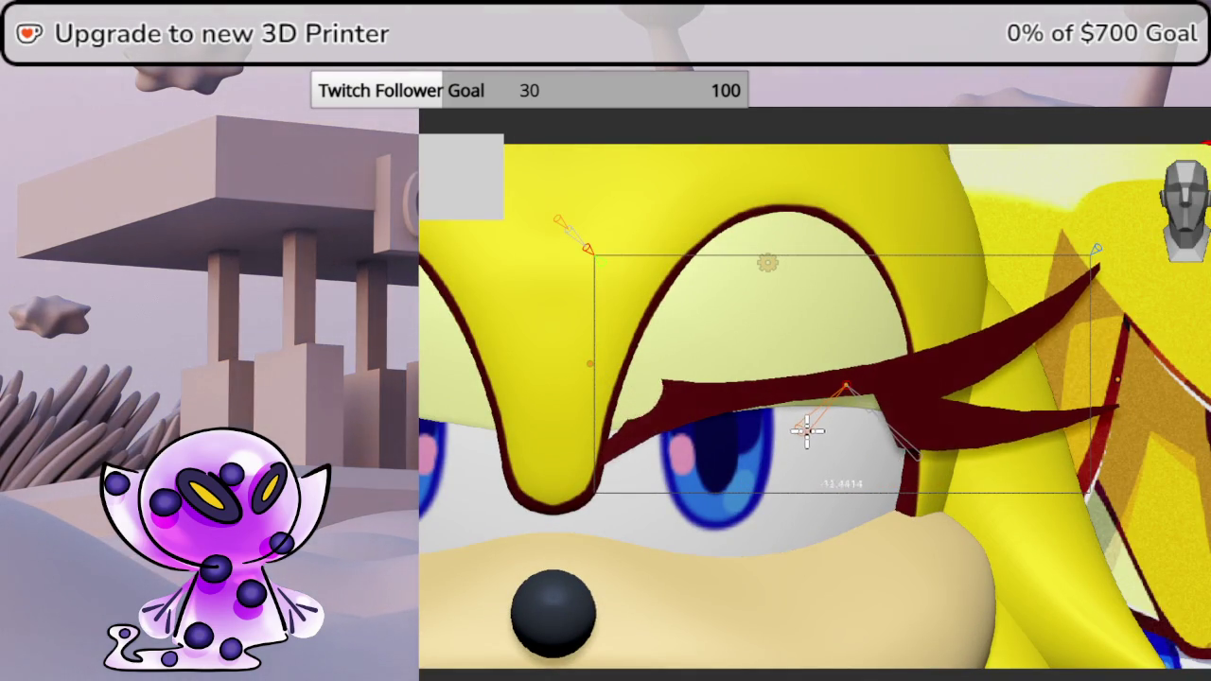
click(815, 427)
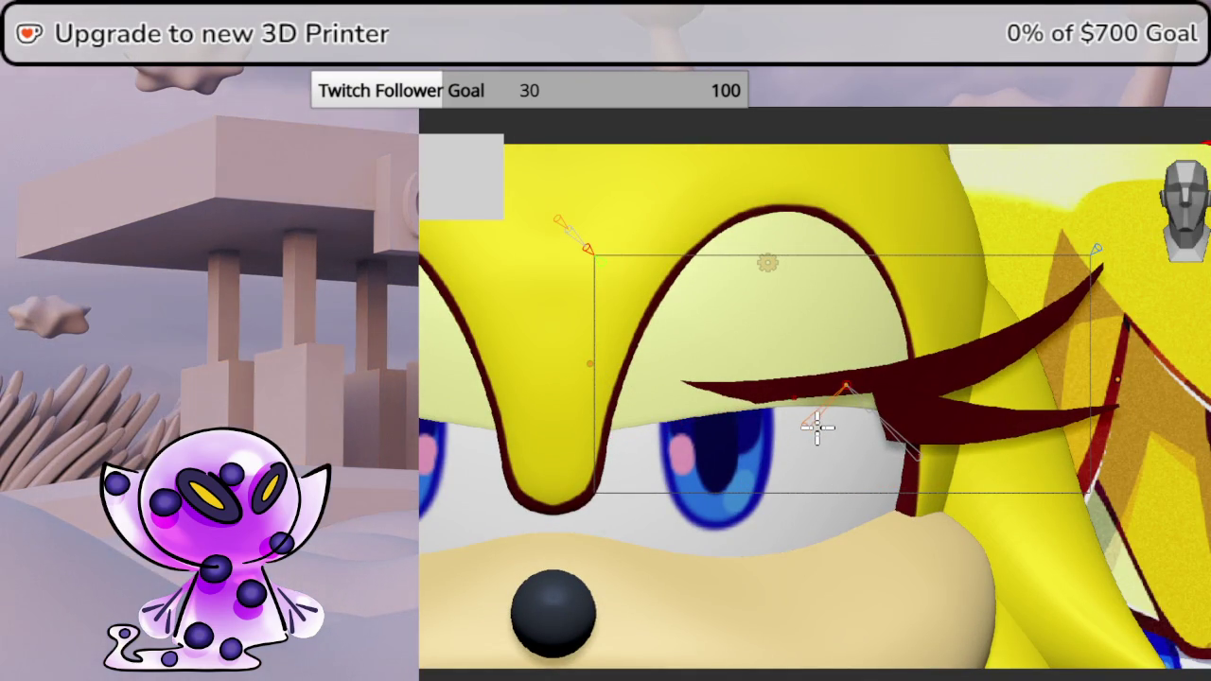
key(shift+w)
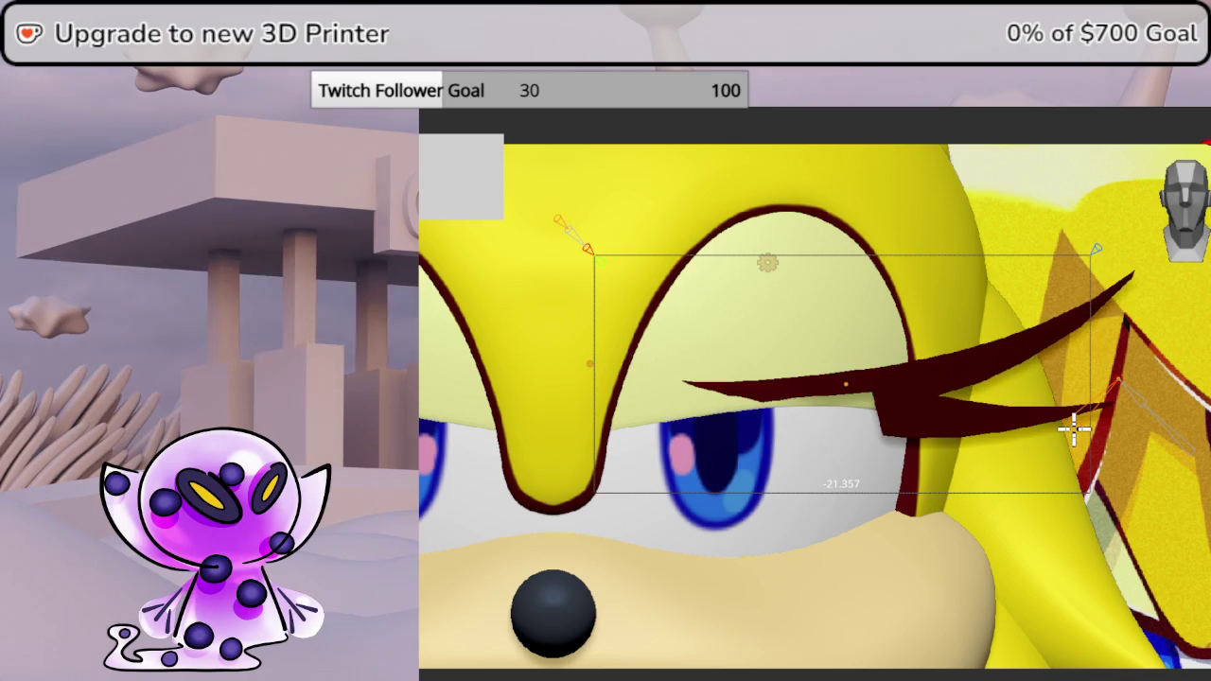
click(1072, 426)
mouse_move(1073, 427)
middle_down()
mouse_move(1193, 456)
mouse_move(1182, 258)
middle_up()
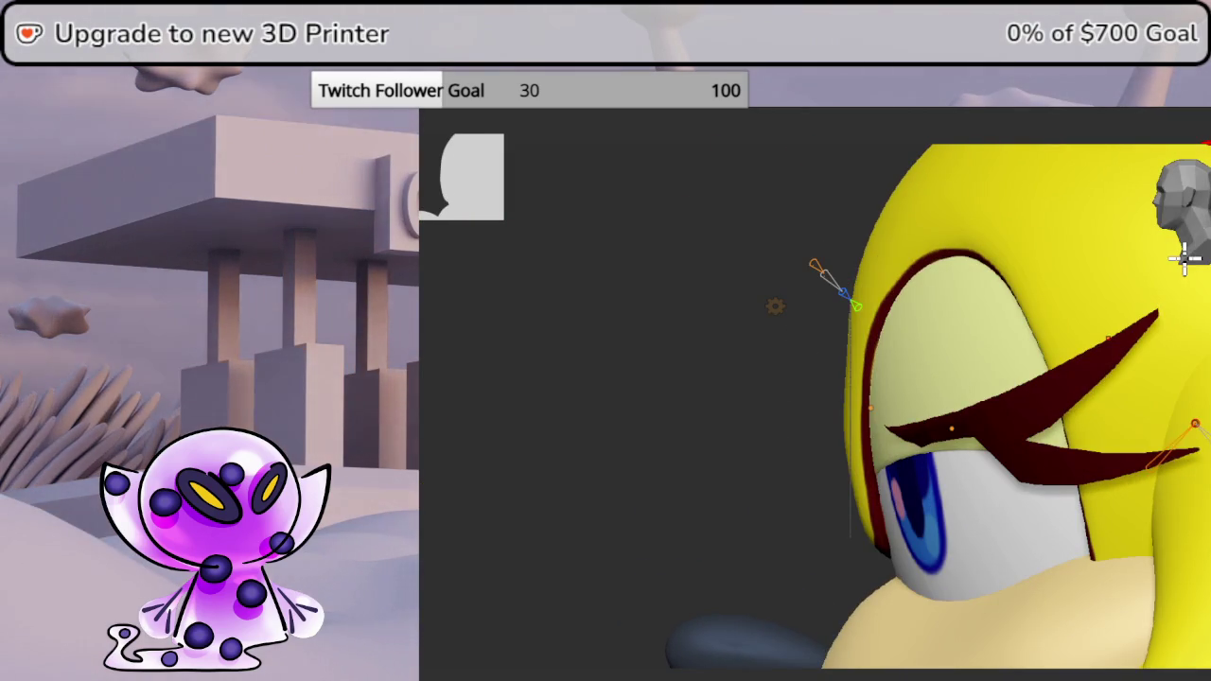
- Rotate and twist the eyelash bones so the lash turns down over the eye
click(1129, 487)
click(948, 431)
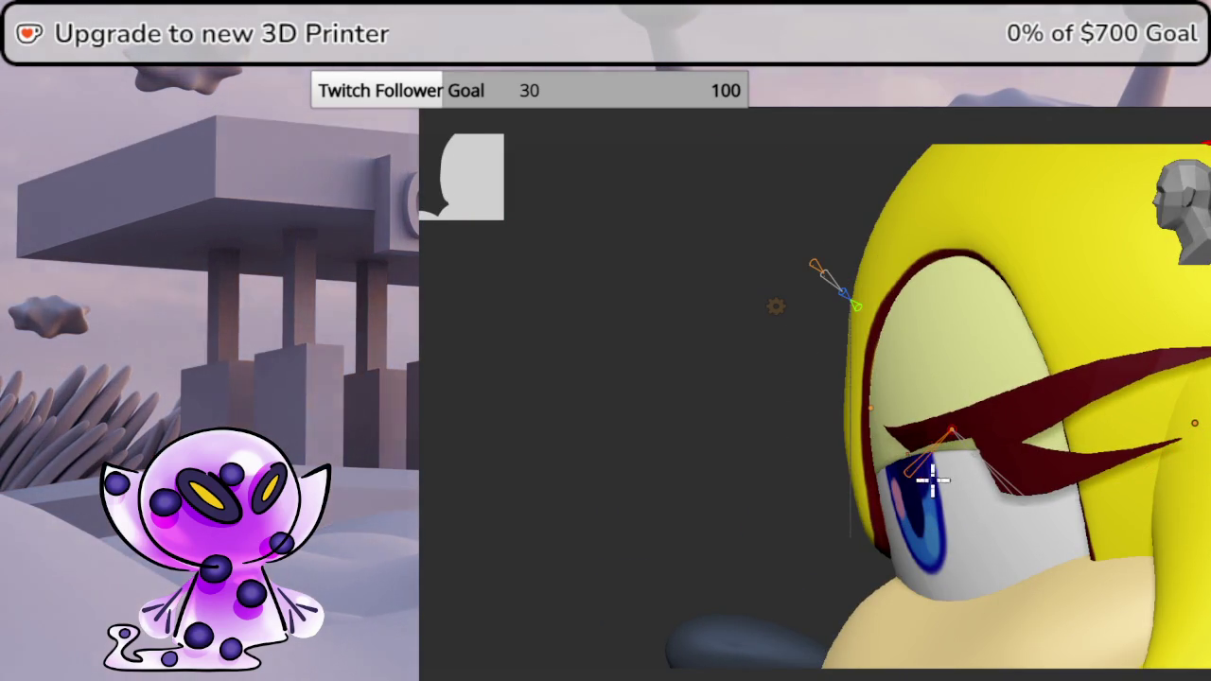
key(r)
click(885, 493)
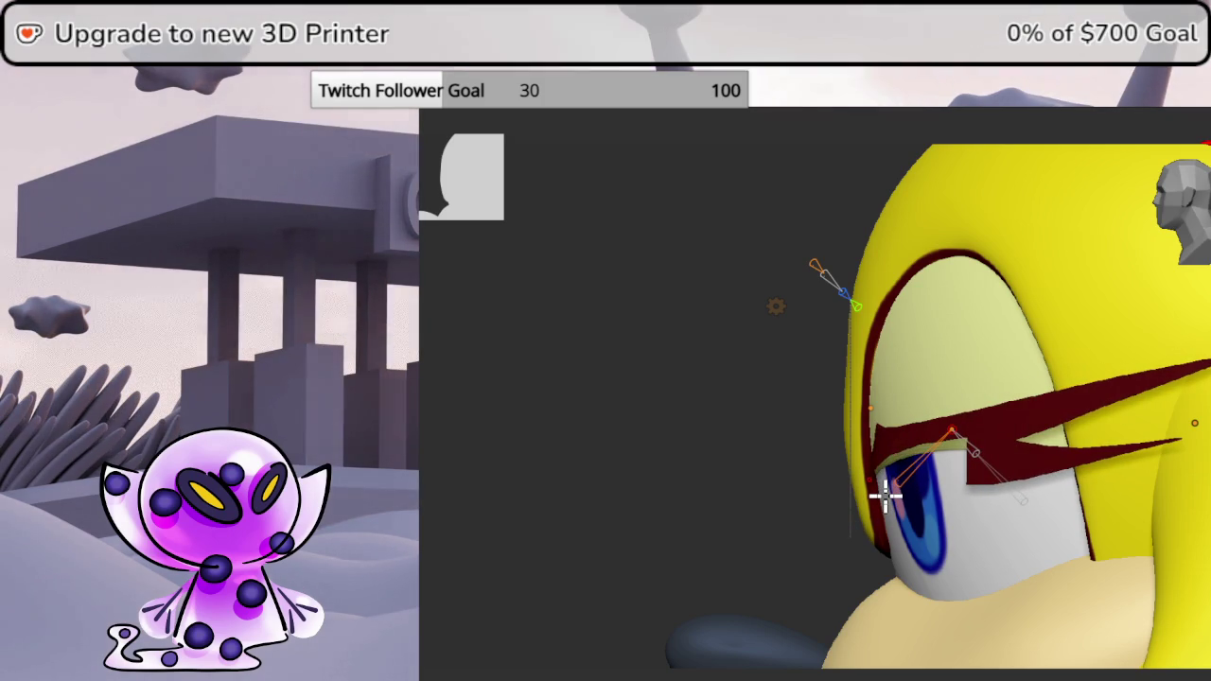
click(868, 424)
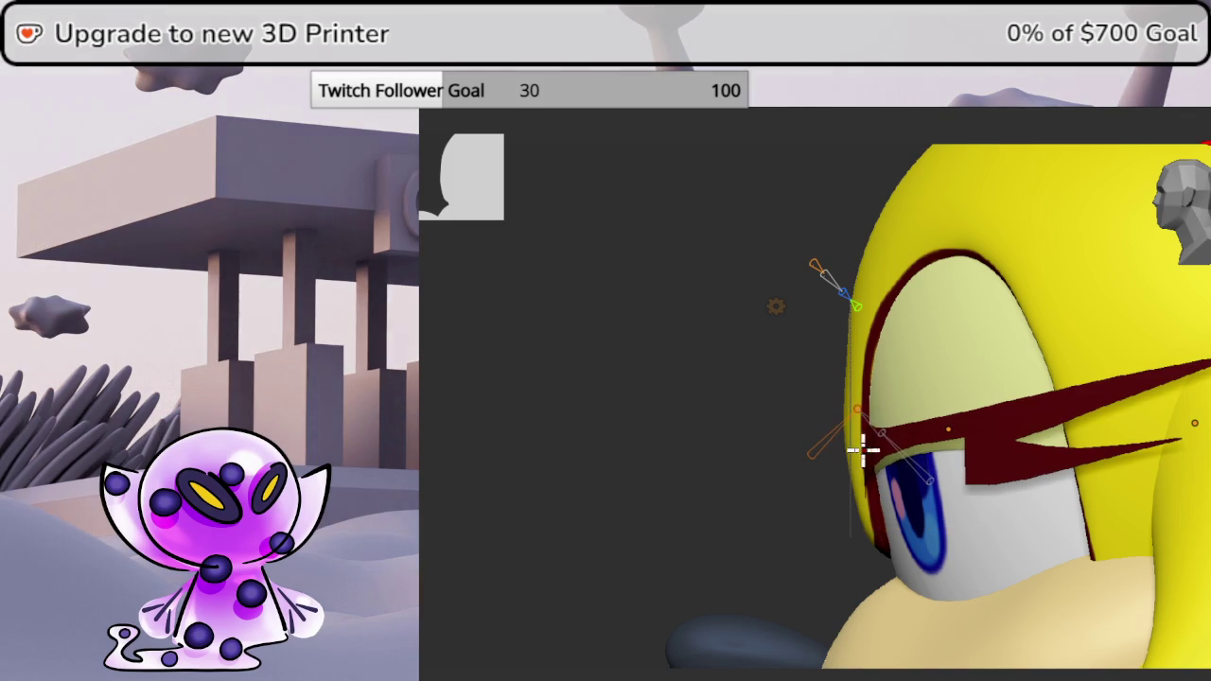
click(815, 456)
- Stretch the eyelash spike up and right and nudge it into place
scroll(769, 372, up, 5)
mouse_move(832, 366)
middle_down()
mouse_move(804, 303)
mouse_move(838, 338)
mouse_move(832, 454)
mouse_move(823, 388)
mouse_move(1173, 364)
middle_up()
scroll(833, 387, up, 2)
mouse_move(1127, 427)
mouse_down()
mouse_move(1116, 419)
mouse_move(1127, 416)
mouse_up()
middle_drag(1125, 426, 1163, 501)
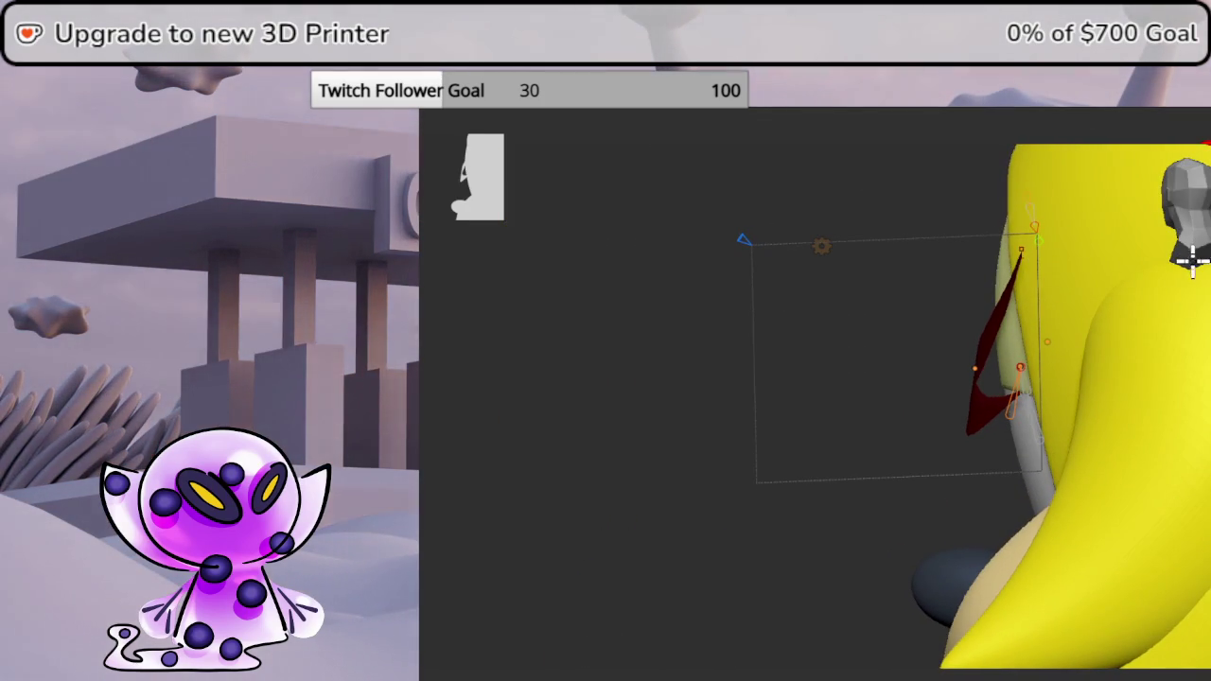
drag(1034, 411, 1015, 414)
- Inspect the lash from several angles, switching the bone between bend and move modes
middle_drag(874, 540, 1010, 570)
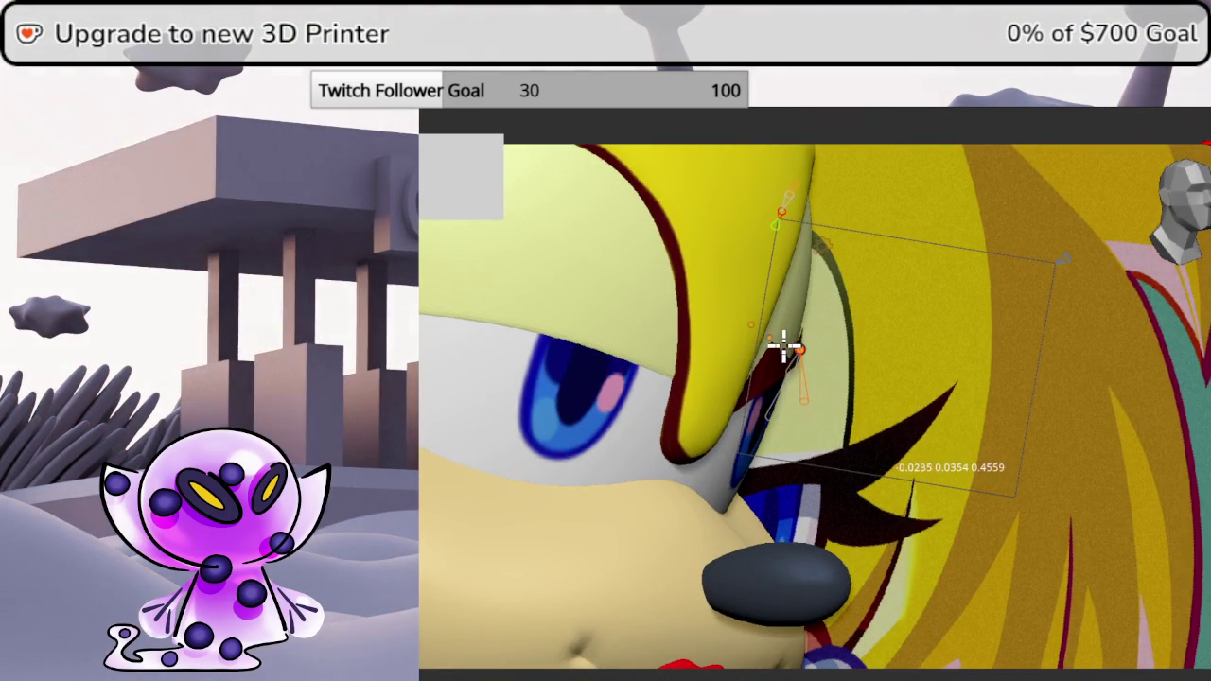
mouse_move(783, 348)
middle_down()
mouse_move(1189, 398)
mouse_move(1177, 210)
middle_up()
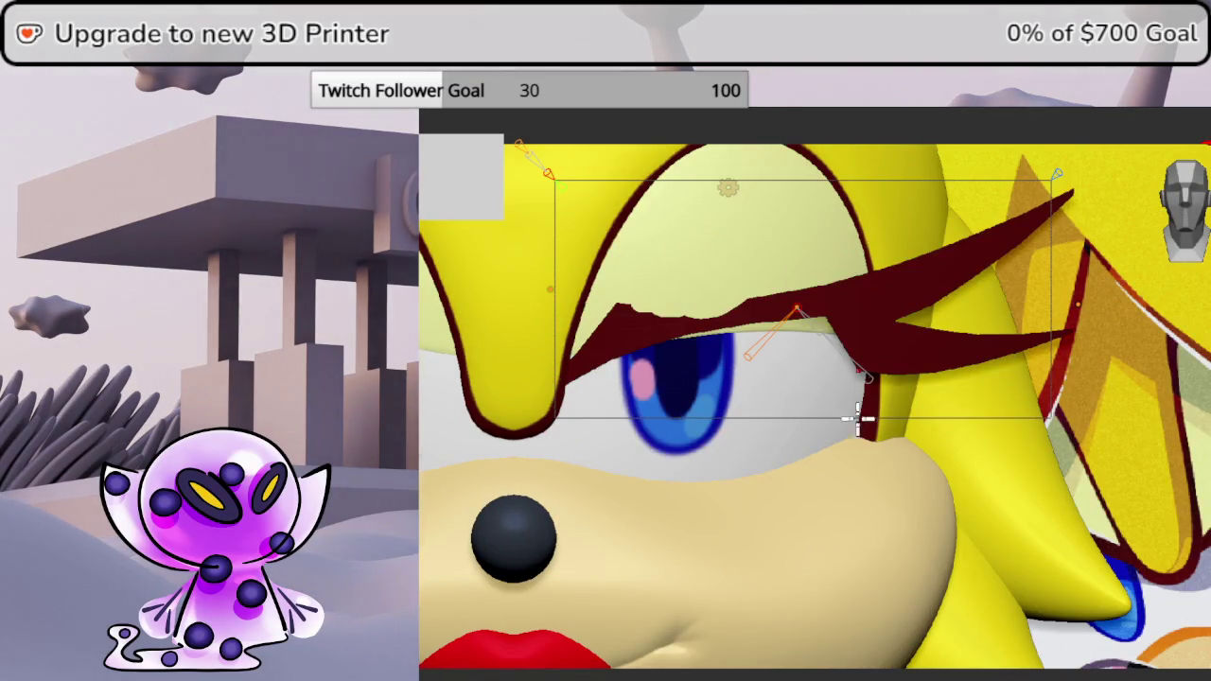
shift+middle_drag(852, 408, 897, 469)
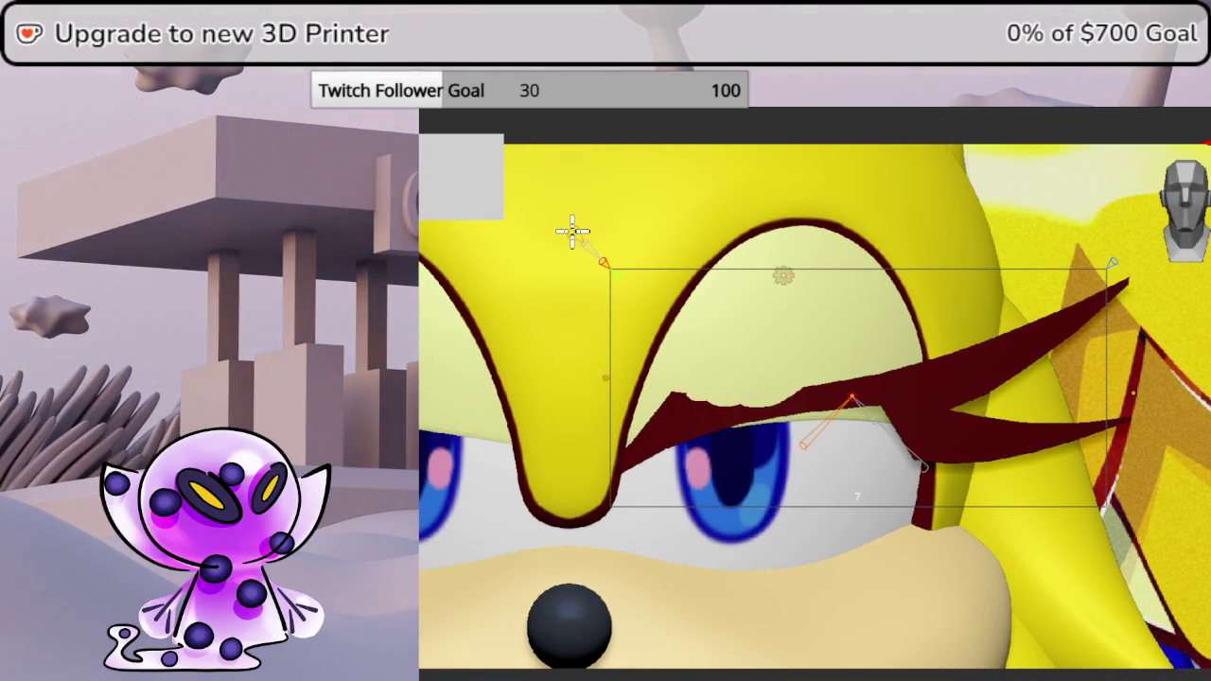
middle_drag(569, 231, 721, 380)
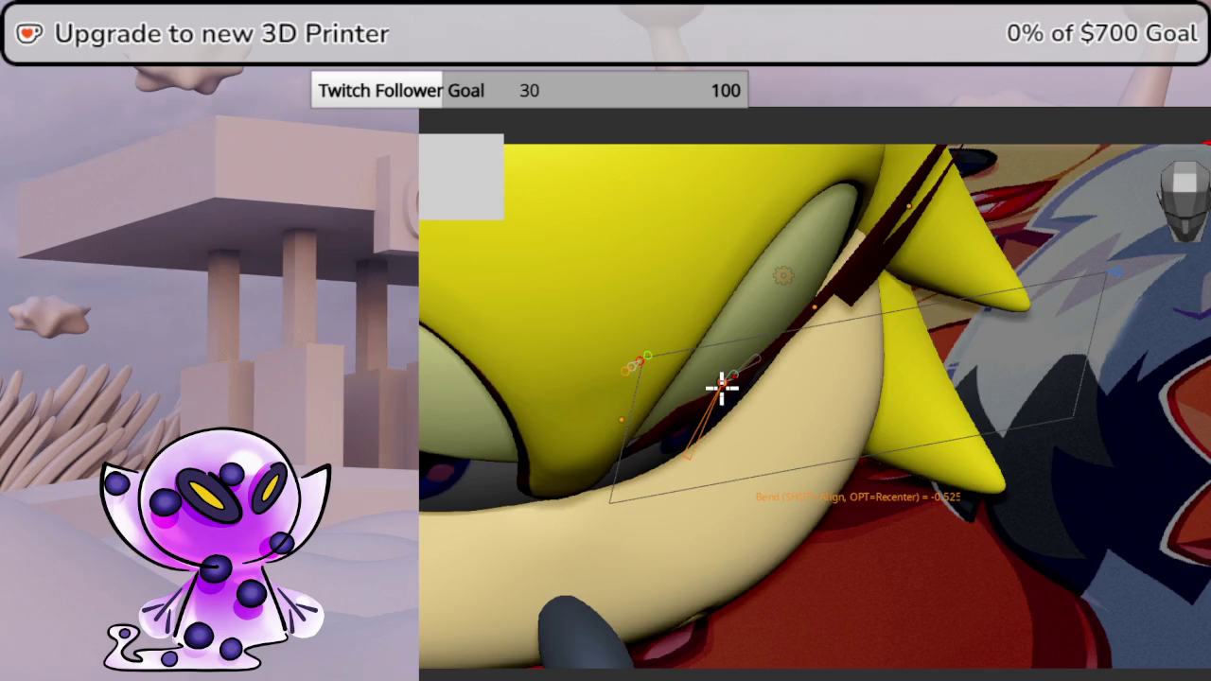
middle_drag(720, 380, 577, 246)
middle_drag(1199, 380, 1181, 489)
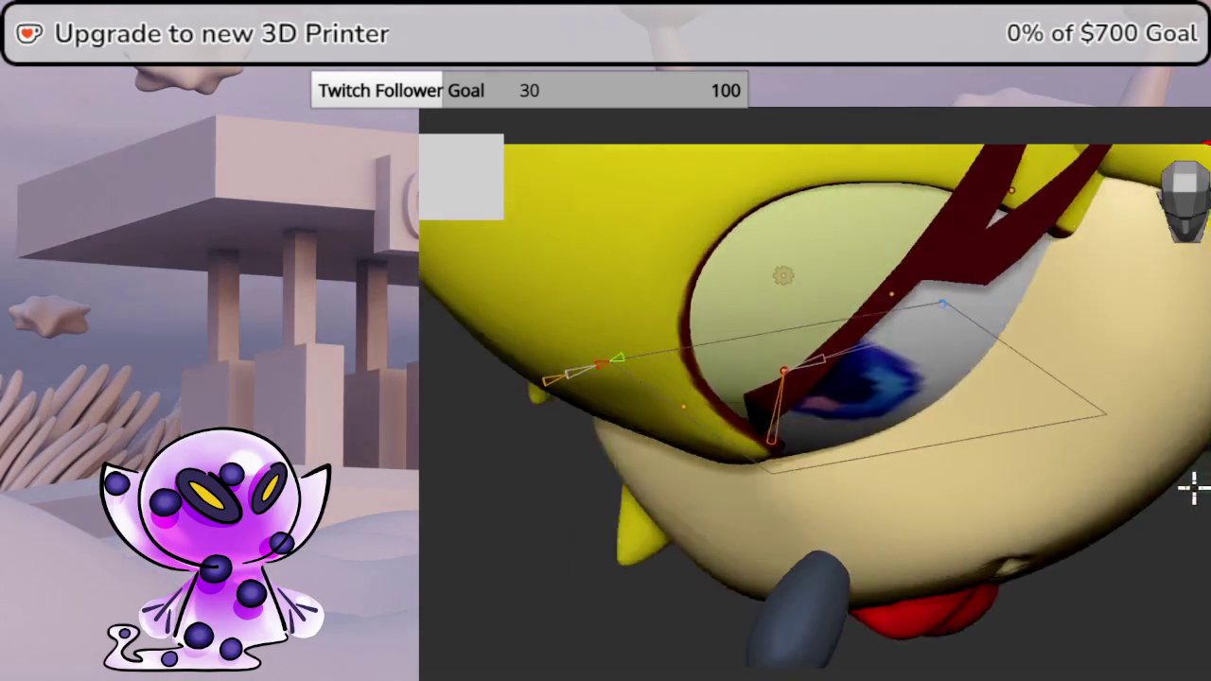
key(shift+w)
key(g)
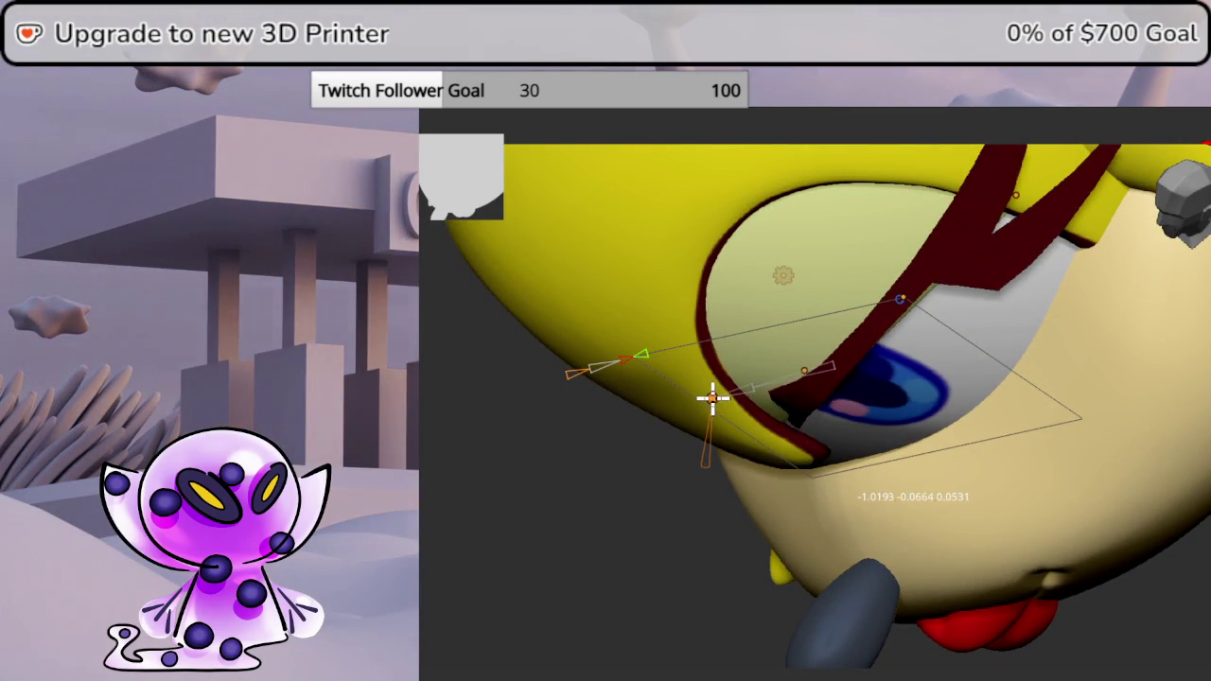
key(shift+w)
mouse_move(813, 406)
middle_down()
mouse_move(852, 379)
mouse_move(813, 407)
middle_up()
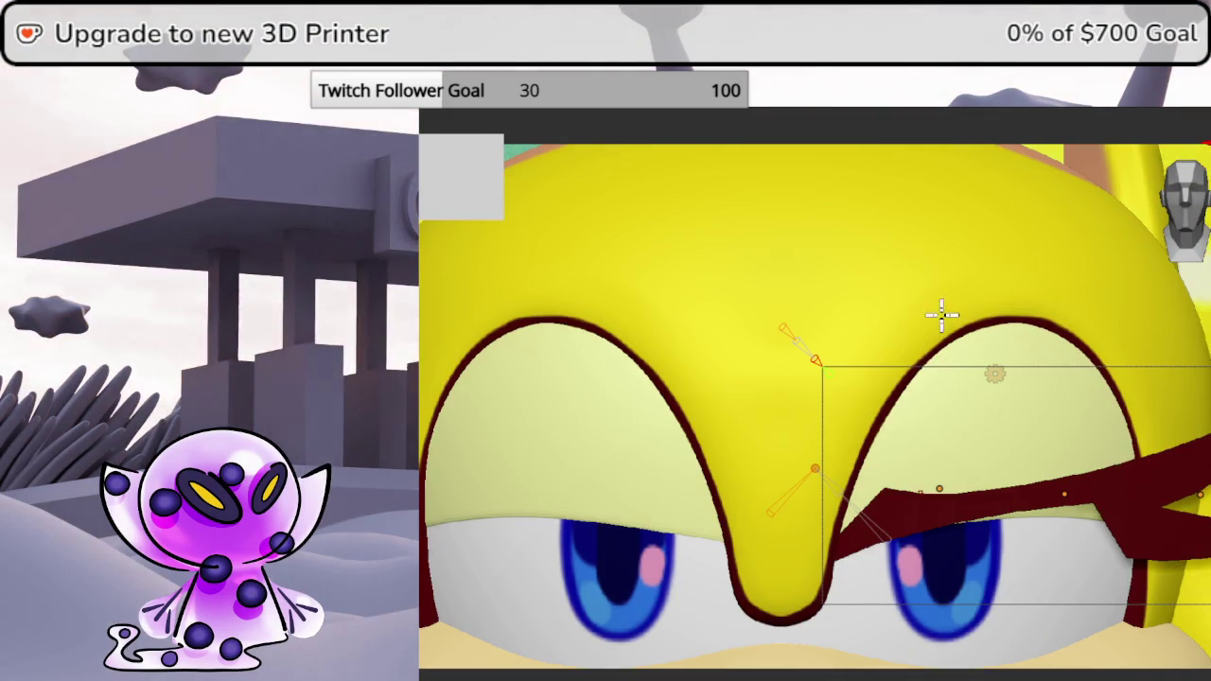
- Refine the eyelash bend so its inner end tucks closer against the eyelid
middle_drag(913, 373, 641, 291)
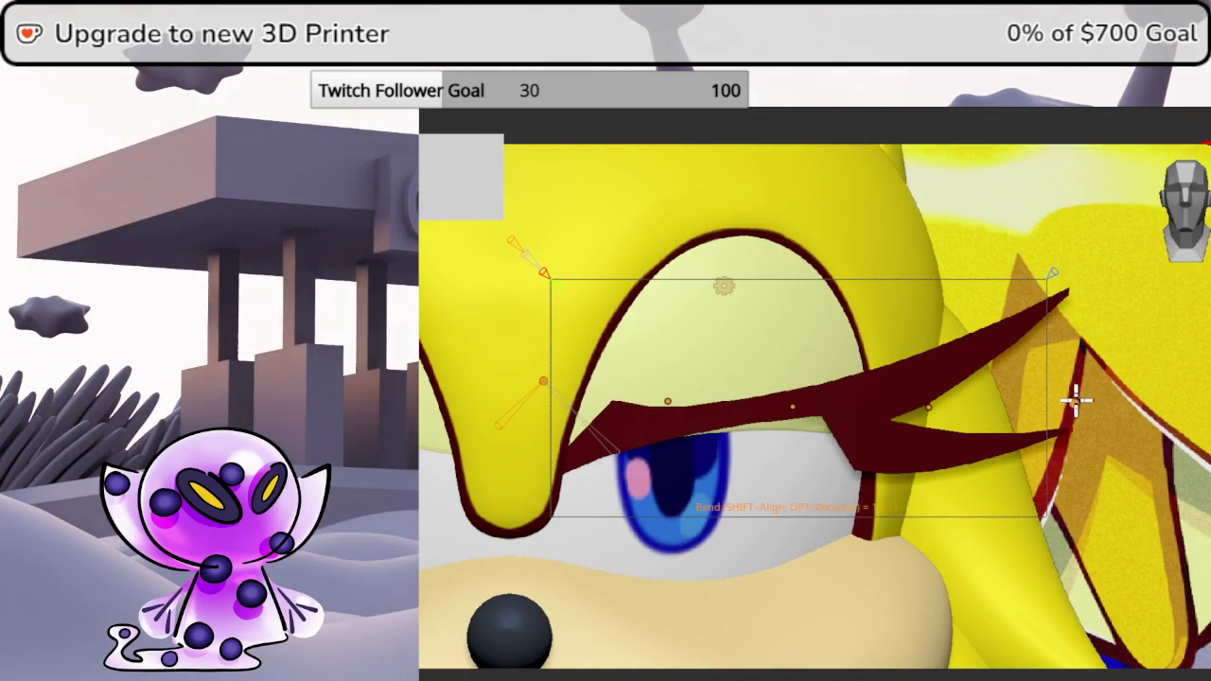
drag(1048, 407, 1045, 409)
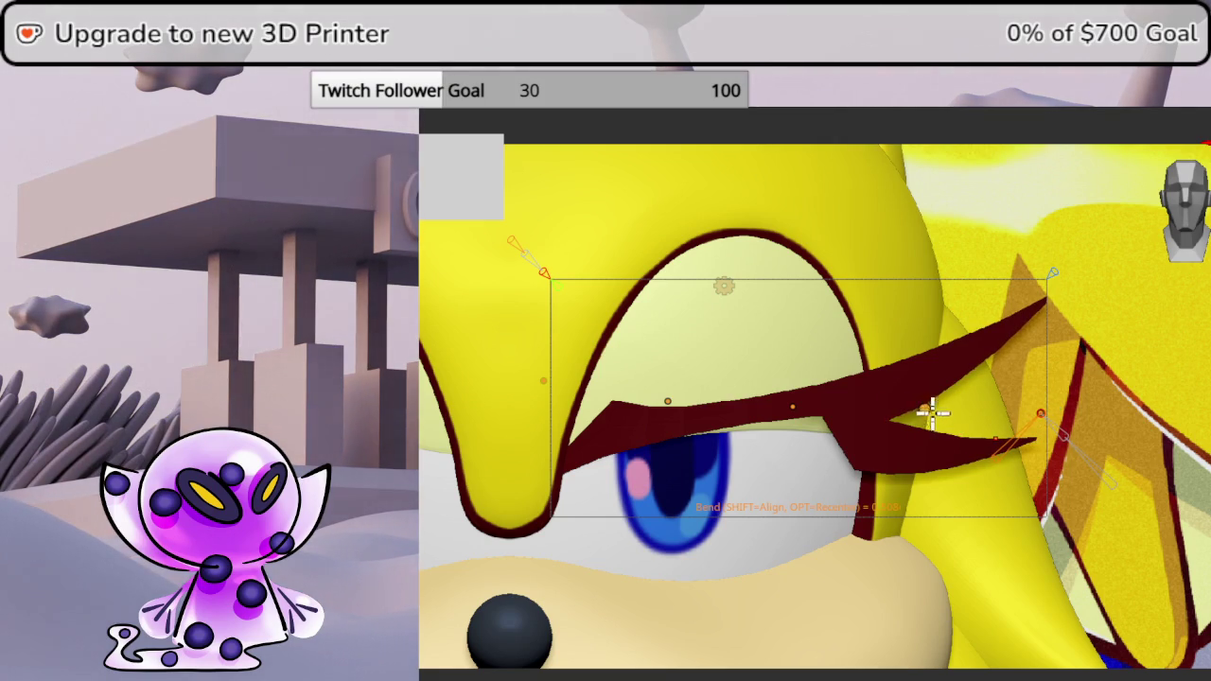
middle_drag(1045, 412, 647, 333)
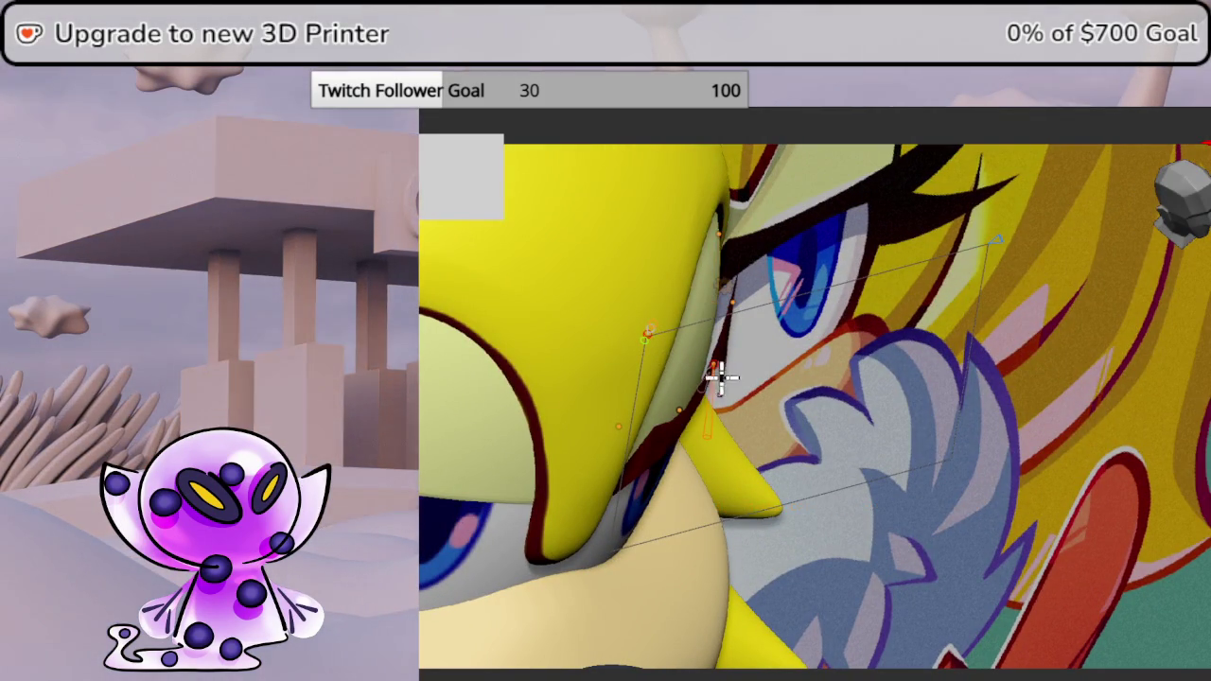
drag(714, 364, 707, 435)
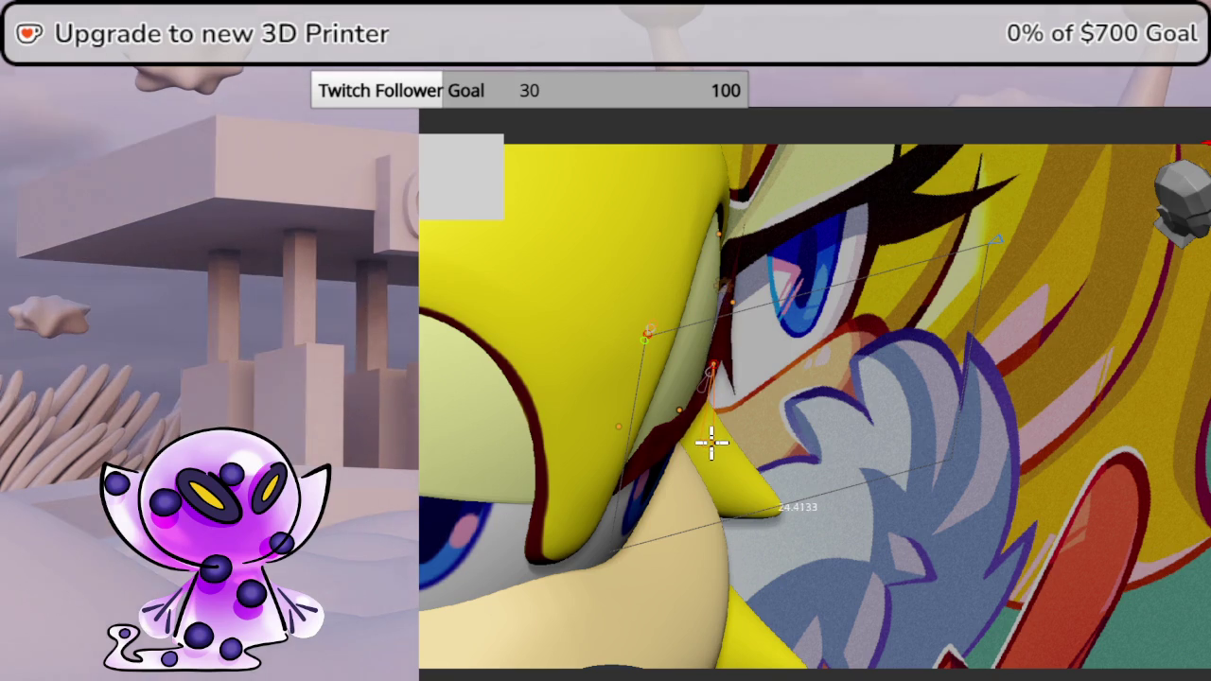
click(709, 439)
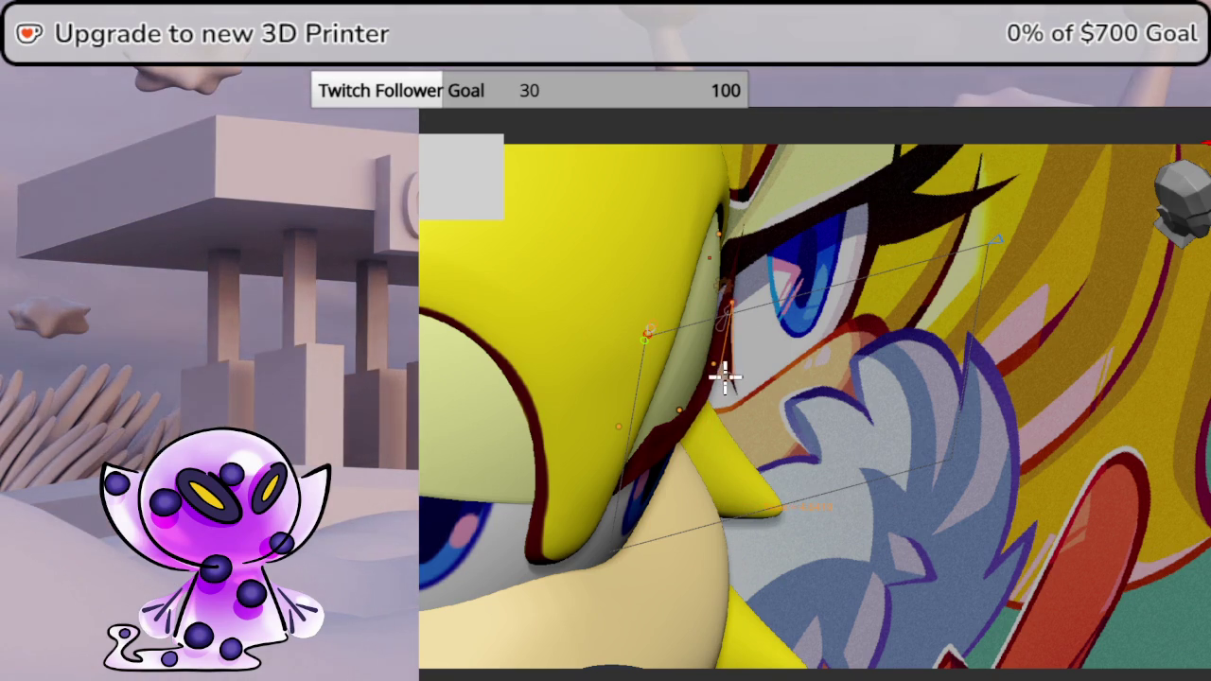
drag(725, 378, 728, 382)
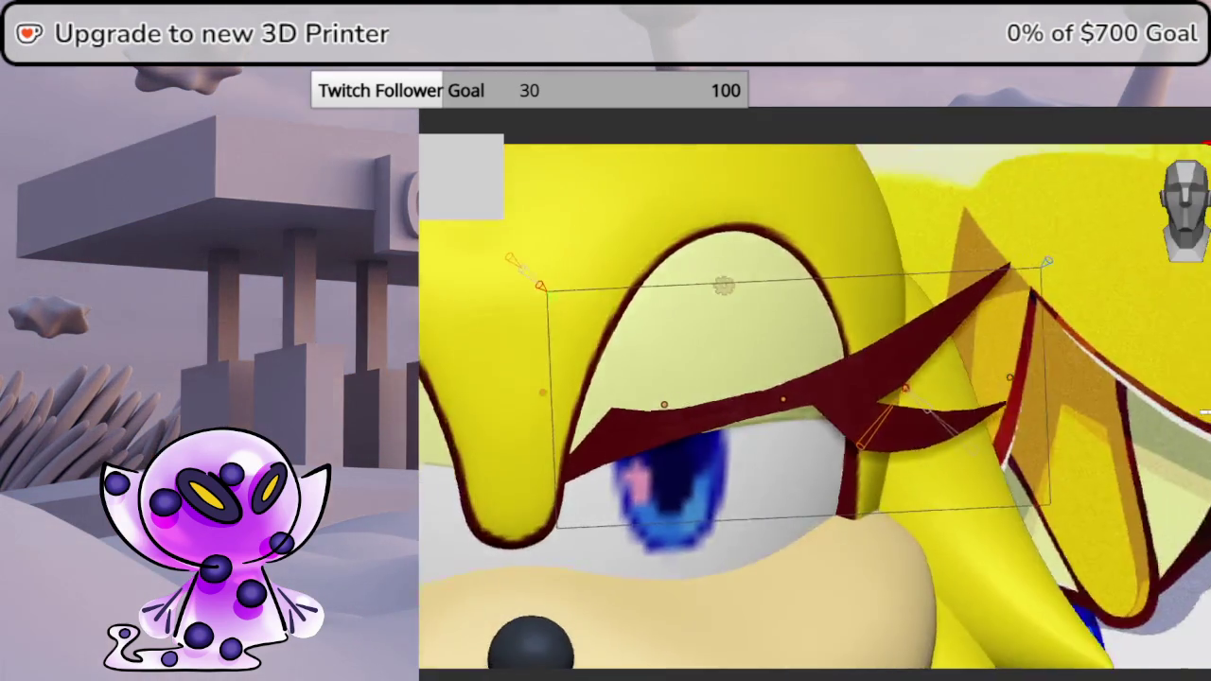
- Select the lower eyelash bone and hide the head mesh, leaving only the bones
middle_drag(851, 379, 1129, 378)
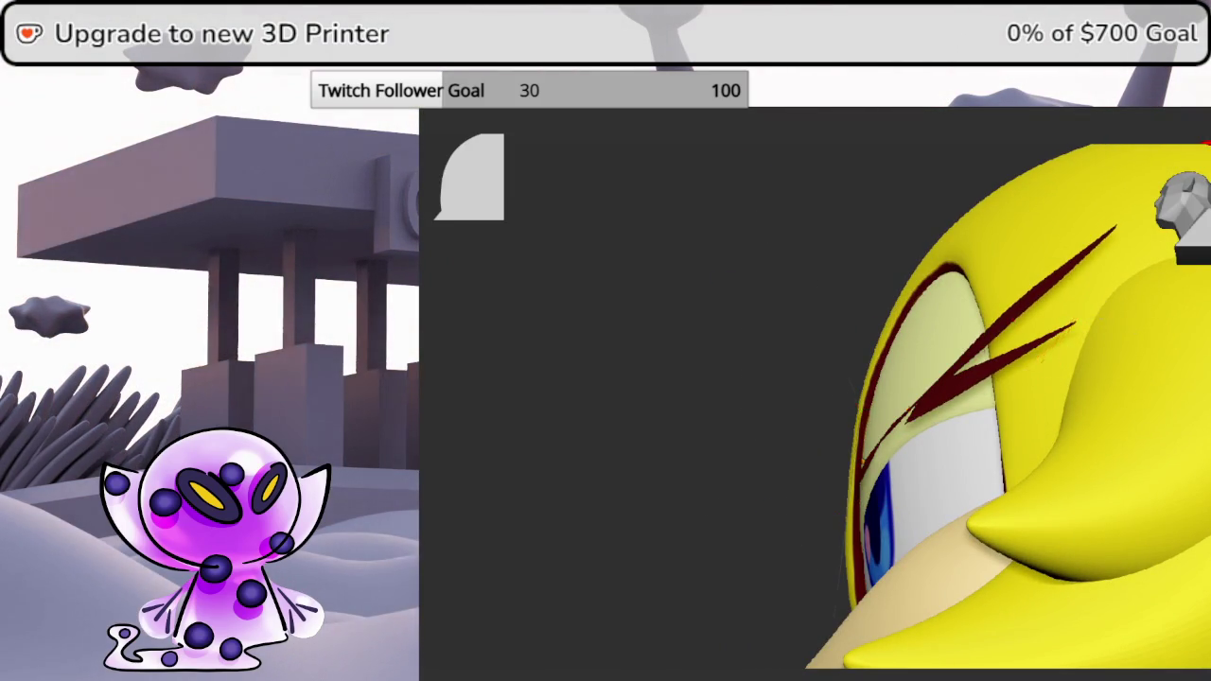
middle_drag(814, 407, 851, 407)
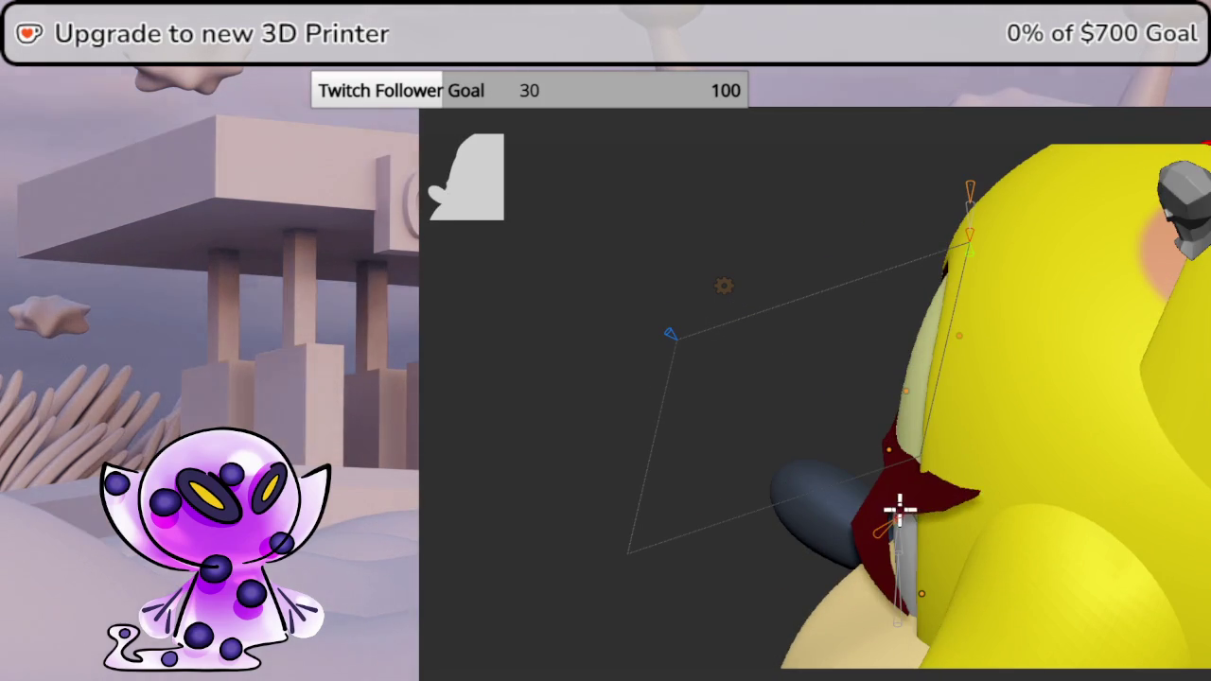
click(885, 454)
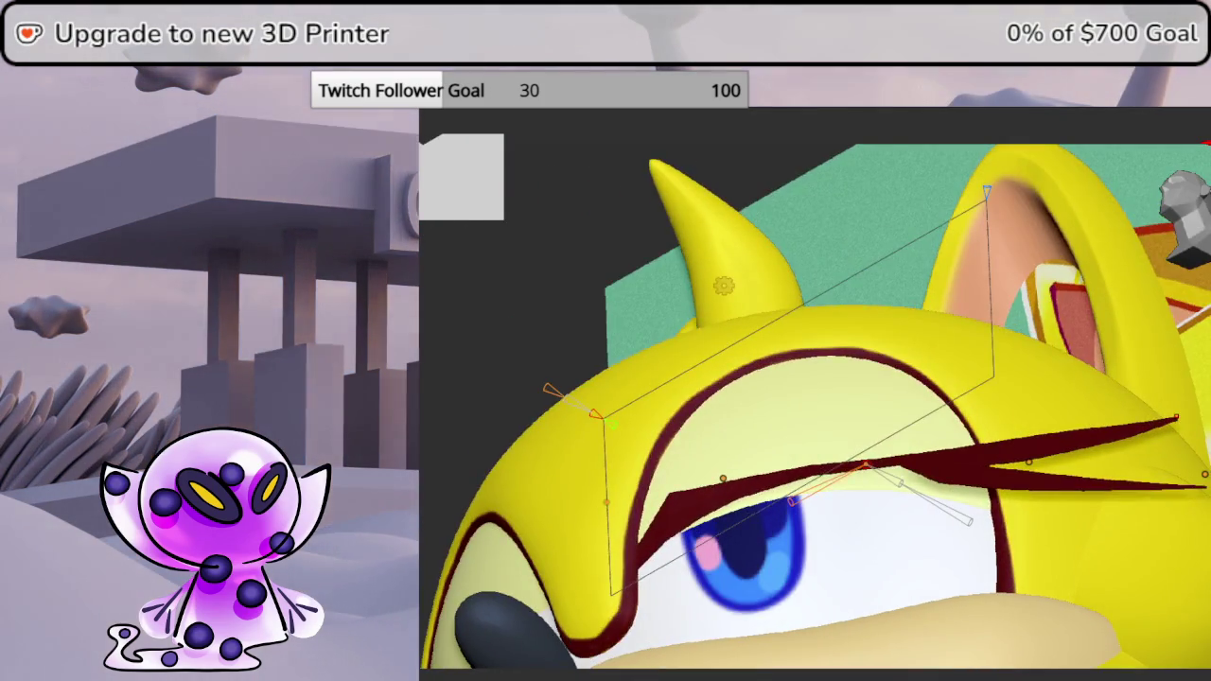
key(h)
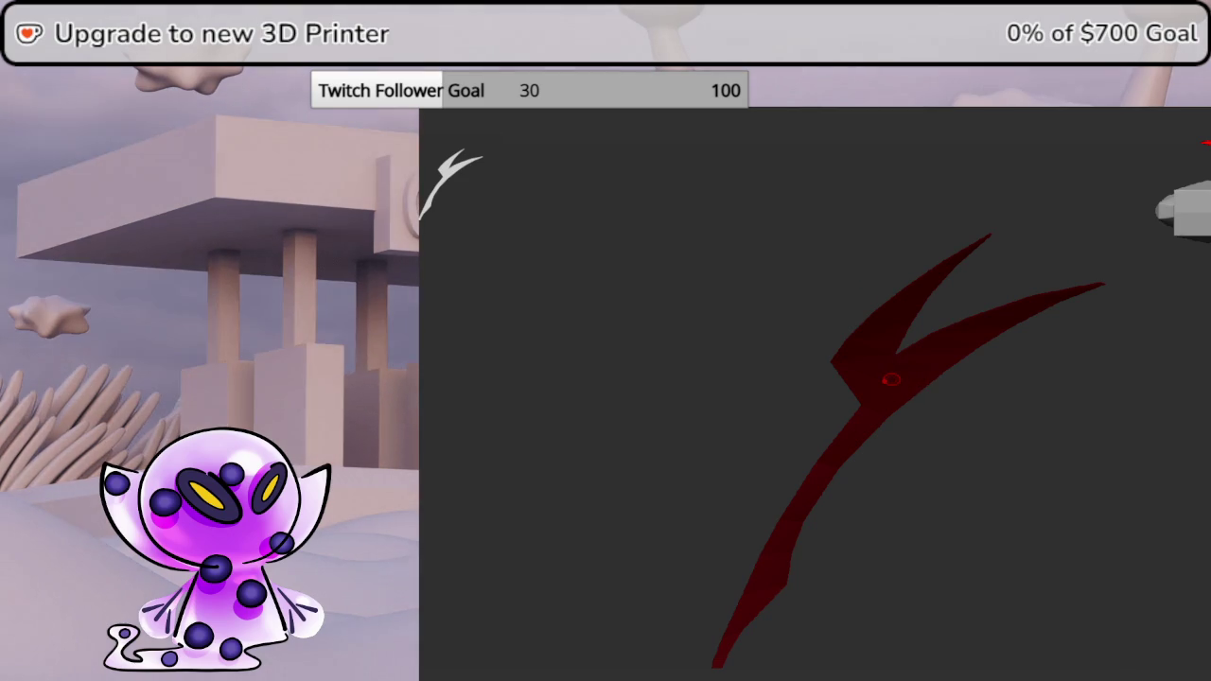
- Extrude the flat eyelash strip with ZModeler QMesh on all polygons, then turn Solo off
key(ctrl+r)
key(space)
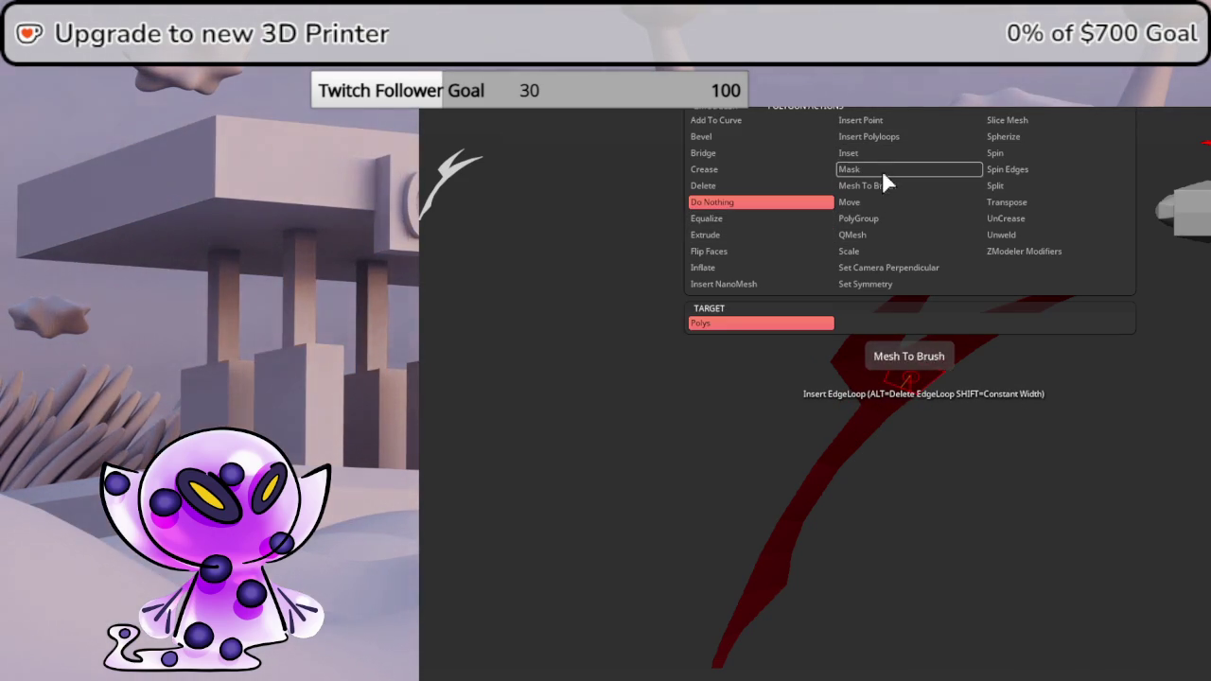
click(856, 235)
click(762, 341)
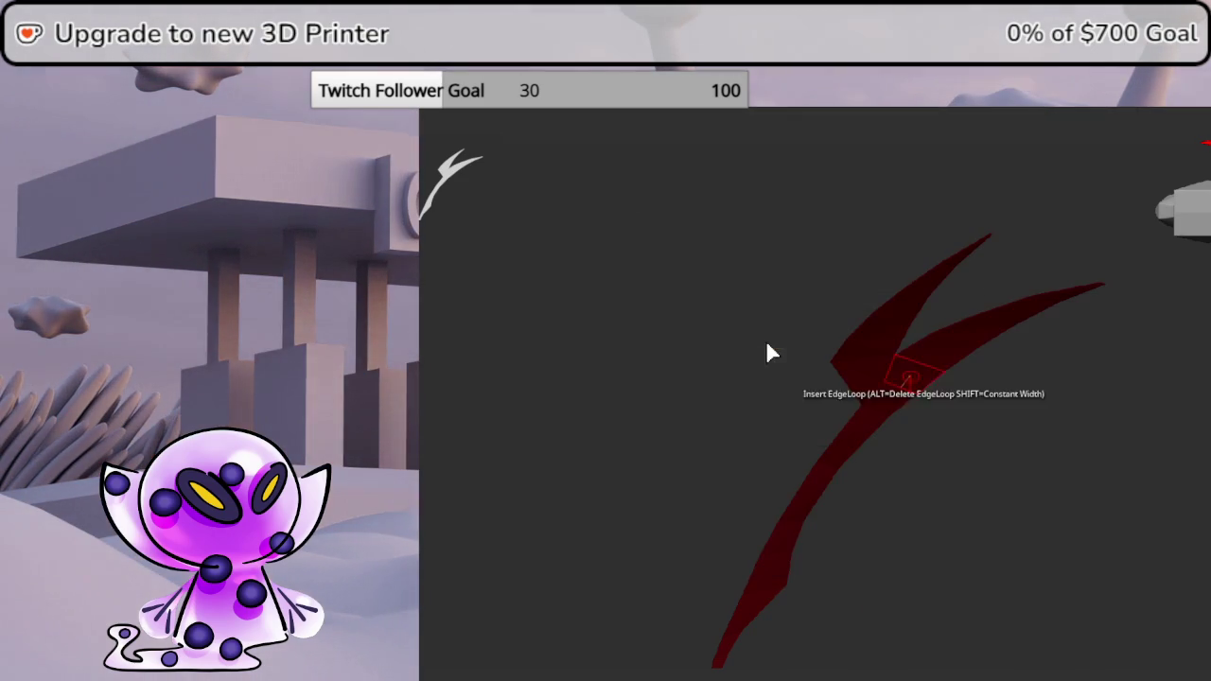
drag(907, 375, 924, 386)
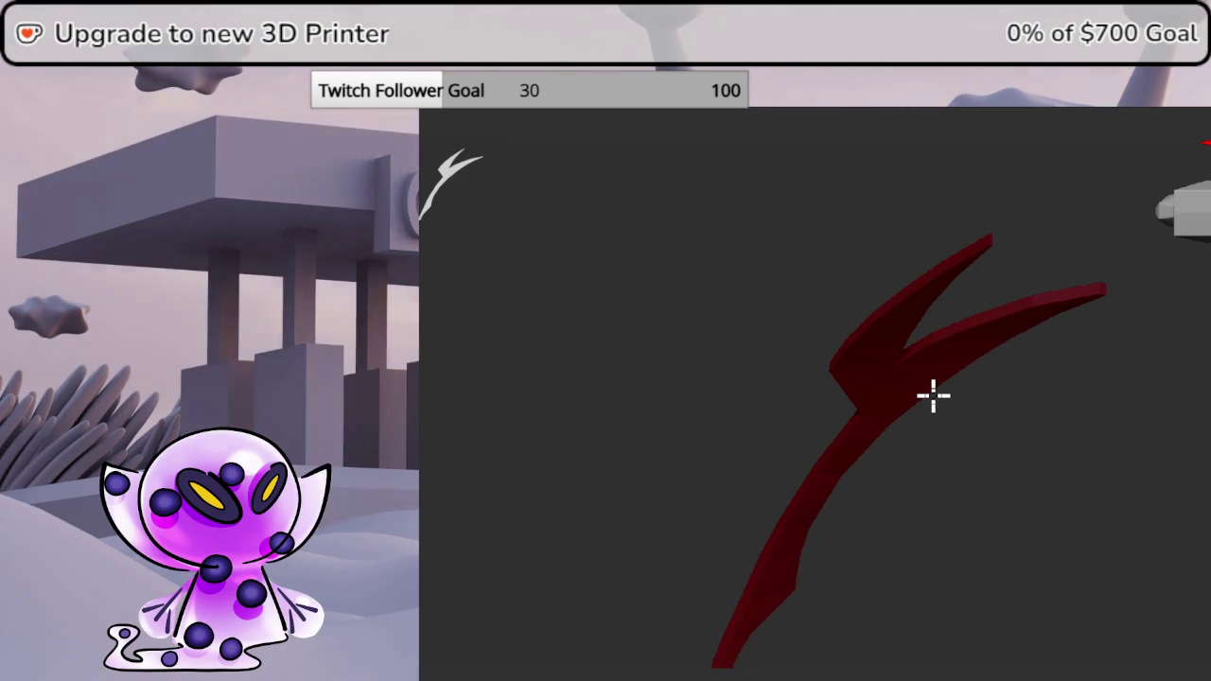
key(ctrl+shift+x)
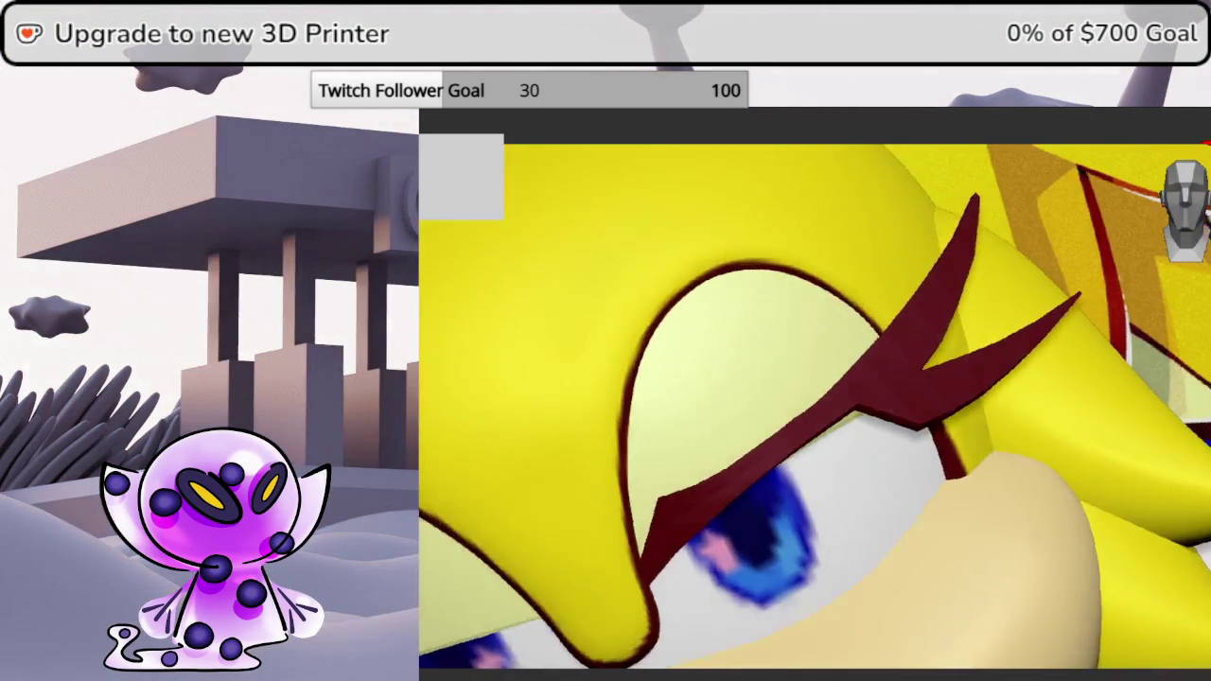
- Check the lash from front and three-quarter views and bring up the quick brush palette
click(1190, 234)
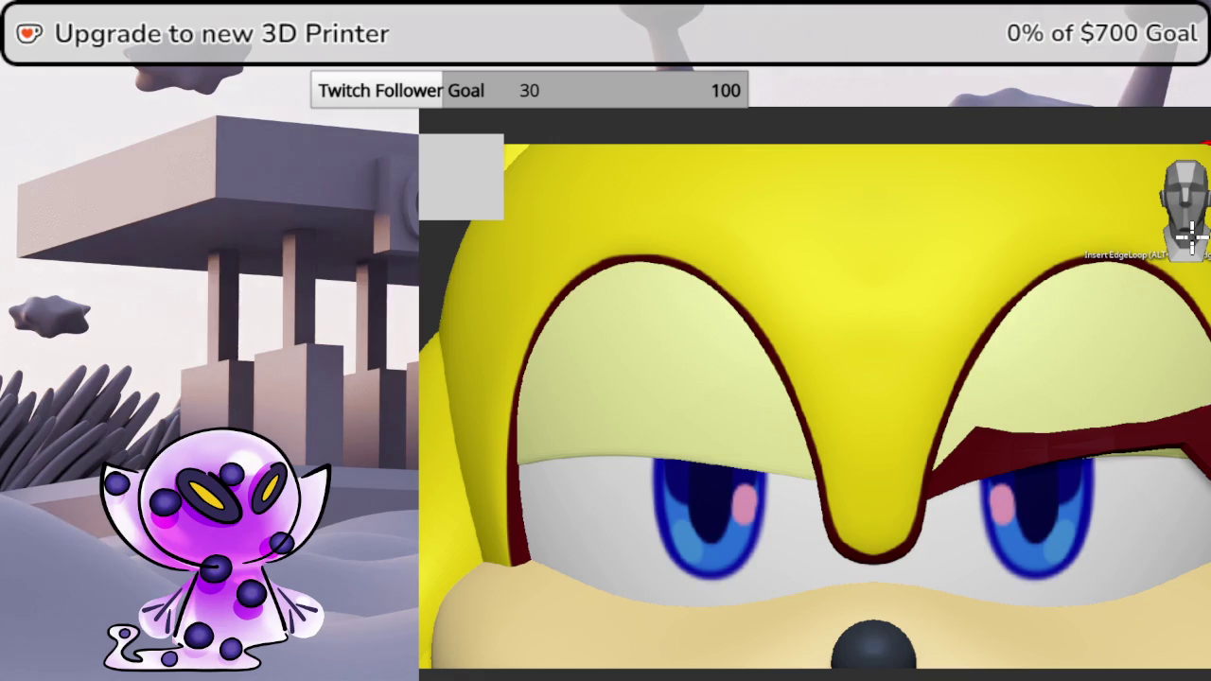
mouse_move(979, 416)
middle_down()
mouse_move(843, 351)
mouse_move(864, 419)
mouse_move(837, 408)
mouse_move(846, 429)
middle_up()
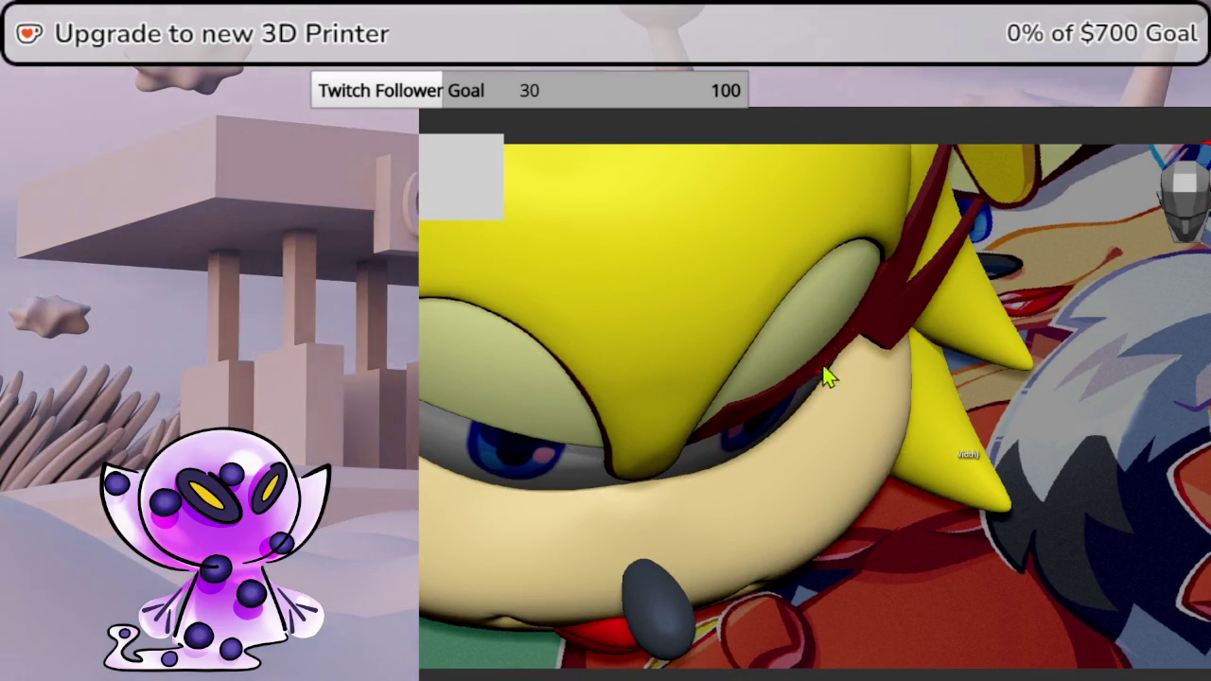
key(space)
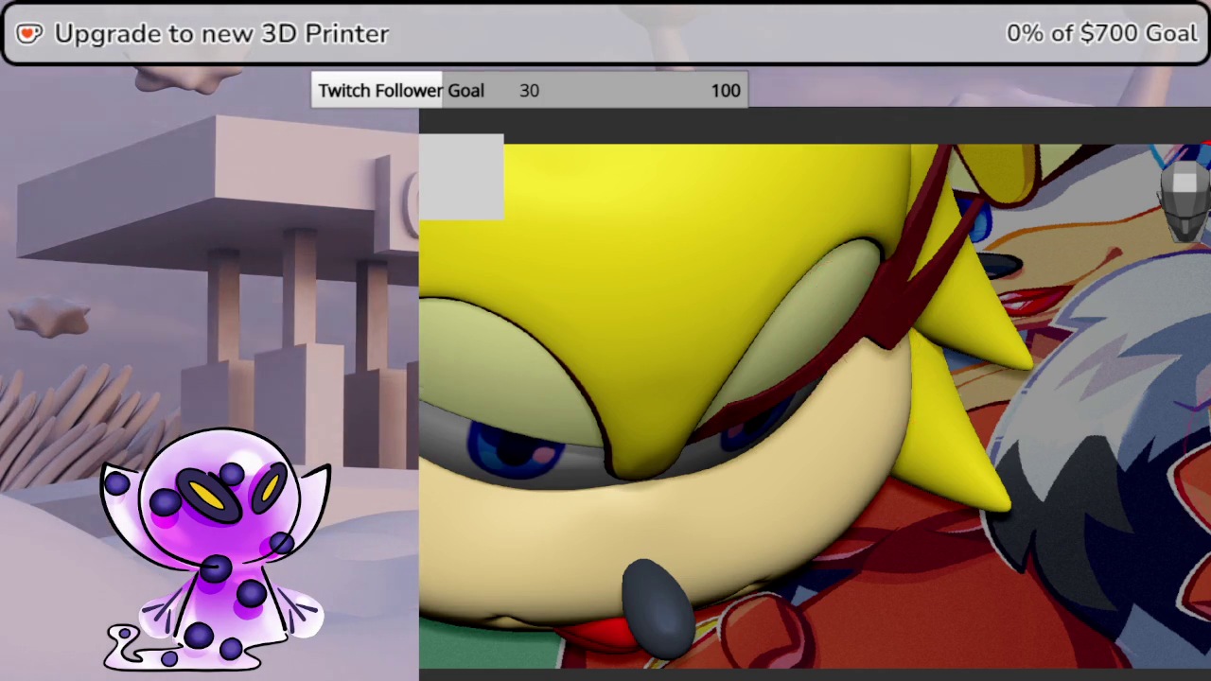
click(1187, 203)
scroll(896, 307, down, 3)
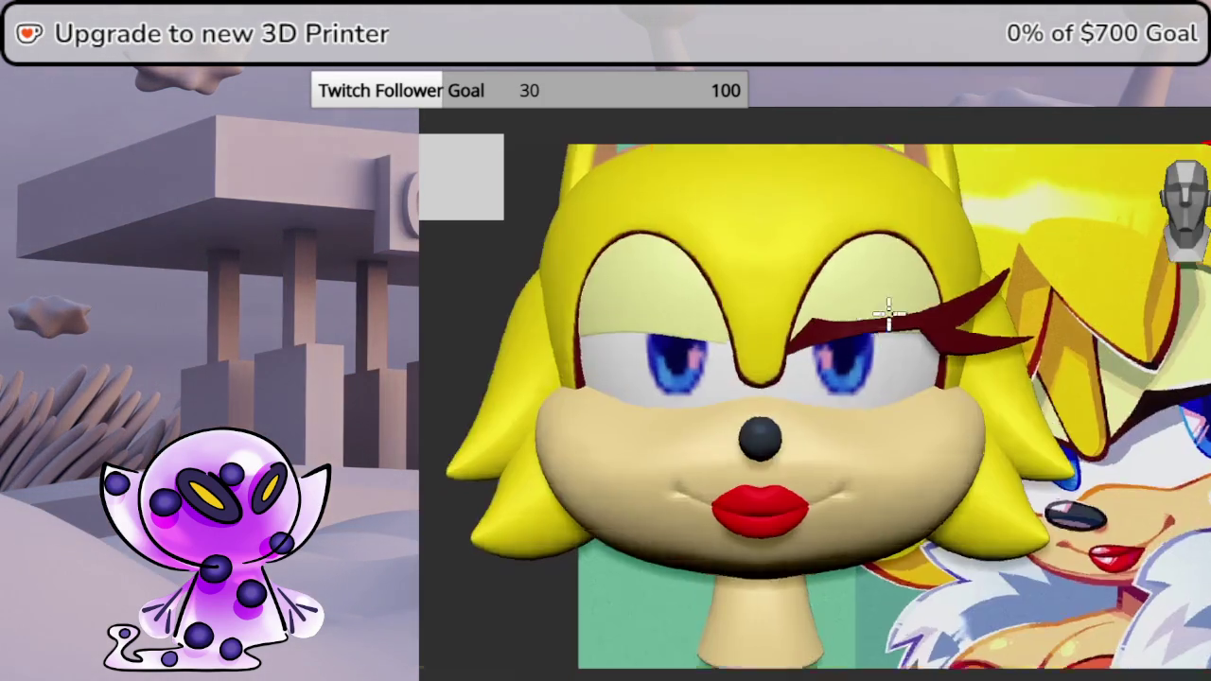
scroll(892, 324, up, 2)
scroll(918, 340, up, 1)
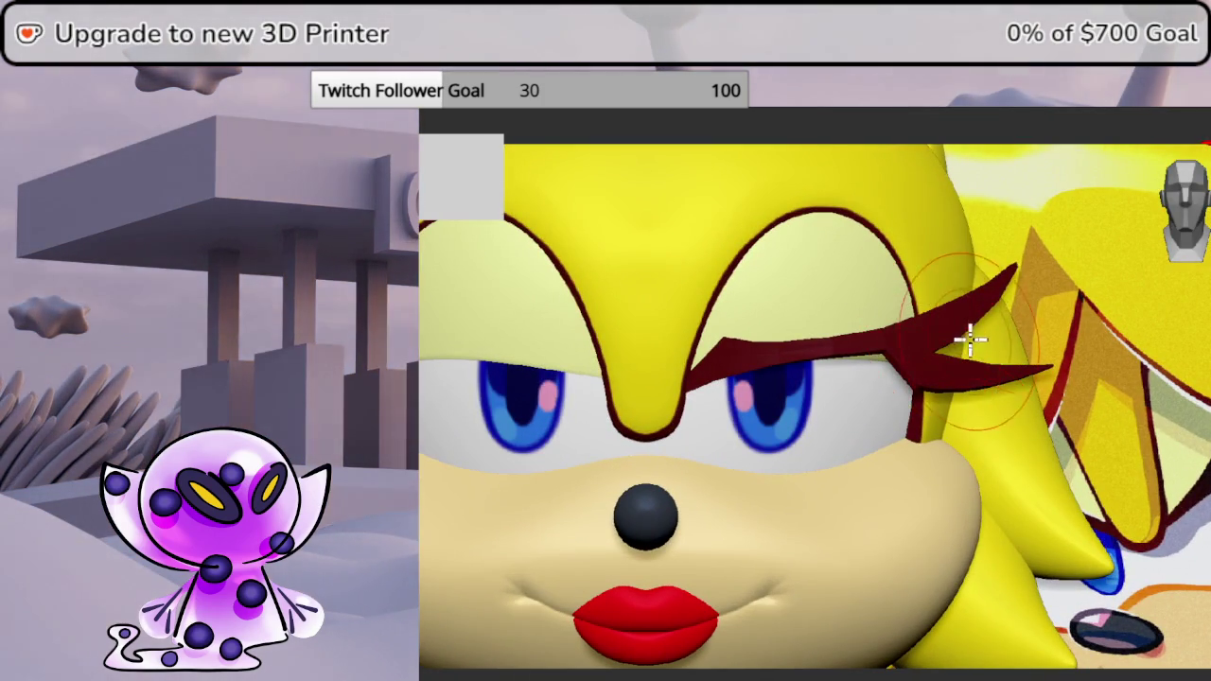
right_click(1012, 333)
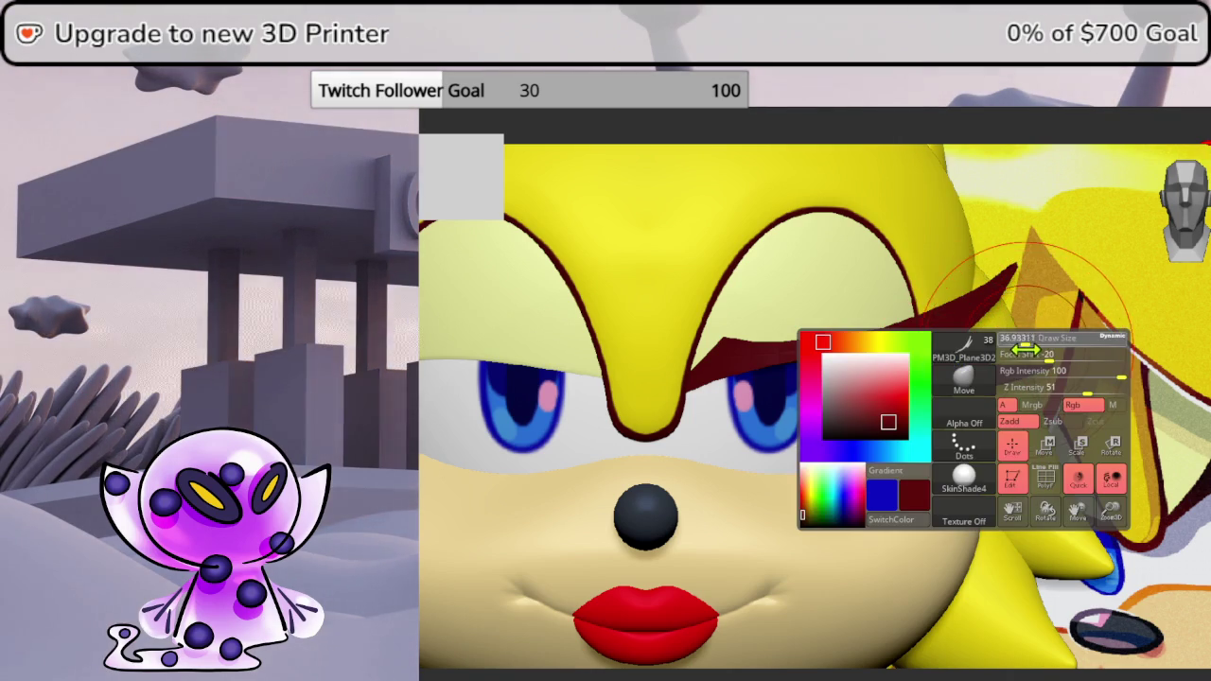
- Orbit close to the eyelash, make the brush much larger, and frame the whole head
right_drag(1054, 297, 925, 300)
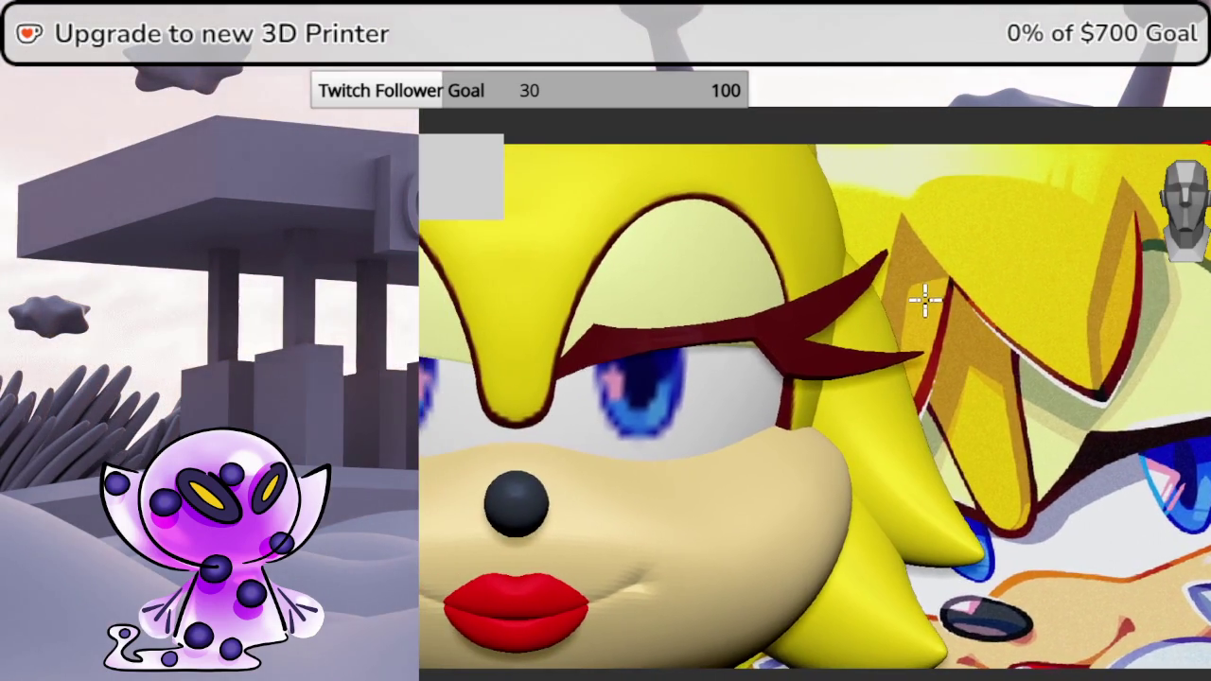
right_drag(1194, 379, 1187, 444)
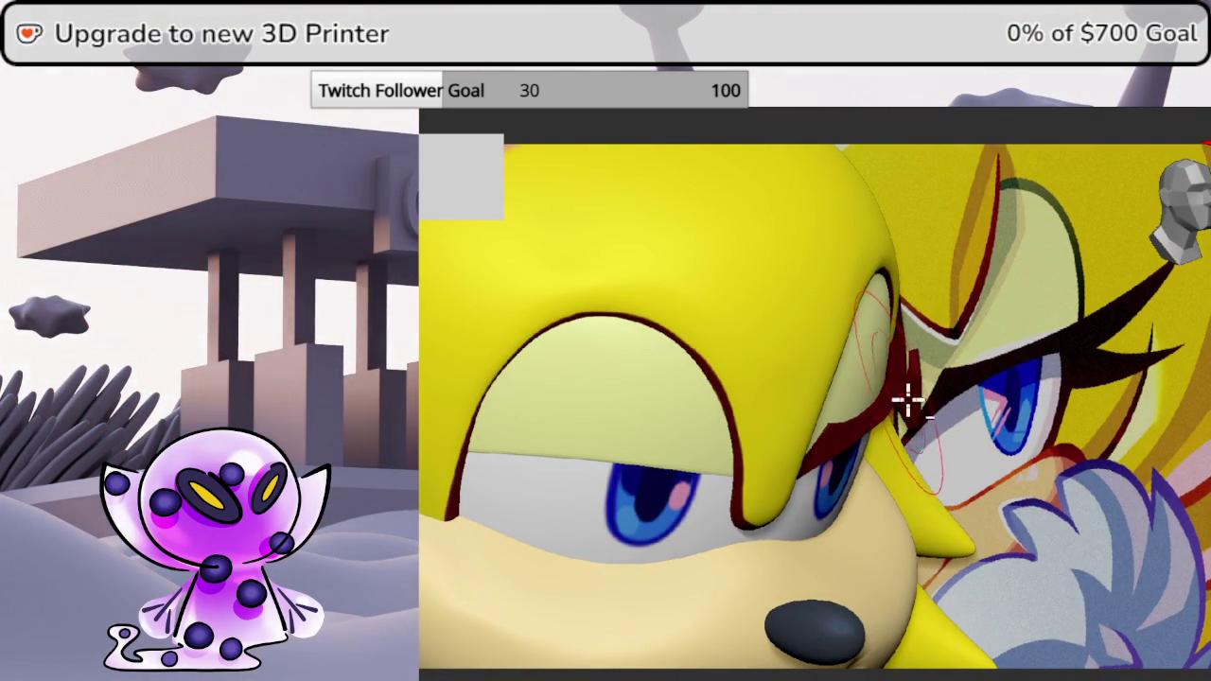
right_drag(1203, 142, 1196, 222)
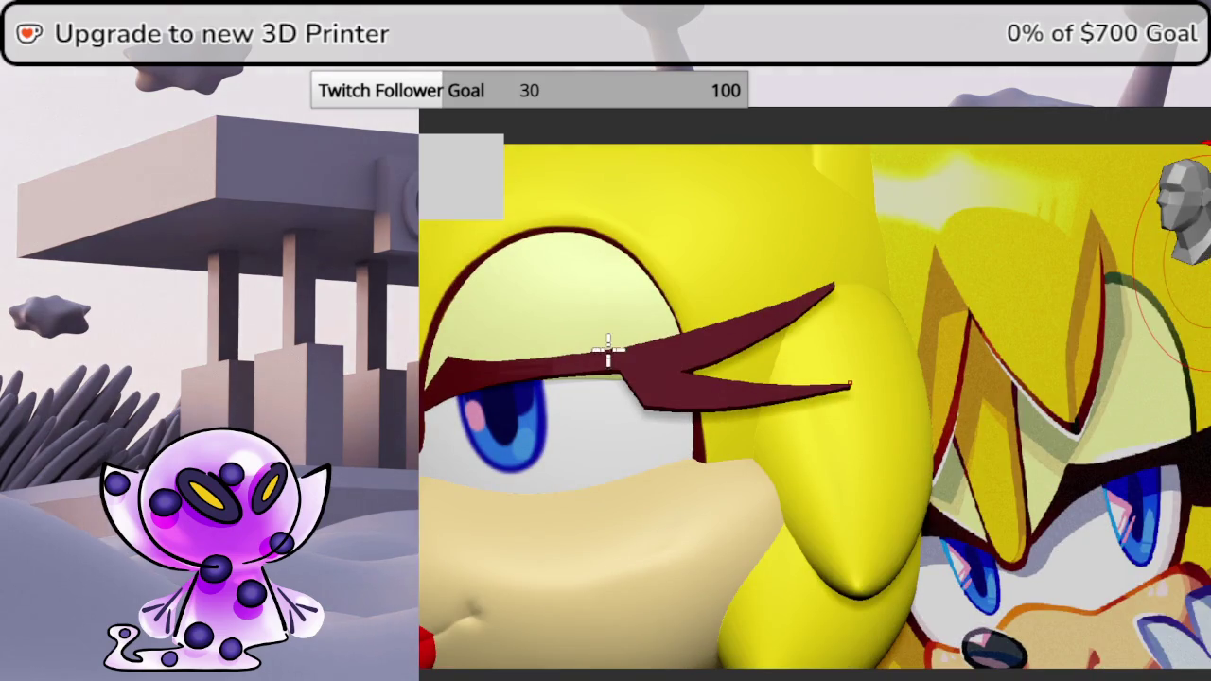
click(1187, 217)
key(space)
drag(849, 367, 868, 364)
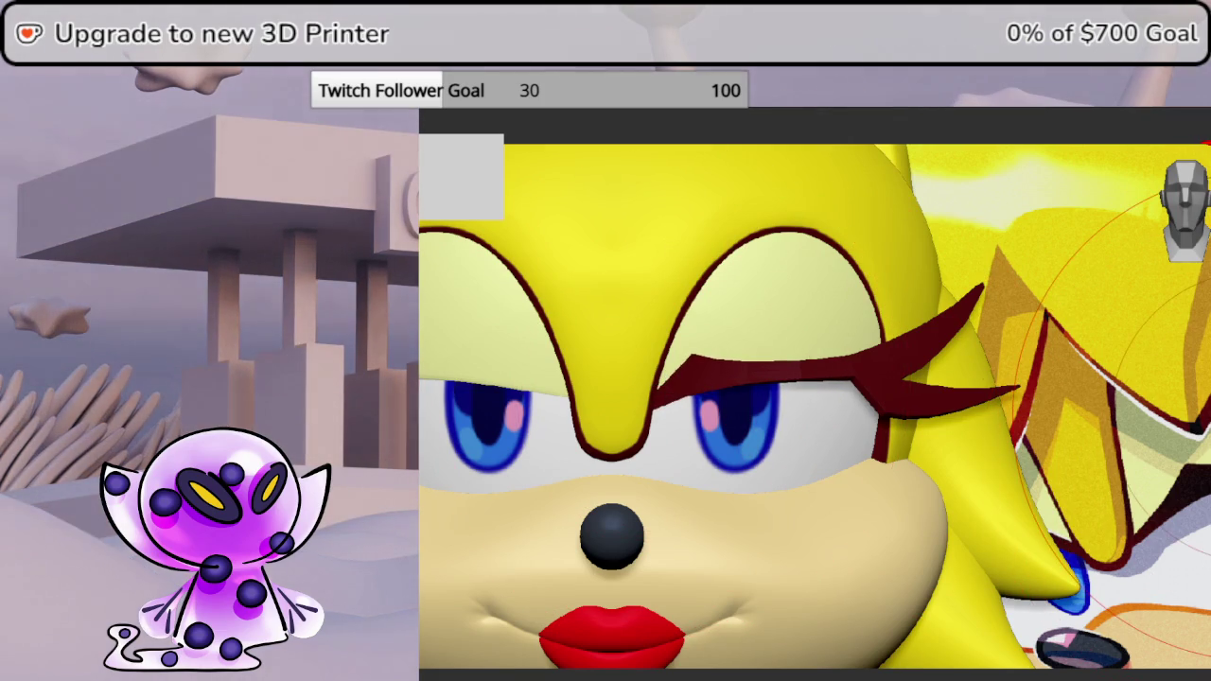
key(f)
mouse_move(1190, 427)
right_down()
mouse_move(1077, 479)
mouse_move(1014, 410)
mouse_move(1050, 393)
mouse_move(1048, 435)
mouse_move(1059, 426)
right_up()
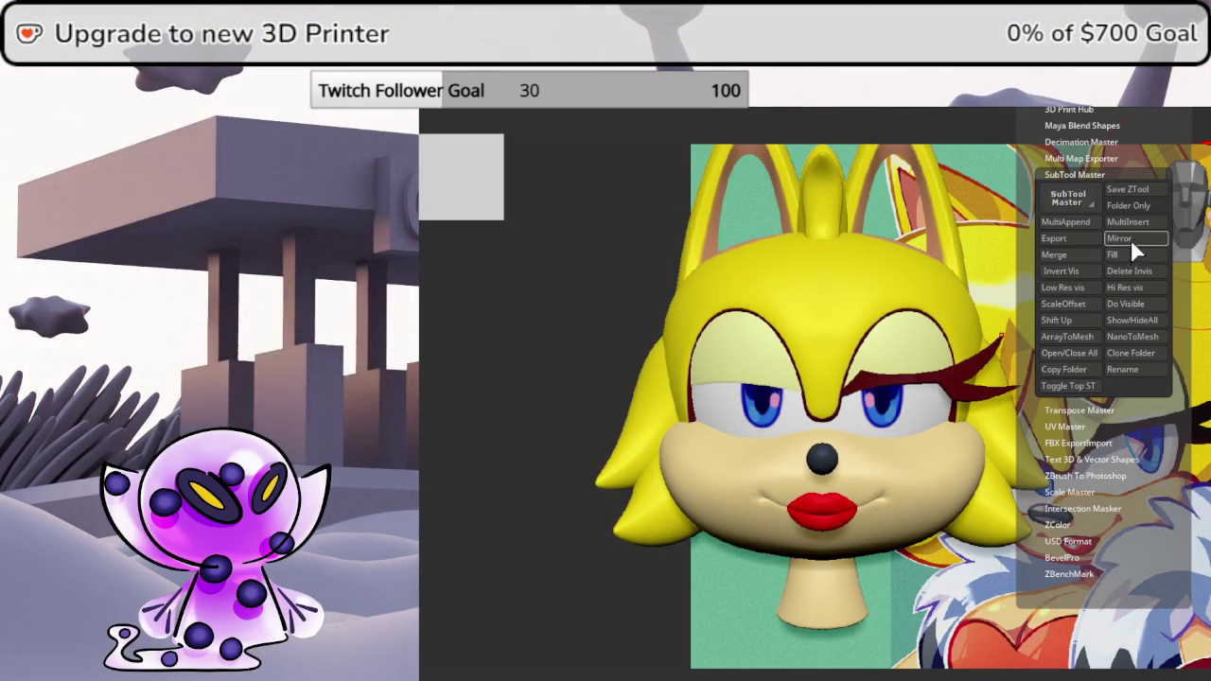
- Mirror the eyelash and front hair SubTools to the other side with SubTool Master
click(1129, 239)
click(787, 327)
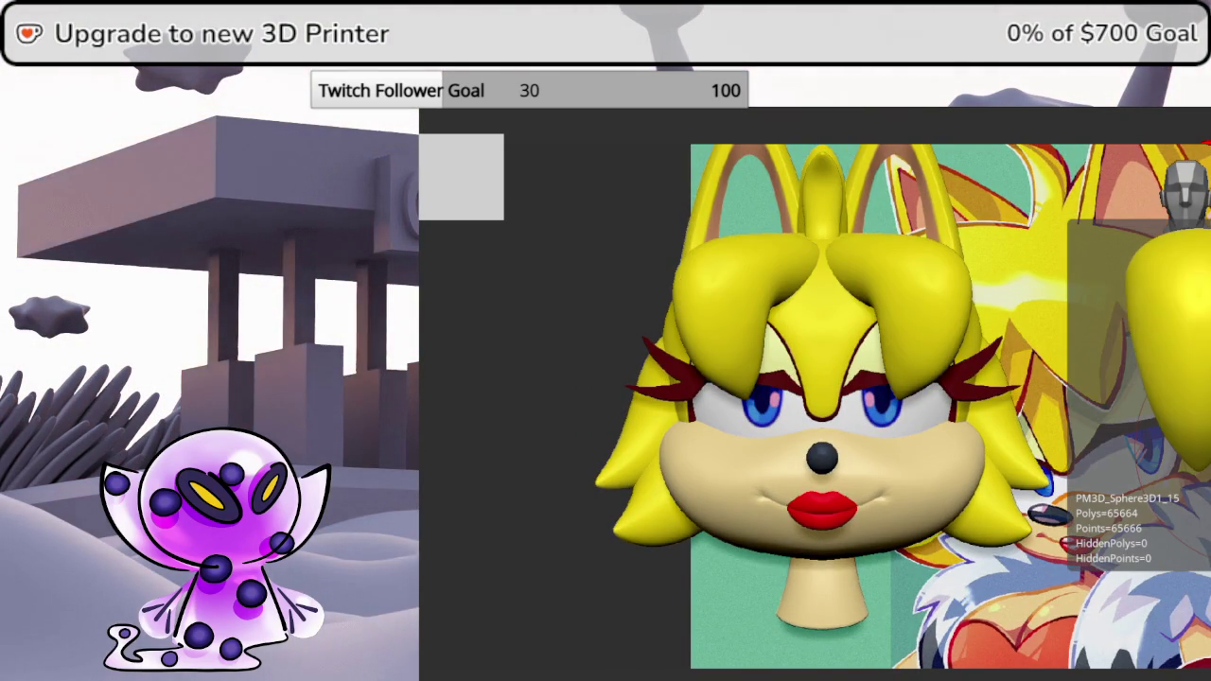
- Swap in the central bang clump and view the head from the front beside the reference
key(ctrl+z)
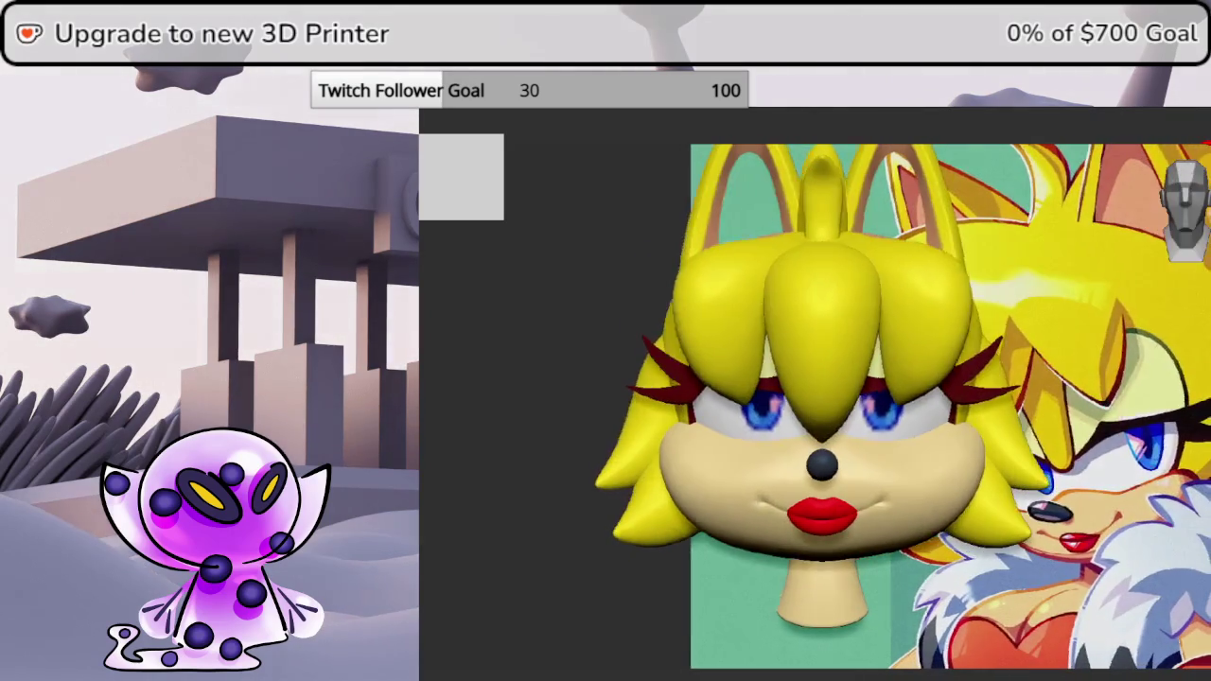
drag(812, 401, 816, 396)
mouse_move(983, 454)
mouse_down()
mouse_move(962, 464)
mouse_move(982, 441)
mouse_move(958, 477)
mouse_up()
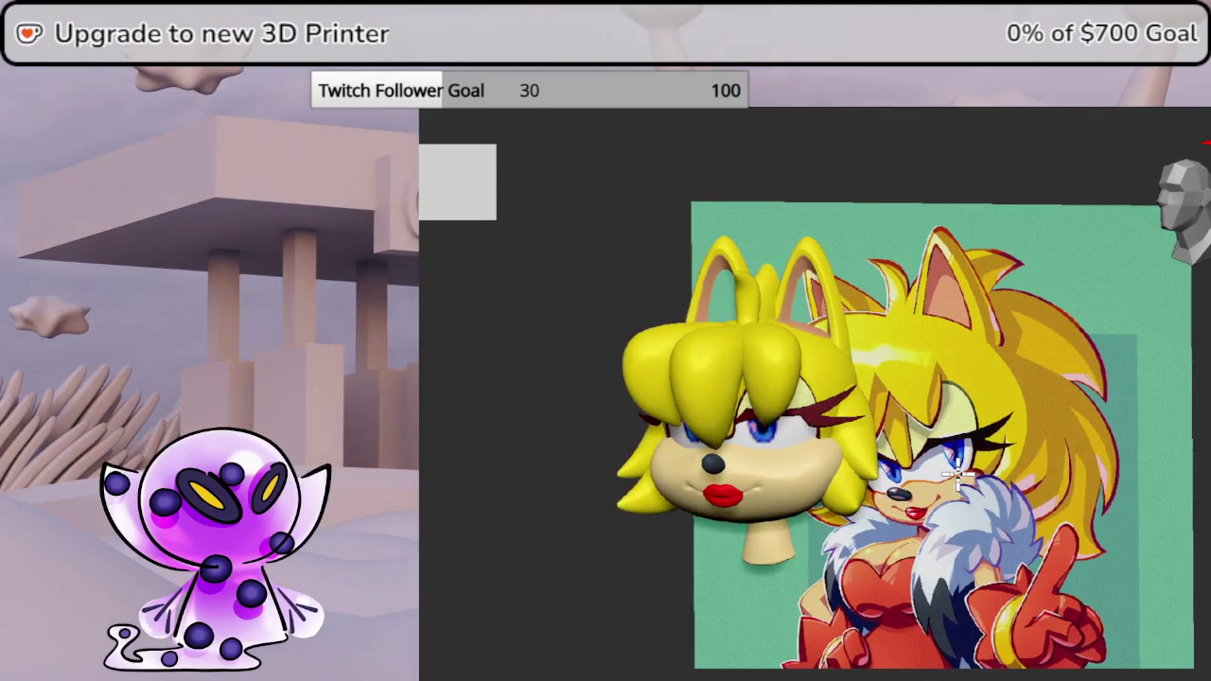
mouse_move(958, 476)
mouse_down()
mouse_move(1021, 486)
mouse_move(943, 463)
mouse_move(962, 469)
mouse_move(908, 463)
mouse_move(843, 478)
mouse_move(873, 489)
mouse_move(900, 451)
mouse_move(908, 568)
mouse_move(891, 576)
mouse_move(862, 502)
mouse_move(940, 424)
mouse_move(939, 404)
mouse_up()
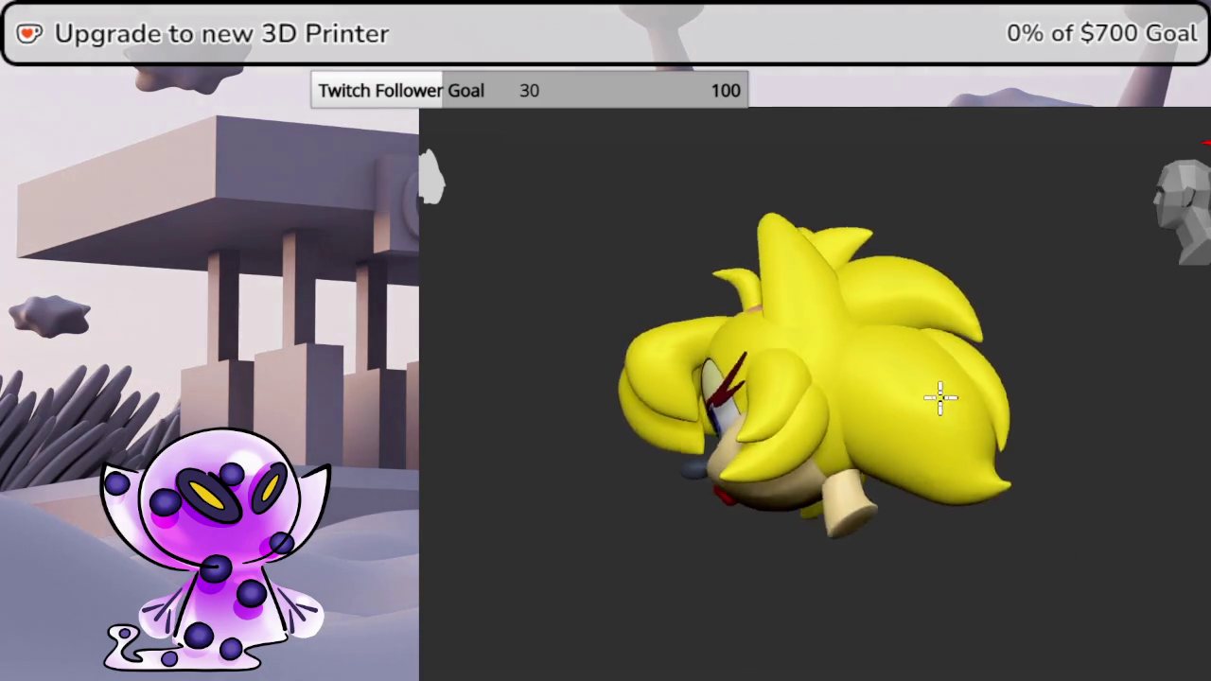
key(KP_1)
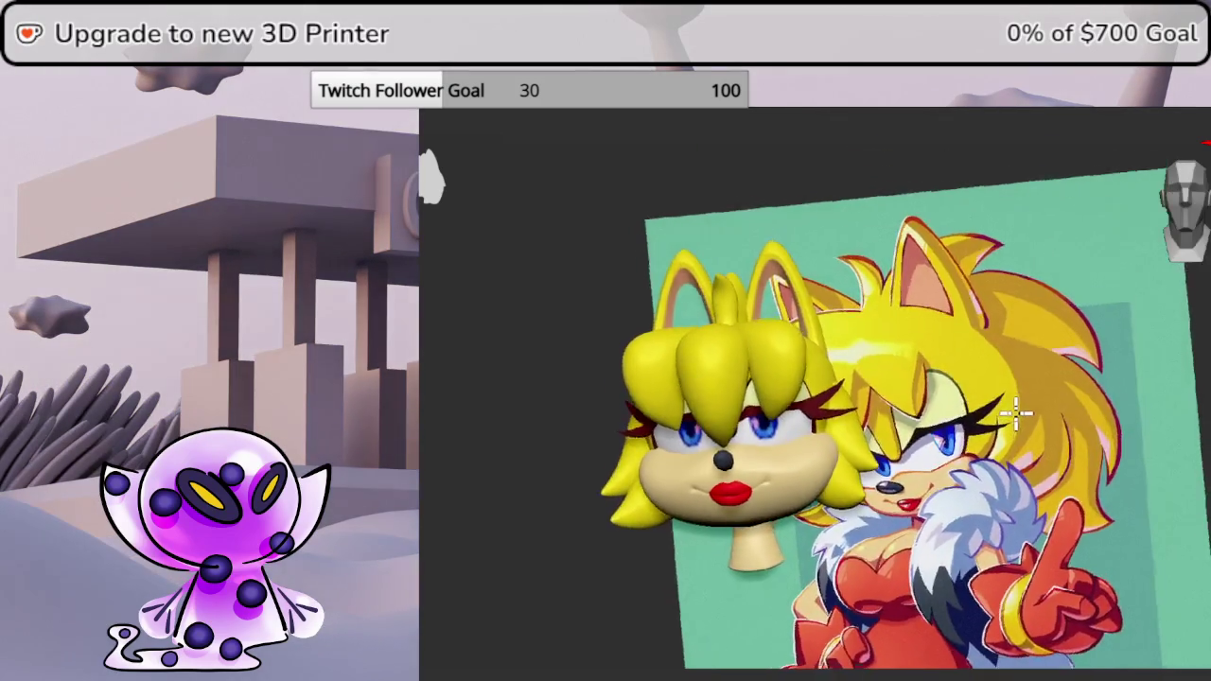
- Compare the head with the reference from angled and left-profile views
middle_drag(1018, 428, 1023, 440)
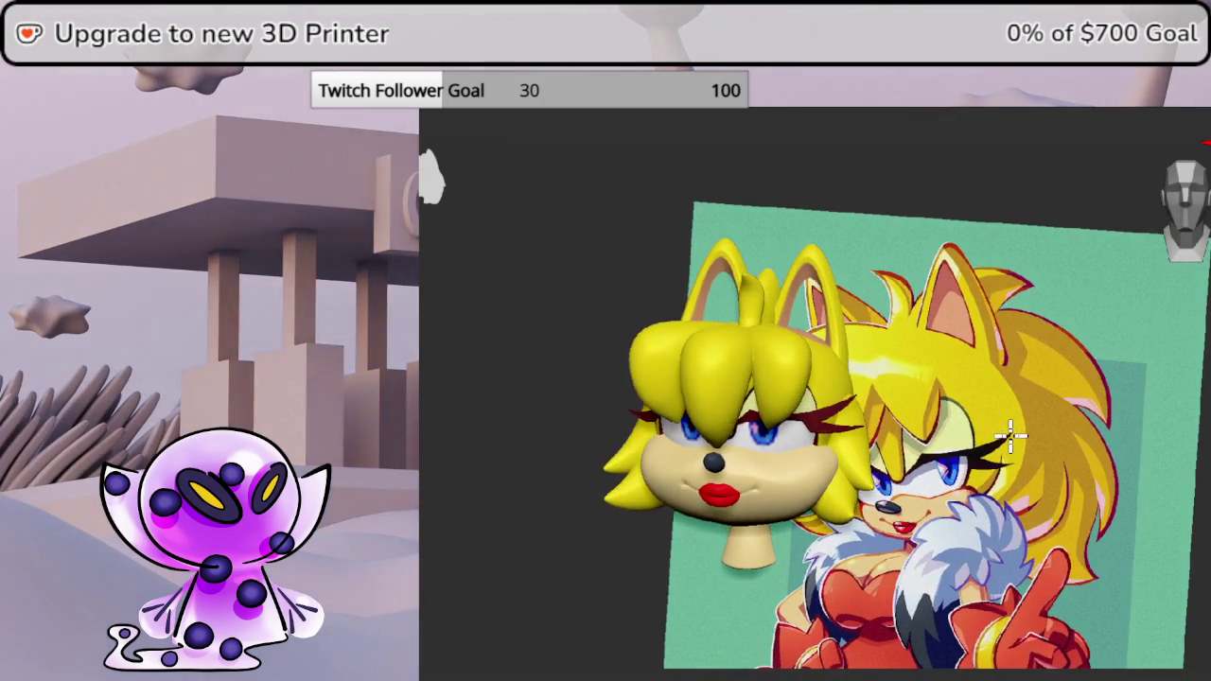
mouse_move(1023, 440)
middle_down()
mouse_move(974, 472)
mouse_move(1053, 284)
middle_up()
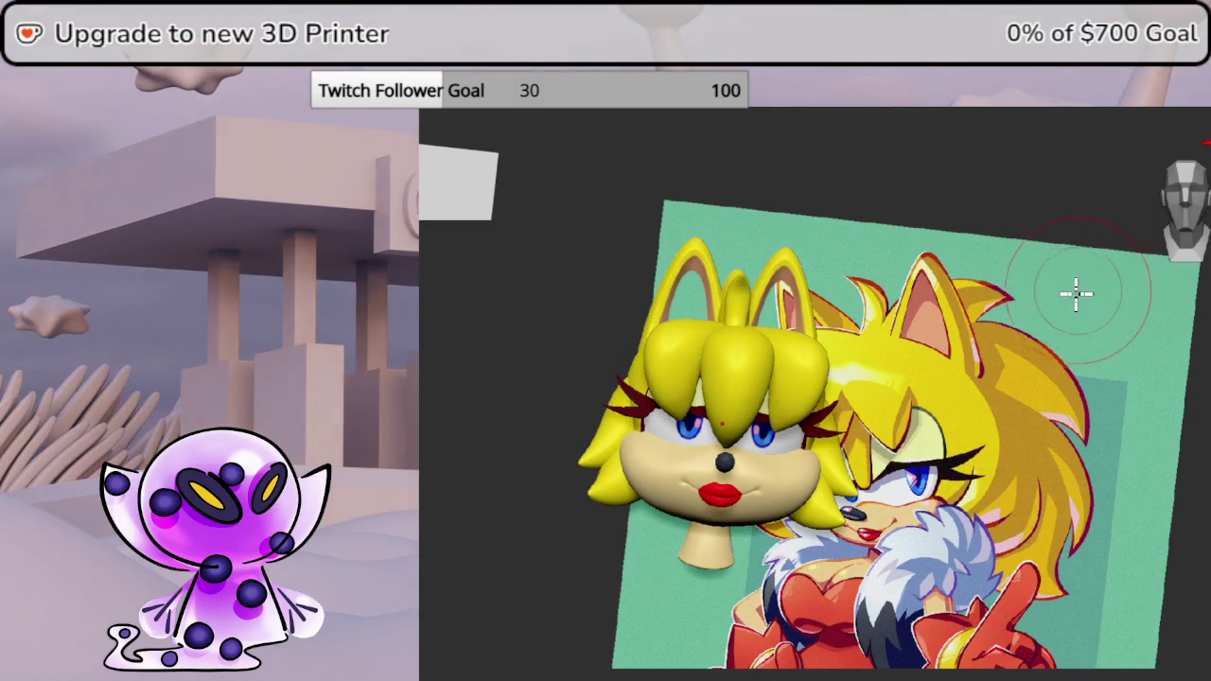
middle_drag(1132, 208, 1030, 335)
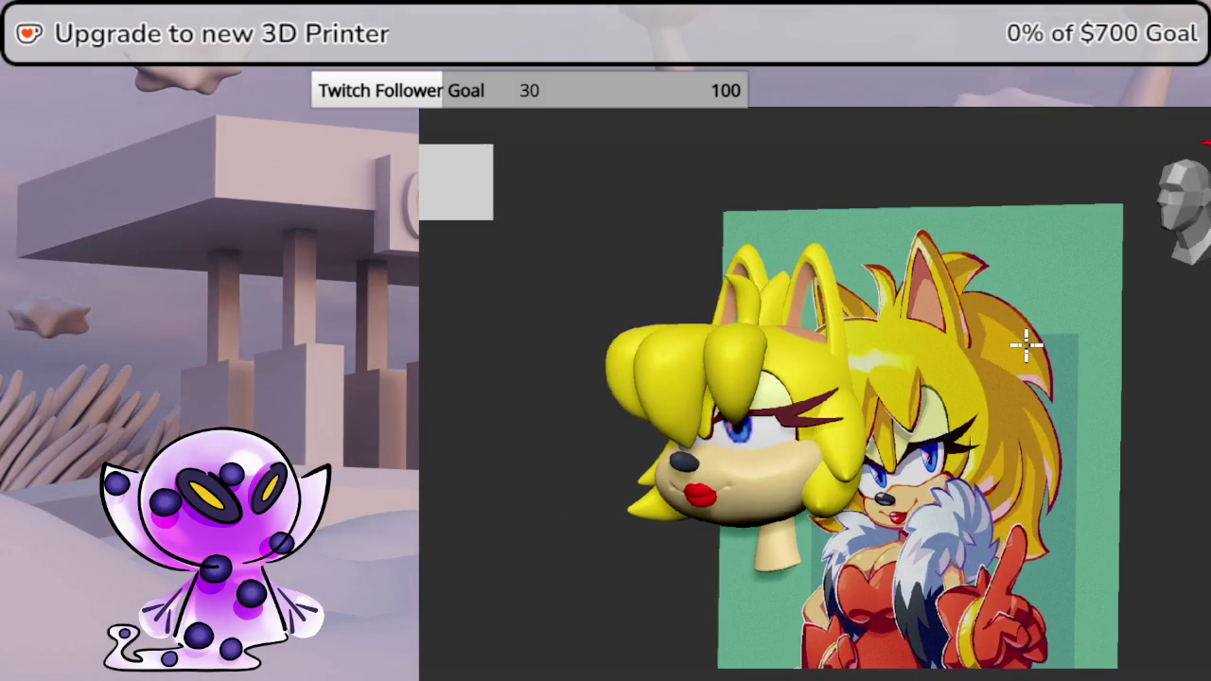
mouse_move(1040, 351)
middle_down()
mouse_move(1000, 355)
mouse_move(1059, 350)
mouse_move(1074, 335)
middle_up()
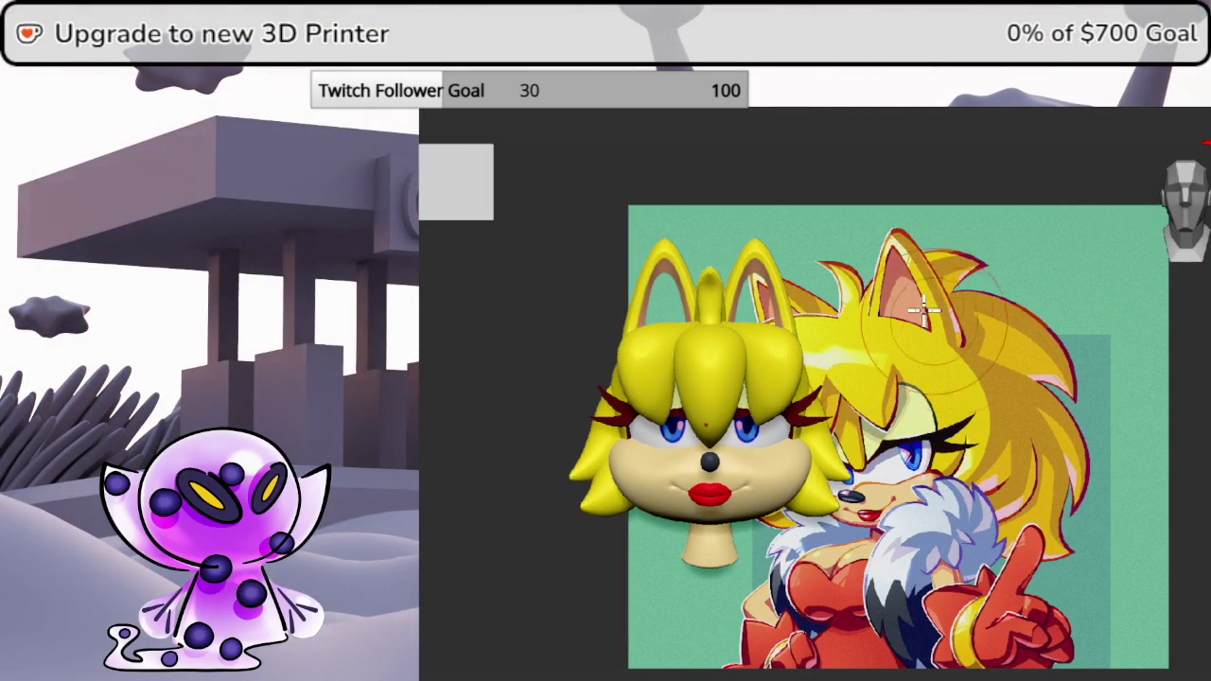
scroll(849, 528, up, 2)
scroll(870, 506, up, 2)
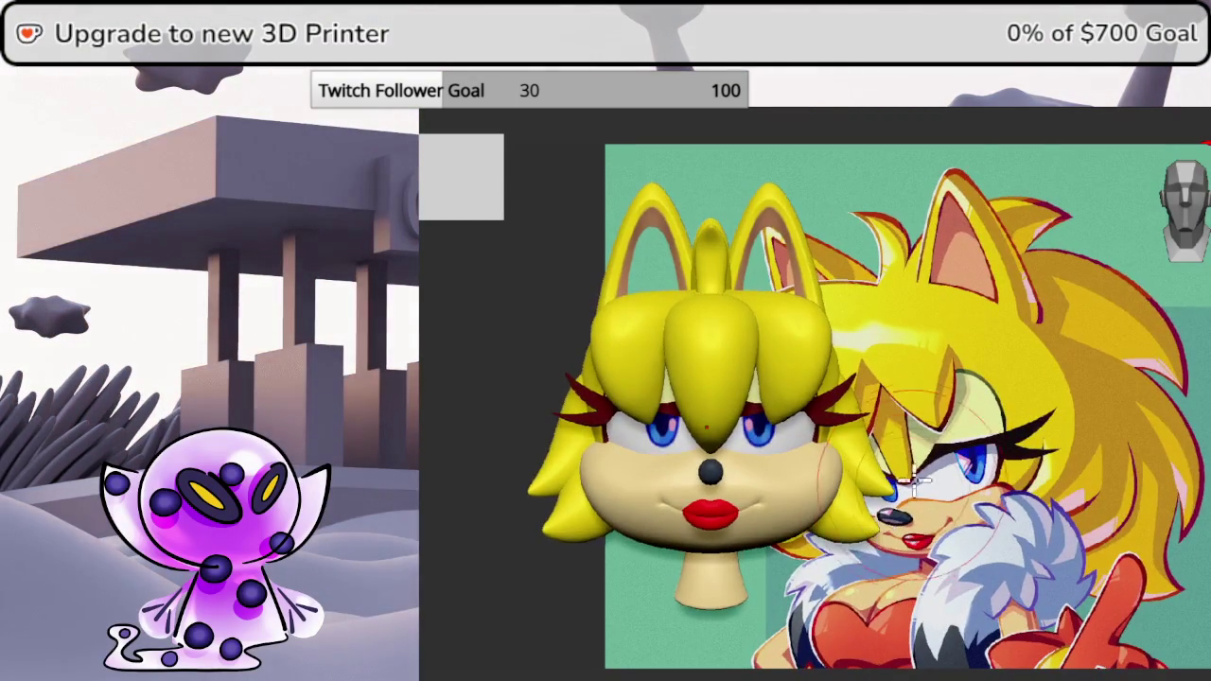
middle_drag(912, 472, 904, 472)
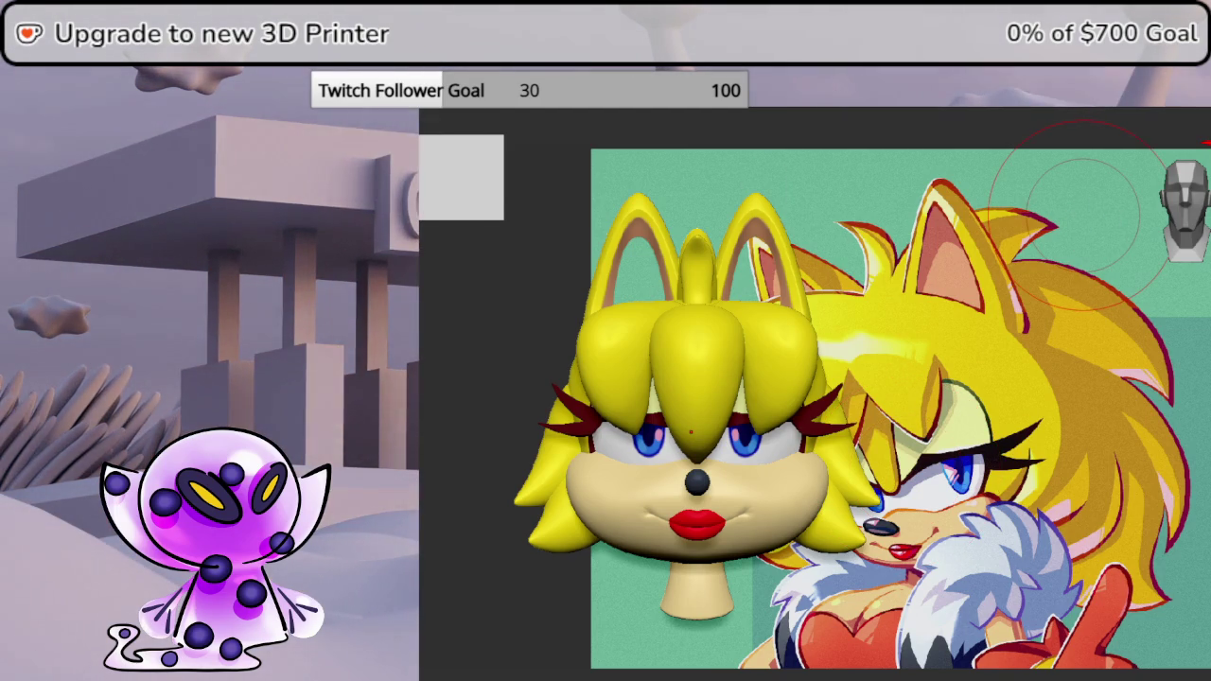
- Set the document background to the reference's teal and hide the reference image
key(Tab)
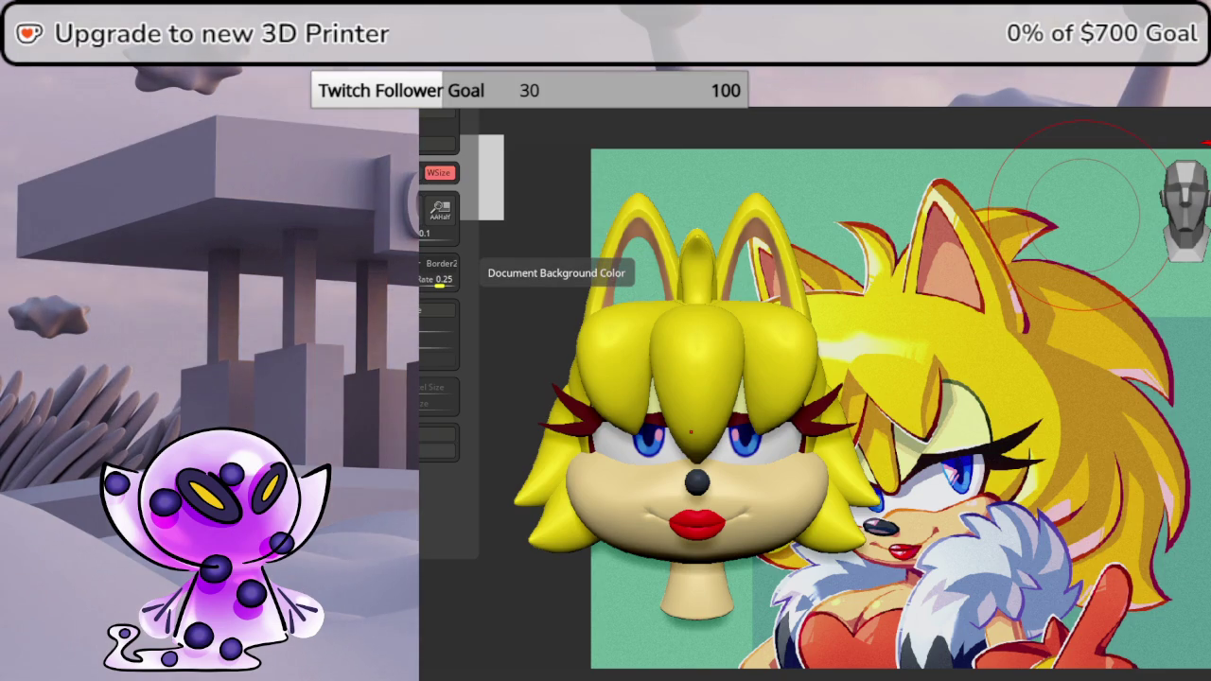
drag(491, 213, 701, 189)
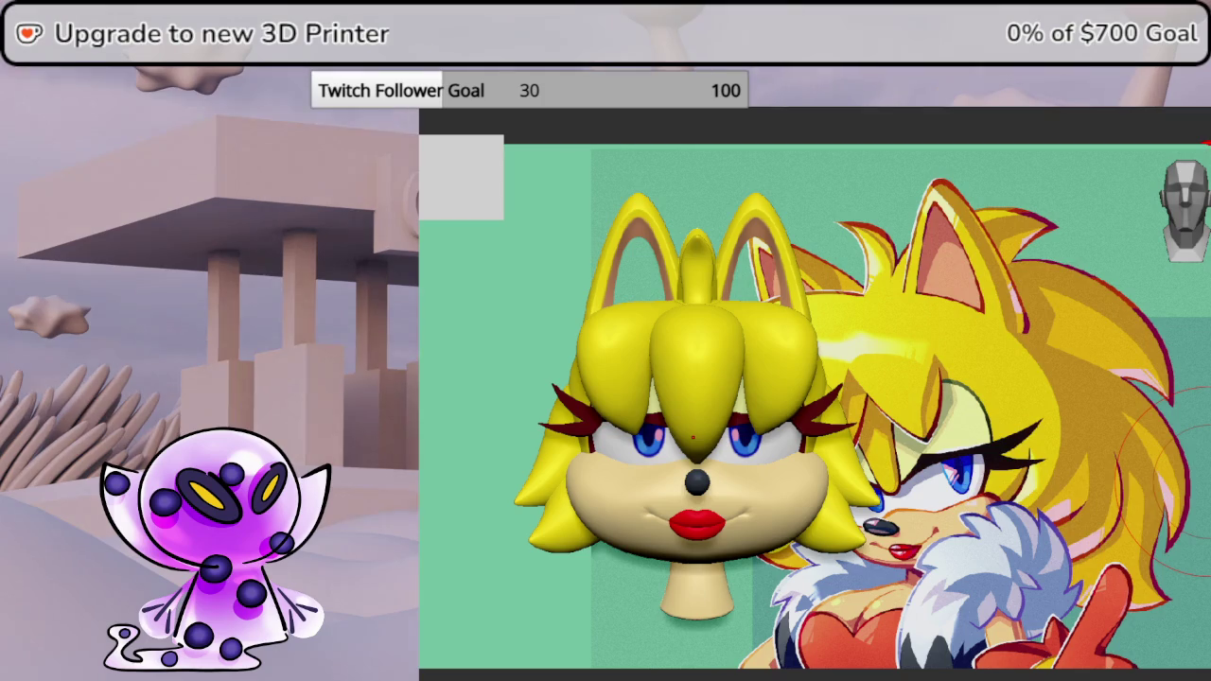
key(shift+z)
mouse_move(1168, 409)
mouse_down()
mouse_move(1102, 399)
mouse_move(1167, 403)
mouse_up()
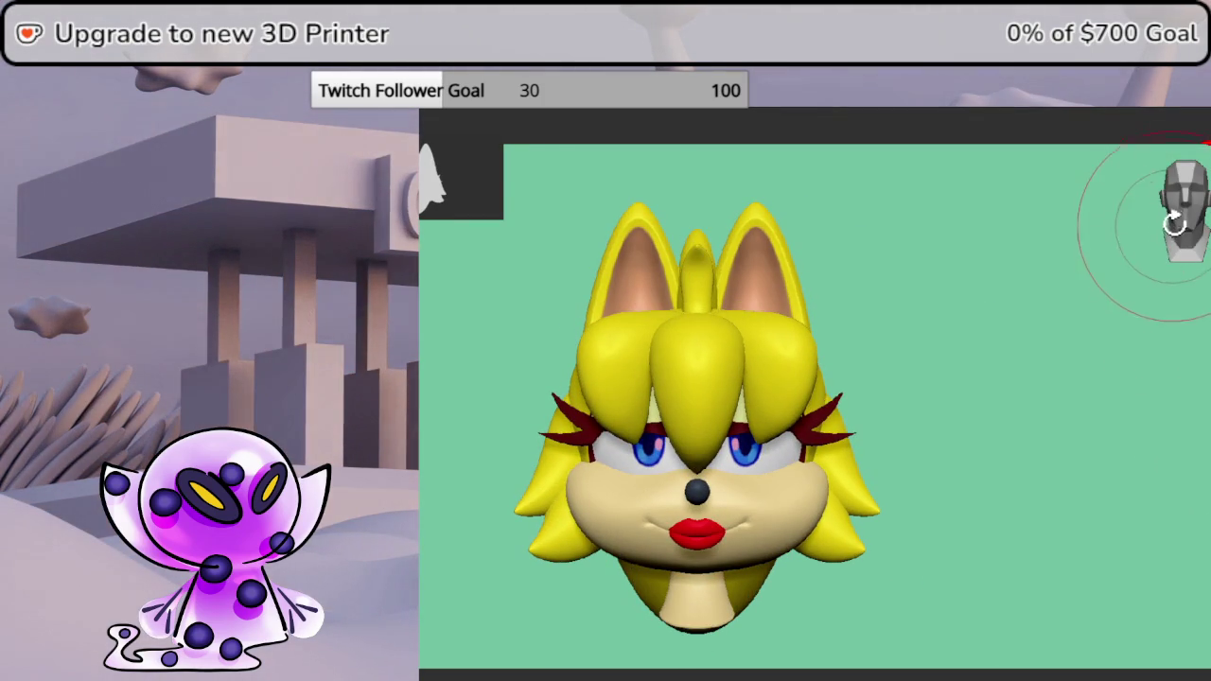
- Orbit the live head through several angles, ending on a side profile
mouse_move(1202, 326)
mouse_down()
mouse_move(1110, 330)
mouse_move(1131, 319)
mouse_move(1173, 330)
mouse_move(1176, 224)
mouse_up()
mouse_move(1171, 363)
mouse_down()
mouse_move(1132, 322)
mouse_move(1105, 346)
mouse_move(1171, 241)
mouse_up()
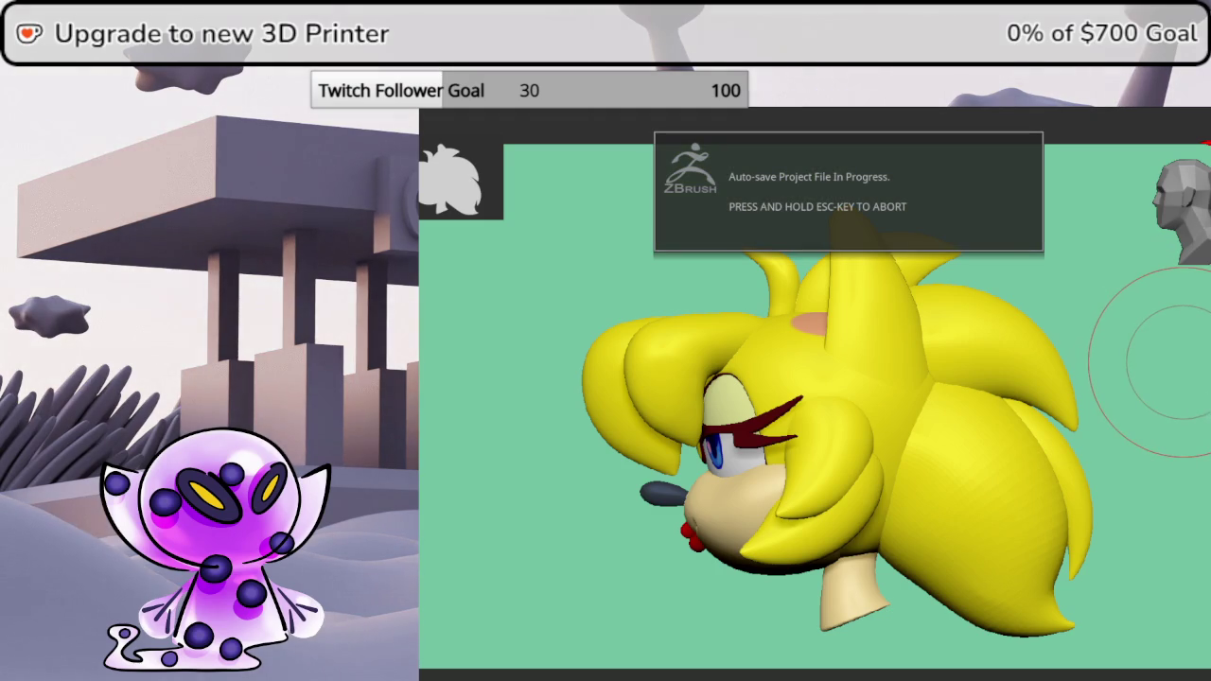
mouse_move(1164, 350)
mouse_down()
mouse_move(1182, 223)
mouse_move(1194, 284)
mouse_up()
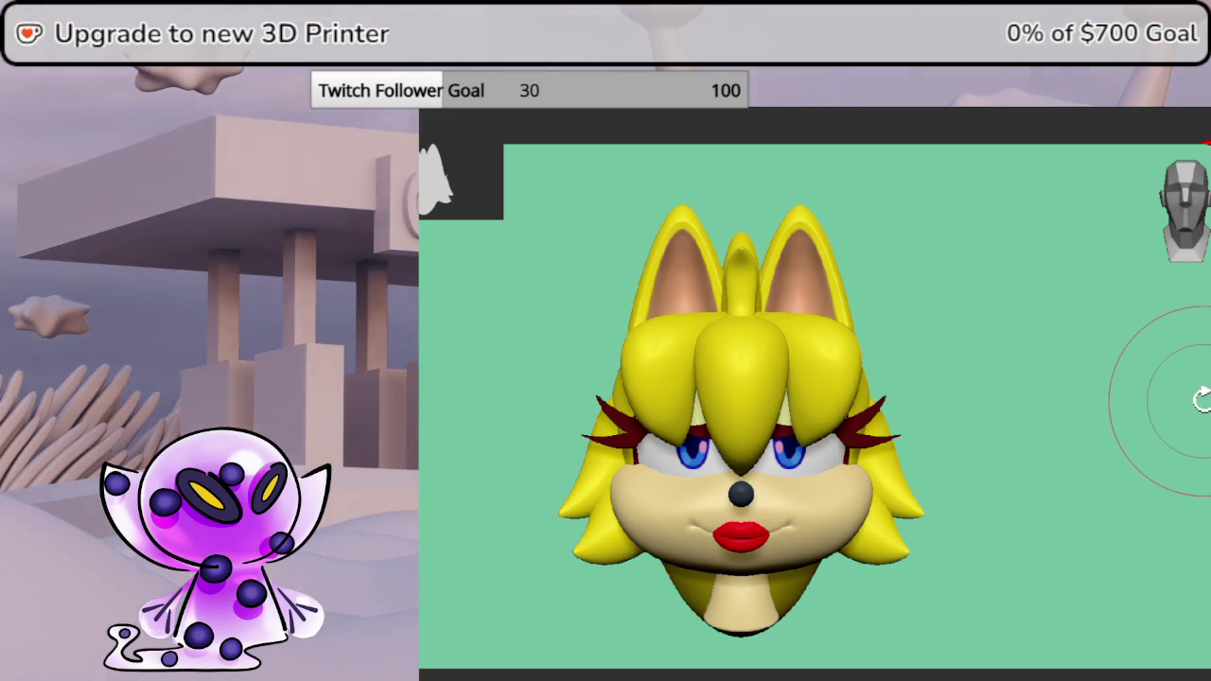
mouse_move(1201, 398)
mouse_down()
mouse_move(1169, 311)
mouse_move(1210, 312)
mouse_move(1194, 248)
mouse_up()
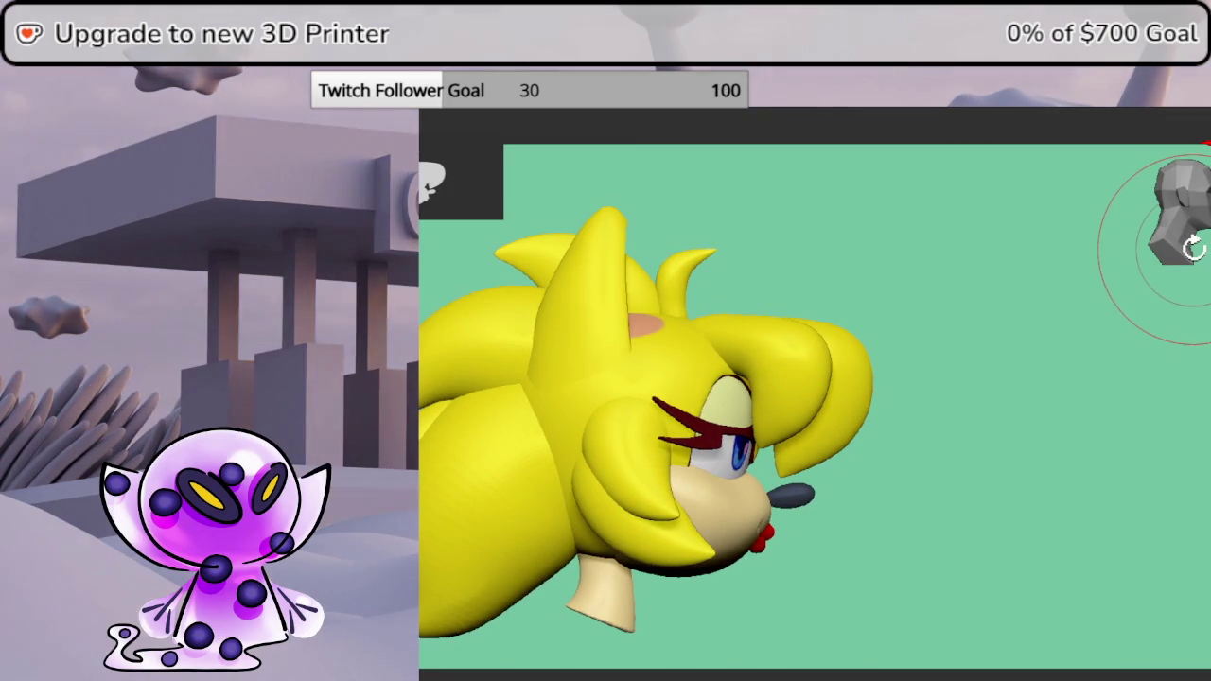
mouse_move(810, 464)
mouse_down()
mouse_move(986, 441)
mouse_move(950, 435)
mouse_up()
drag(1032, 448, 1019, 451)
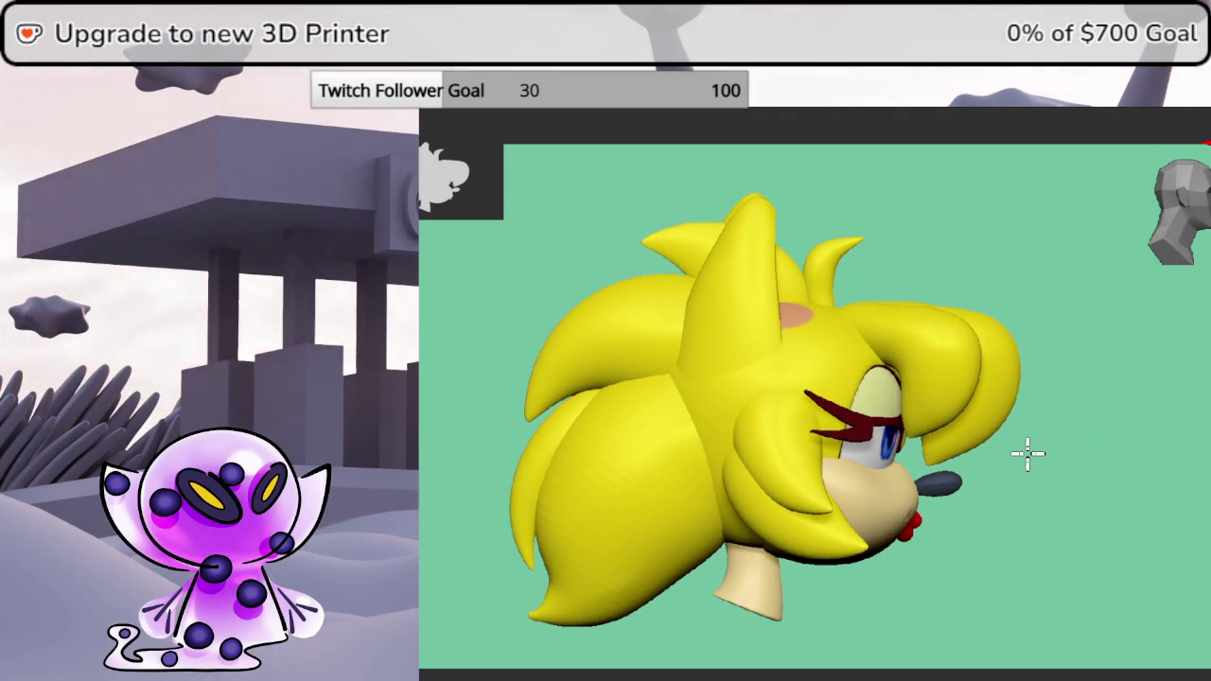
mouse_move(1084, 379)
mouse_down()
mouse_move(1013, 368)
mouse_move(1037, 369)
mouse_move(1027, 406)
mouse_move(1054, 417)
mouse_move(1005, 378)
mouse_move(1011, 412)
mouse_move(1182, 217)
mouse_move(722, 446)
mouse_move(1116, 427)
mouse_up()
mouse_move(1176, 230)
mouse_down()
mouse_move(1107, 348)
mouse_move(1145, 346)
mouse_move(1089, 353)
mouse_up()
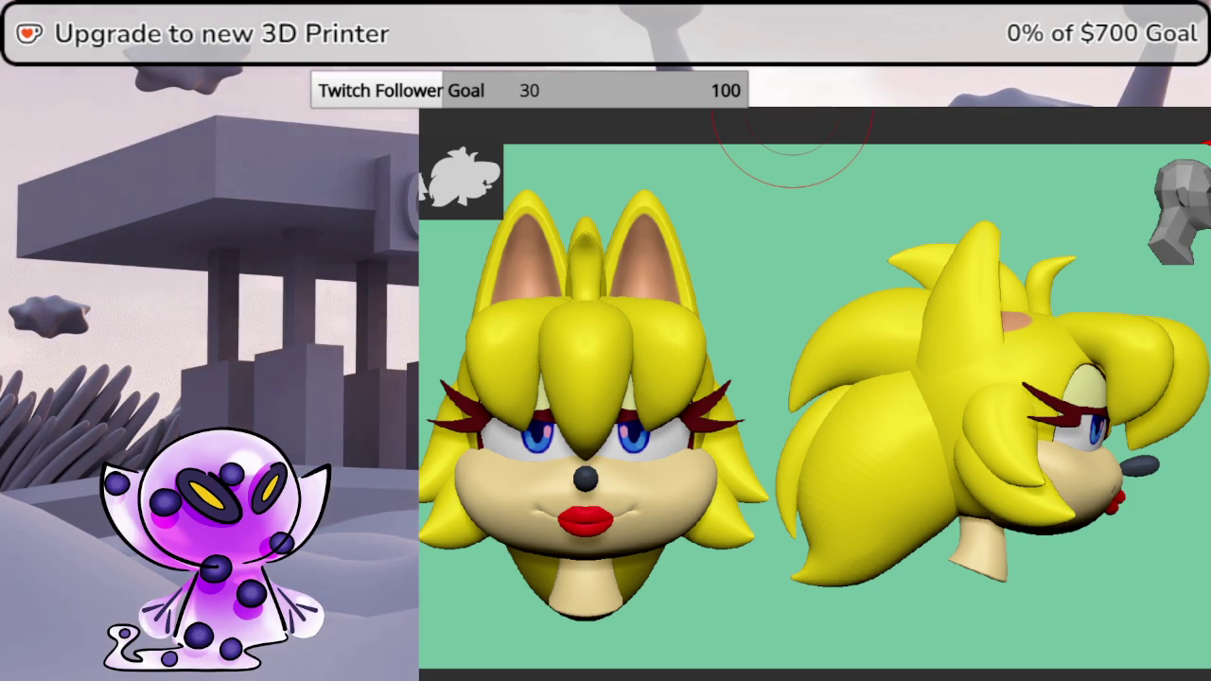
- Clear the front-view snapshot from the canvas using the Layer Clear option
click(536, 175)
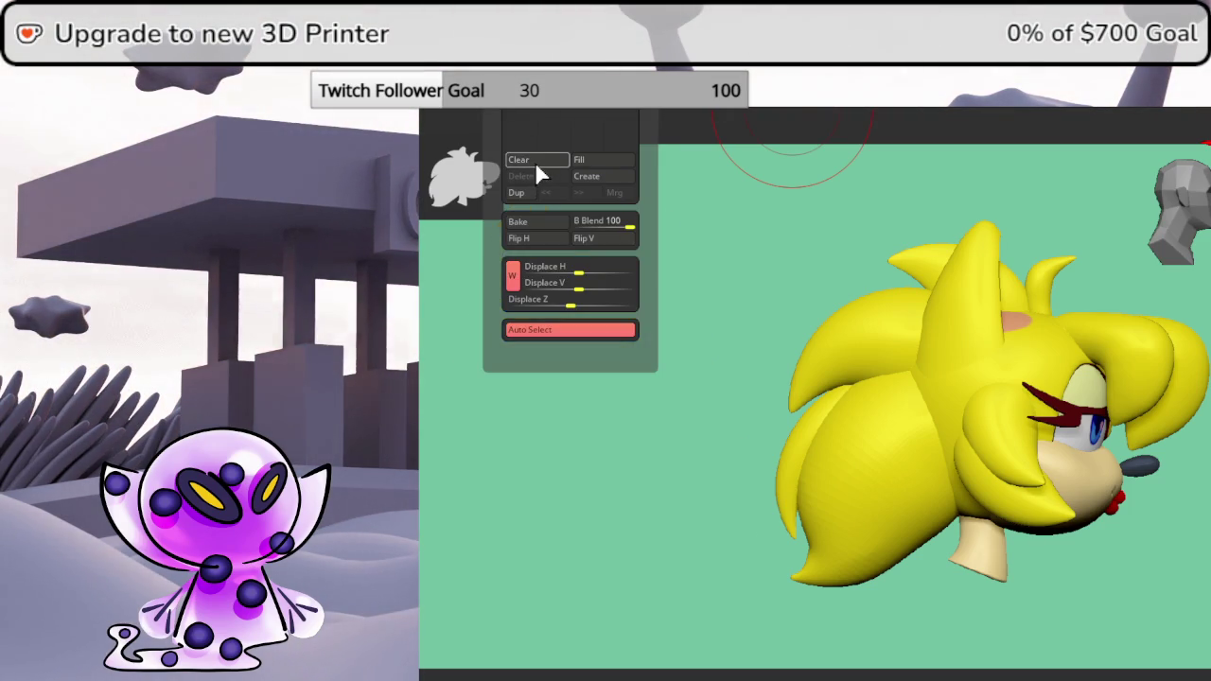
click(534, 162)
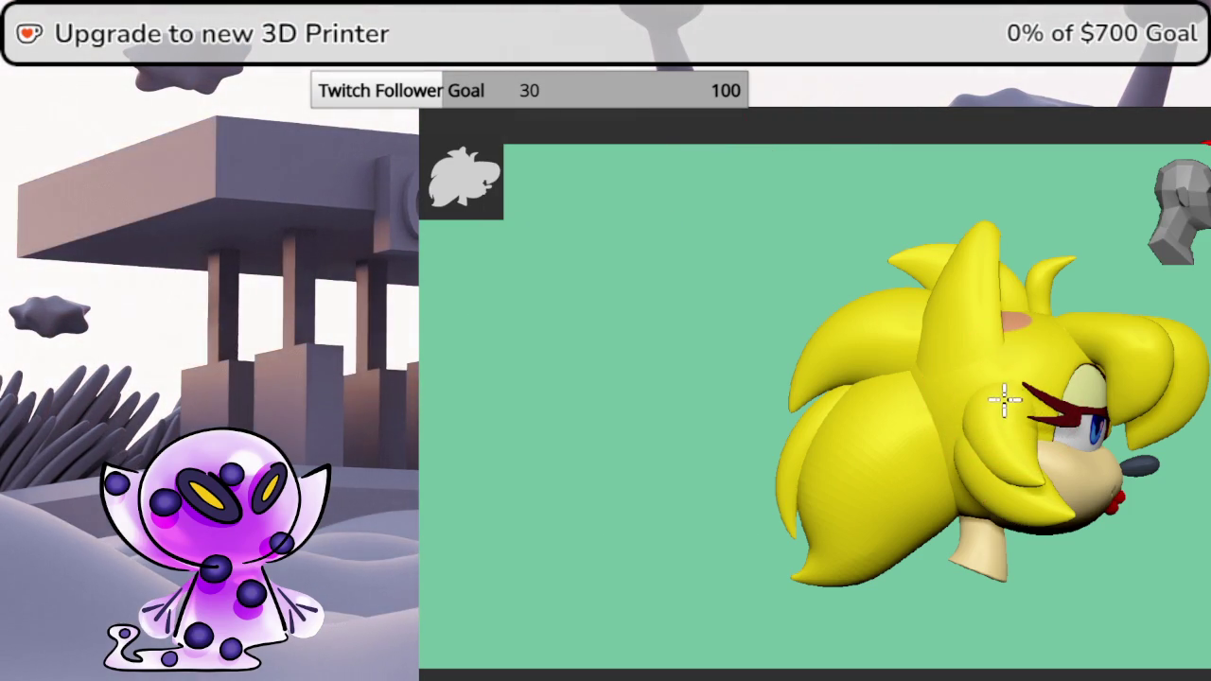
right_drag(1000, 395, 1014, 397)
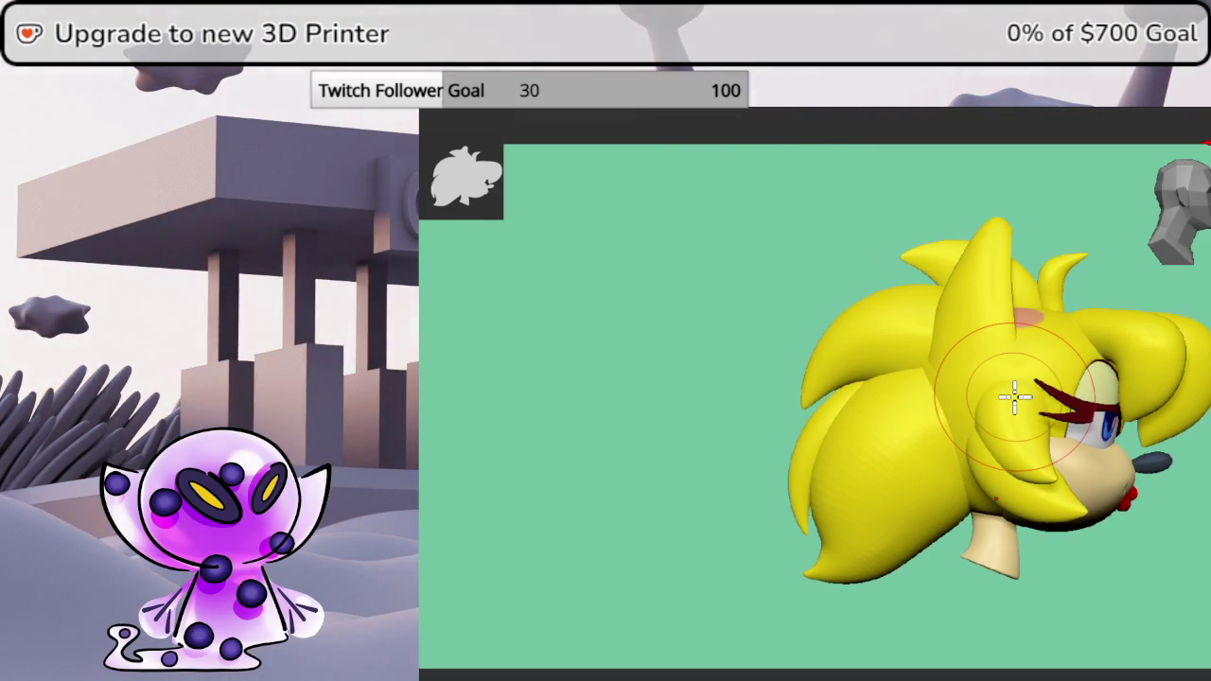
- Fine-tune and lower the side-profile head, then drag a front-facing copy to the left
right_drag(1013, 398, 1052, 386)
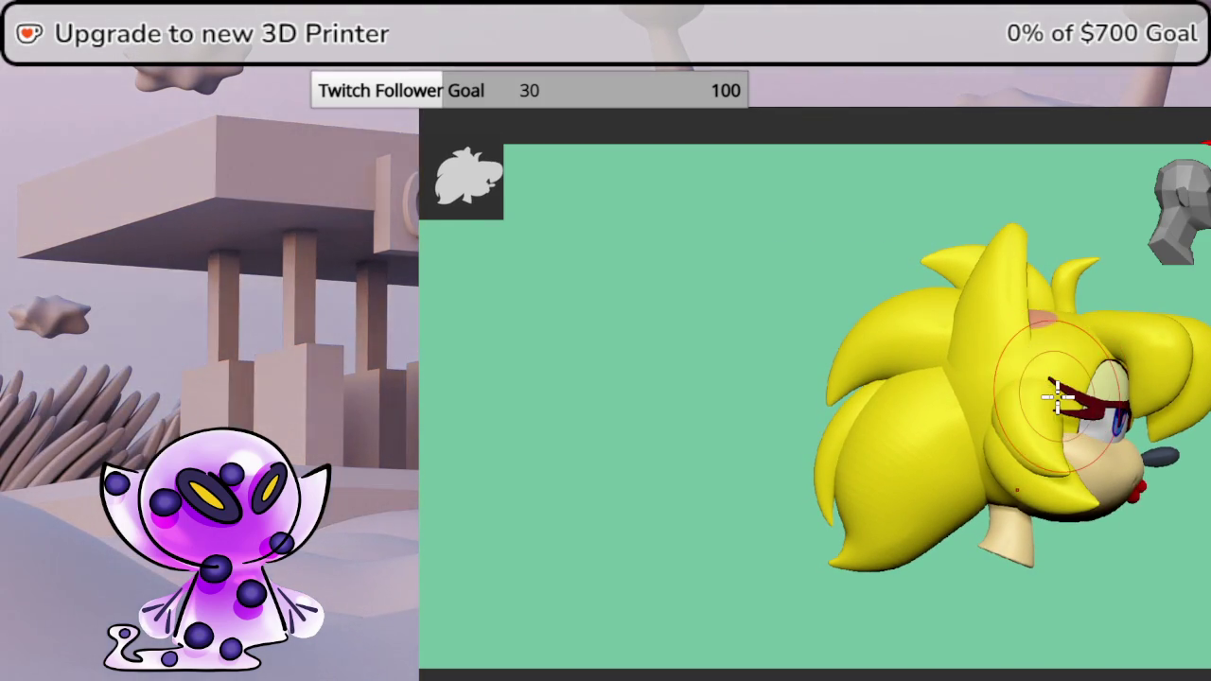
alt+right_drag(1058, 405, 1059, 495)
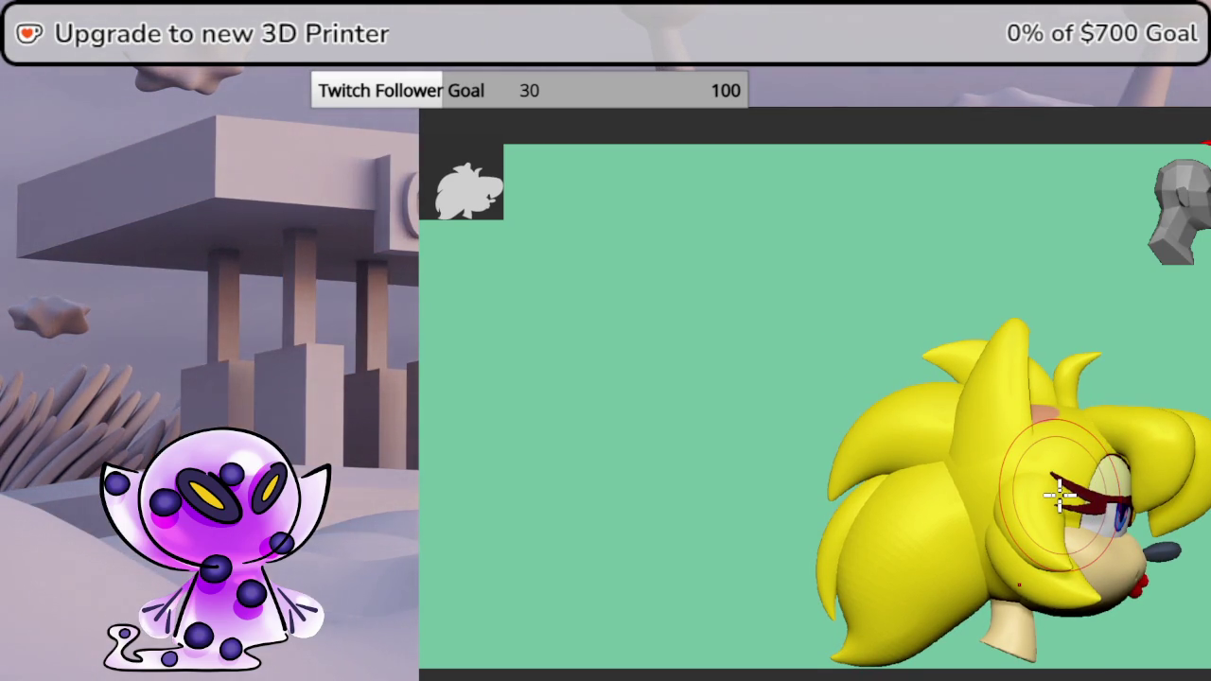
mouse_move(1014, 567)
ctrl+mouse_down()
mouse_move(709, 508)
mouse_move(637, 522)
ctrl+mouse_up()
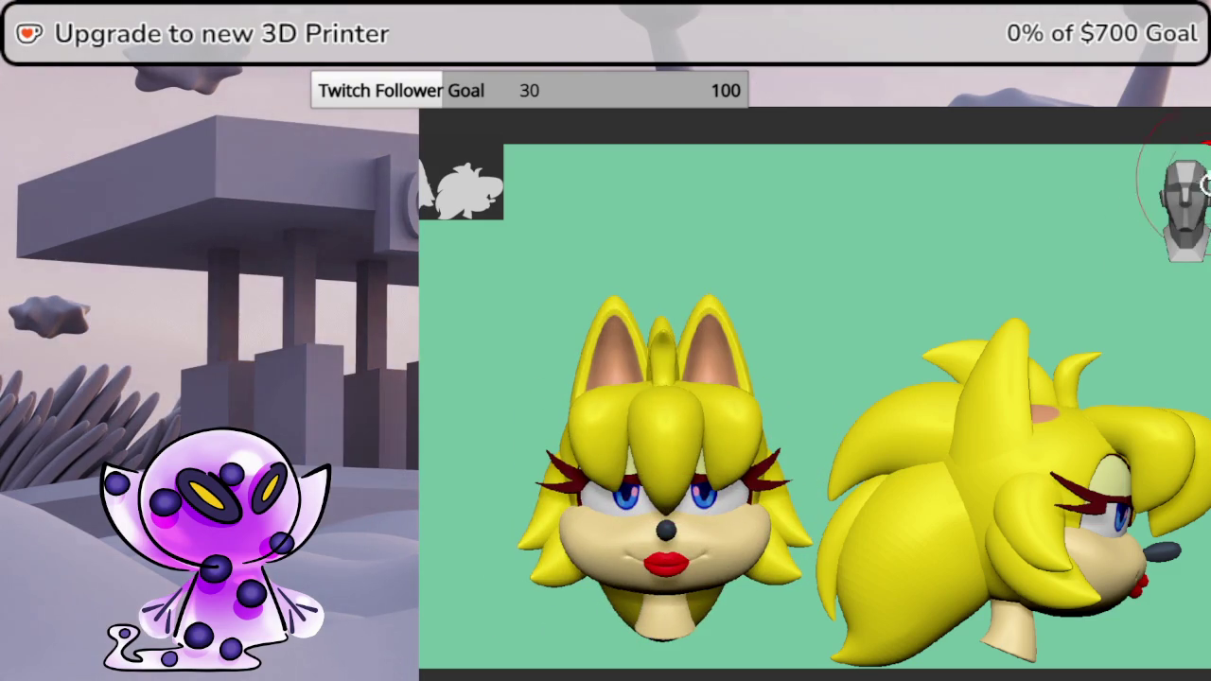
- Snap the left head to a straight front view and add a back-view copy in the middle
mouse_move(1005, 379)
mouse_down()
mouse_move(860, 413)
mouse_move(1005, 425)
mouse_move(860, 414)
mouse_up()
drag(1150, 271, 829, 425)
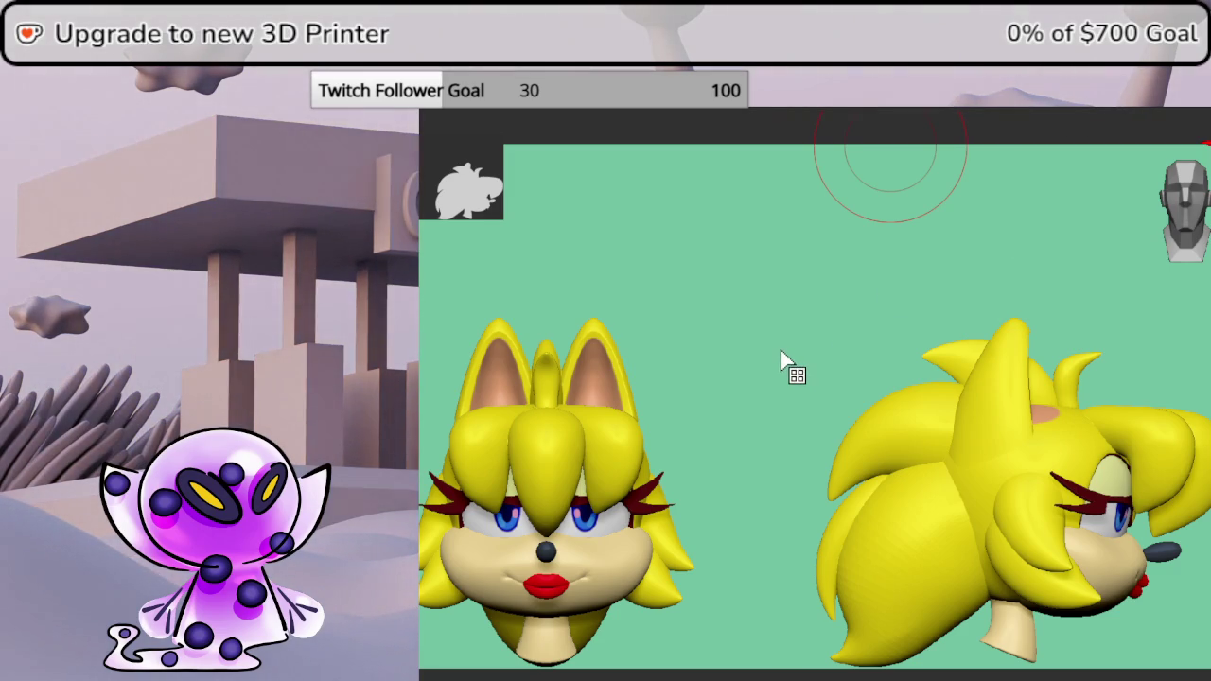
mouse_move(711, 400)
mouse_down()
mouse_move(737, 375)
mouse_move(723, 387)
mouse_up()
click(1194, 203)
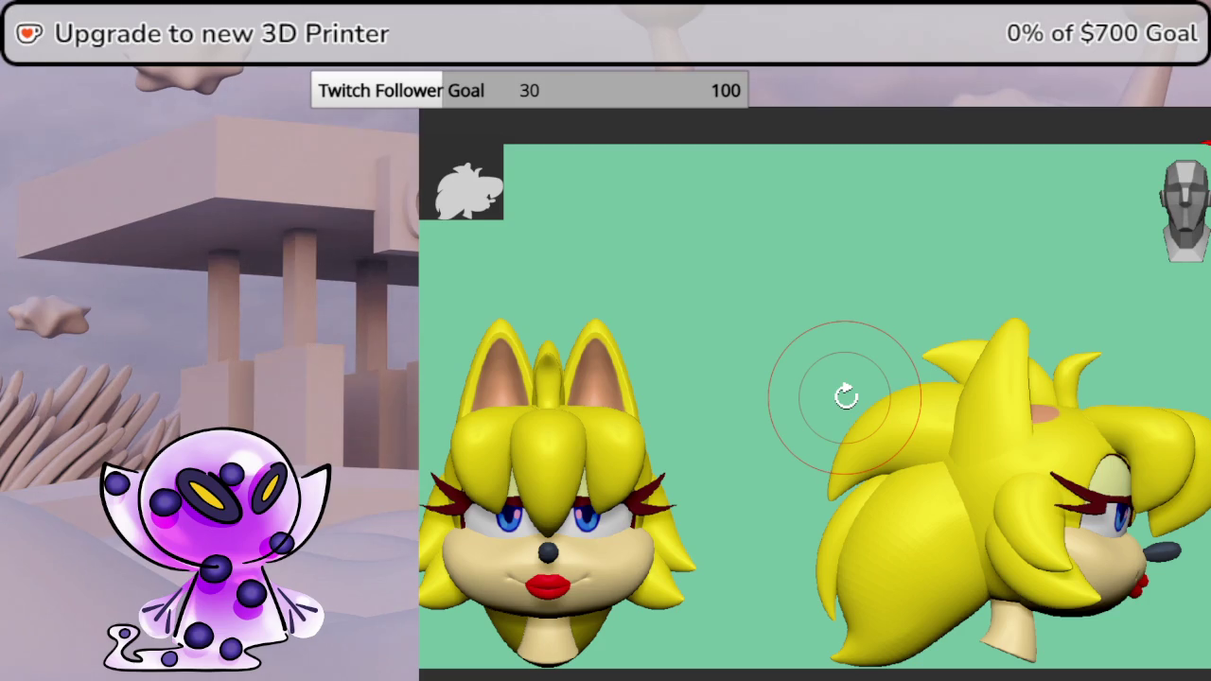
mouse_move(843, 396)
mouse_down()
mouse_move(986, 350)
mouse_move(1034, 362)
mouse_move(1145, 284)
mouse_move(1124, 271)
mouse_move(876, 405)
mouse_move(878, 360)
mouse_move(889, 368)
mouse_move(845, 343)
mouse_move(905, 335)
mouse_up()
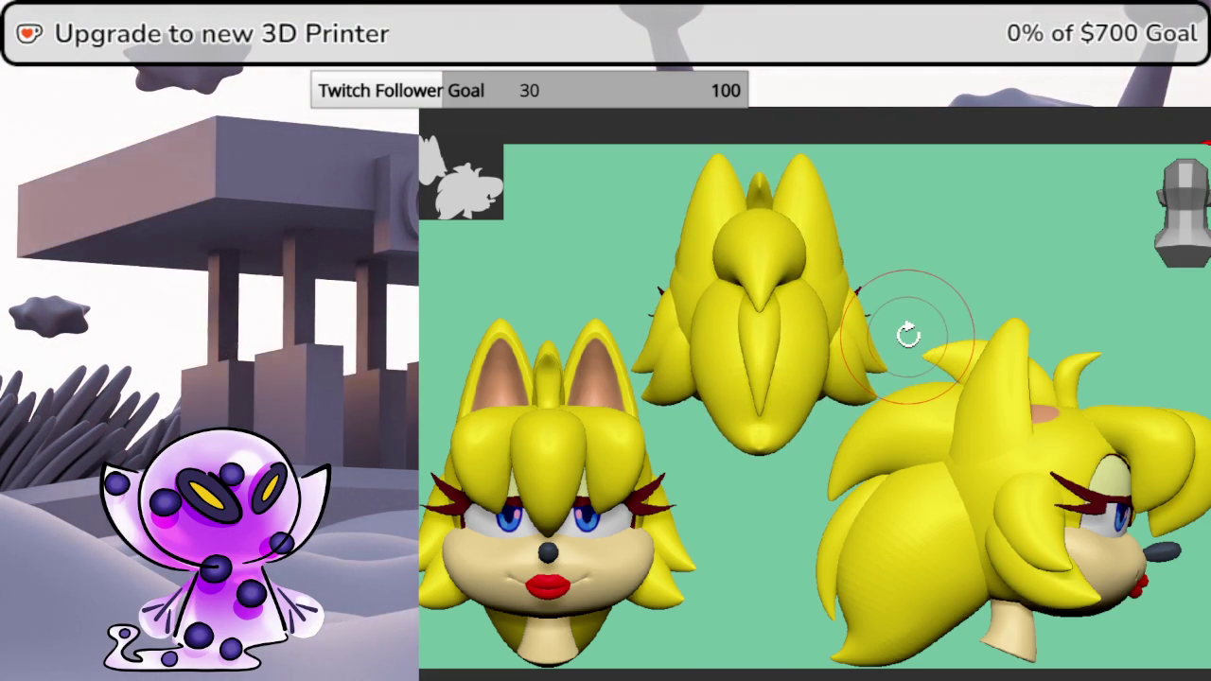
- Add a fourth head copy at upper right, tilted into a three-quarter view
mouse_move(914, 425)
mouse_down()
mouse_move(994, 488)
mouse_move(927, 503)
mouse_move(879, 464)
mouse_move(934, 395)
mouse_move(1035, 365)
mouse_move(1035, 403)
mouse_move(1047, 380)
mouse_move(987, 365)
mouse_move(899, 379)
mouse_move(989, 357)
mouse_move(918, 367)
mouse_move(1069, 189)
mouse_move(1081, 213)
mouse_move(989, 257)
mouse_move(1000, 251)
mouse_move(981, 233)
mouse_move(1075, 235)
mouse_move(1088, 284)
mouse_move(1108, 297)
mouse_move(1141, 261)
mouse_move(1093, 269)
mouse_move(1110, 278)
mouse_move(1089, 309)
mouse_up()
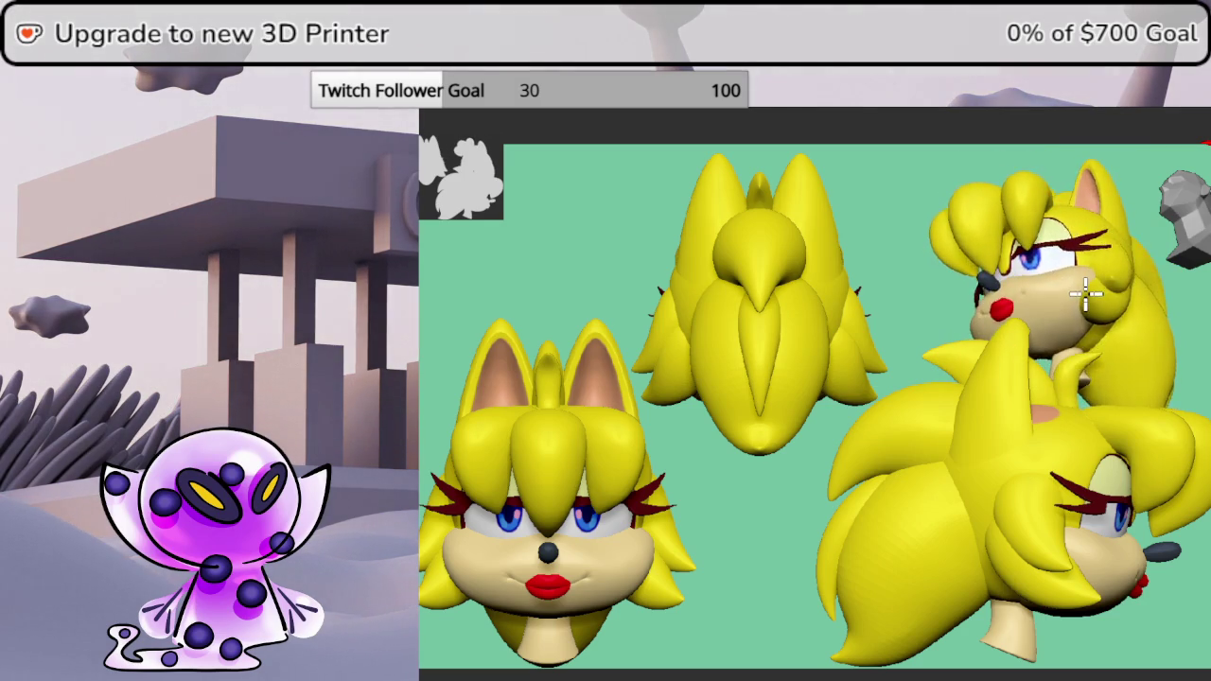
drag(1087, 299, 1107, 269)
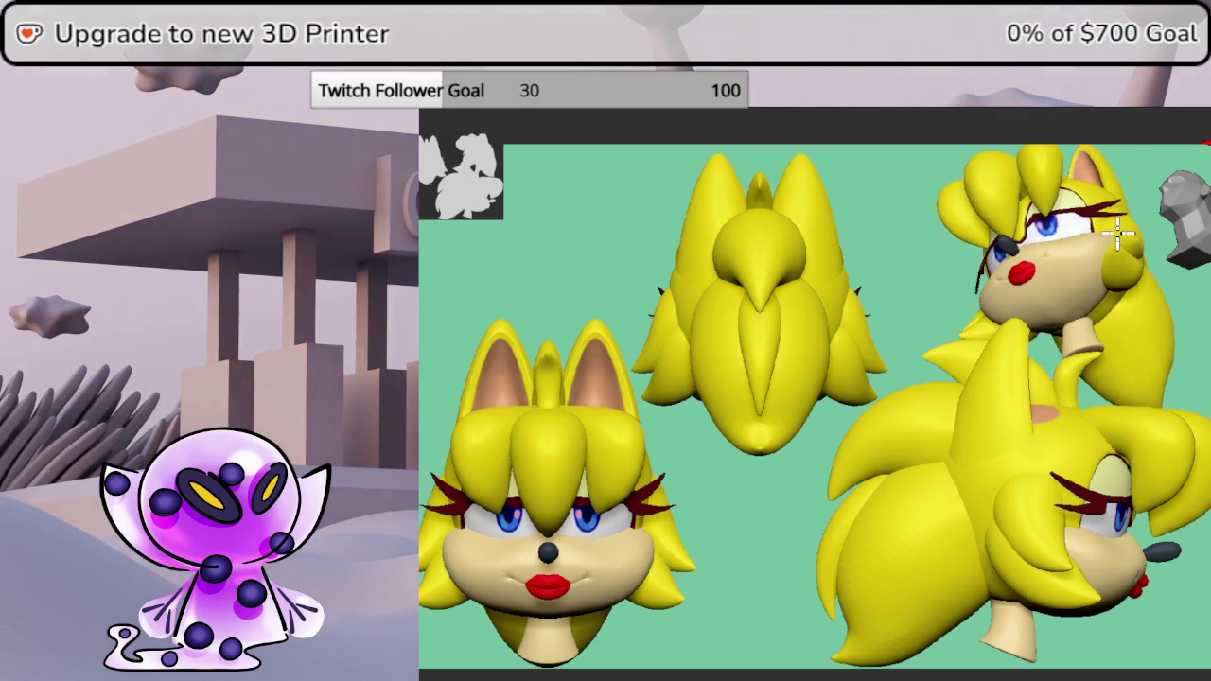
mouse_move(1119, 224)
mouse_down()
mouse_move(1109, 256)
mouse_move(1152, 223)
mouse_move(1110, 268)
mouse_move(1109, 258)
mouse_up()
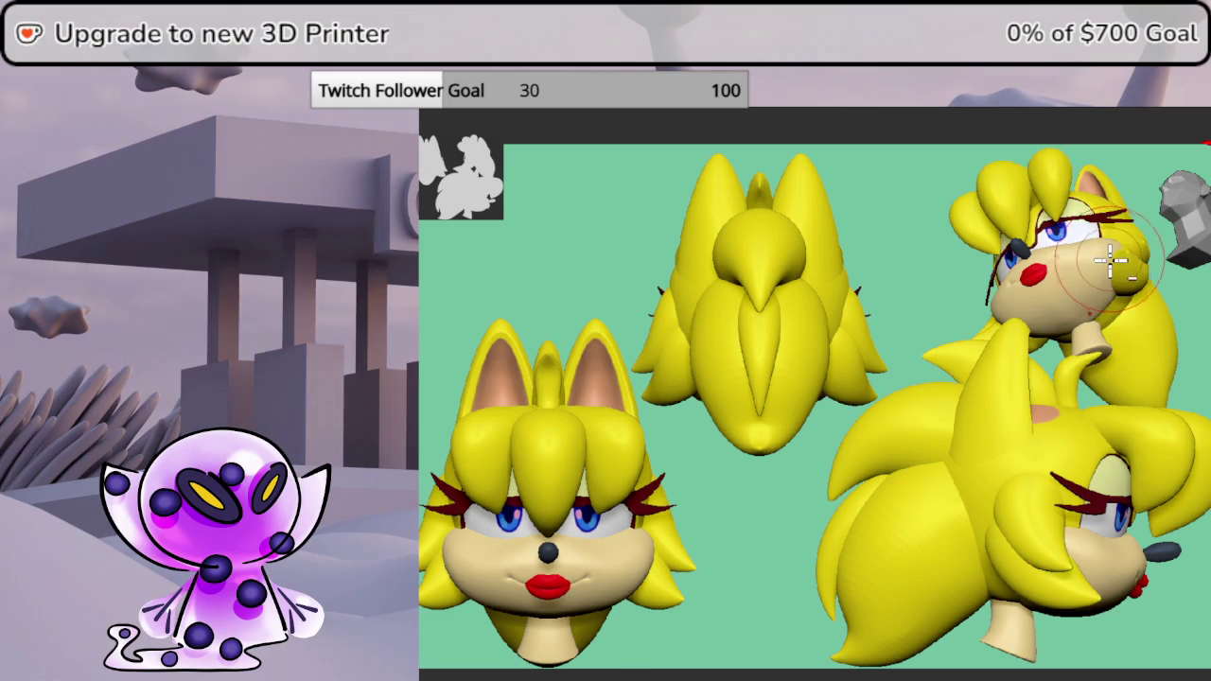
drag(1107, 259, 1106, 253)
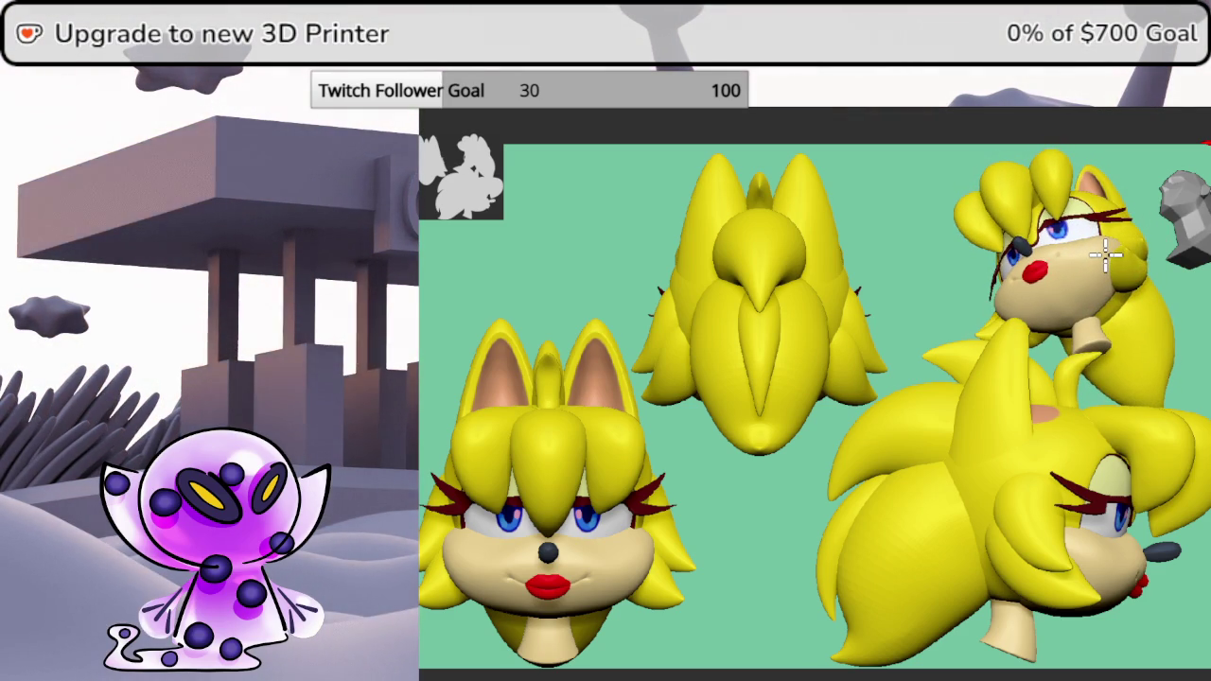
key(ctrl+z)
key(ctrl+shift+z)
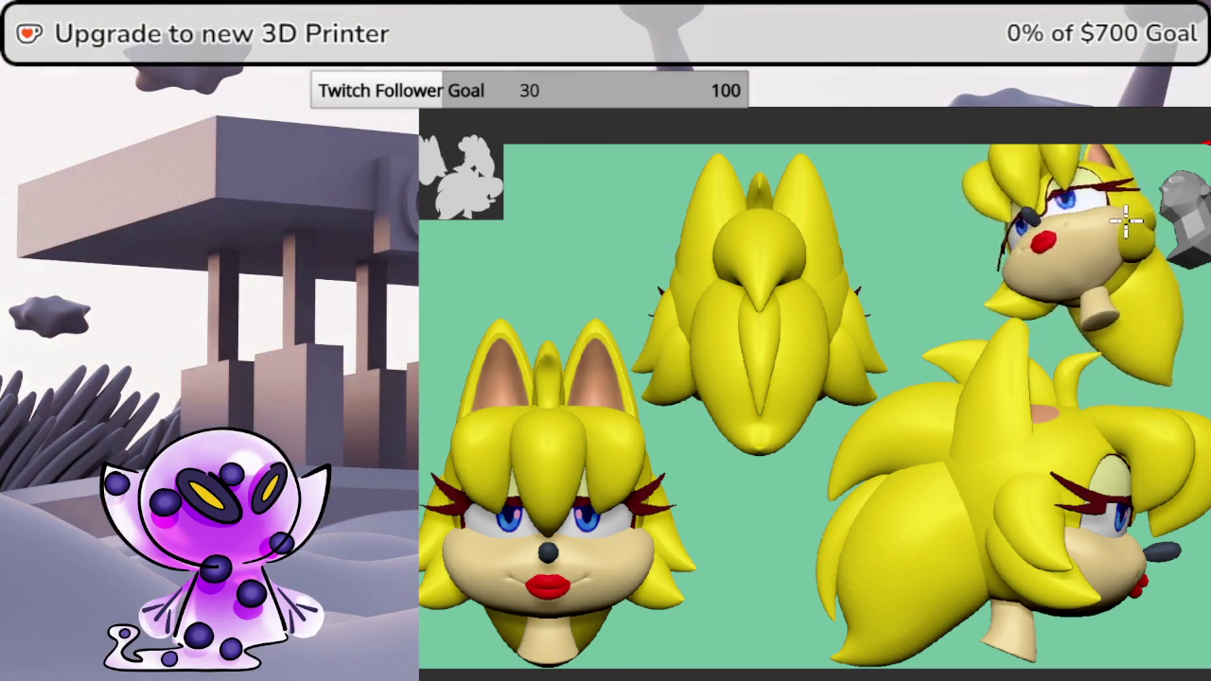
mouse_move(1140, 236)
mouse_down()
mouse_move(1163, 255)
mouse_move(1135, 280)
mouse_up()
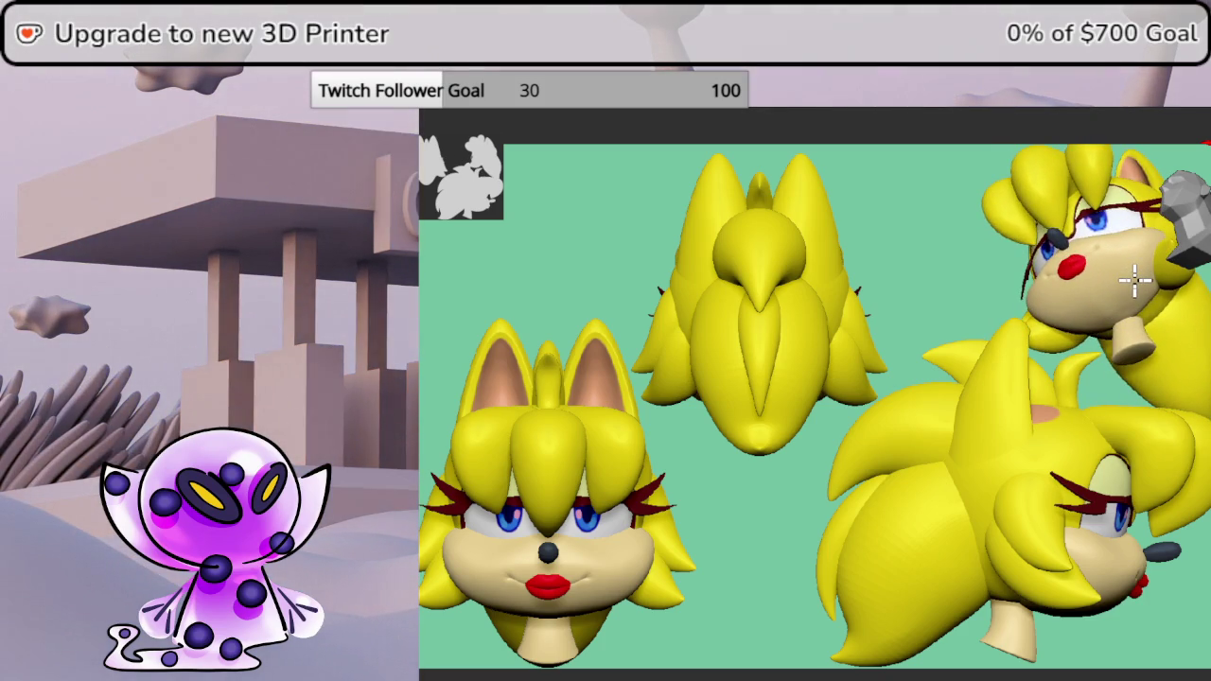
drag(1086, 243, 1084, 259)
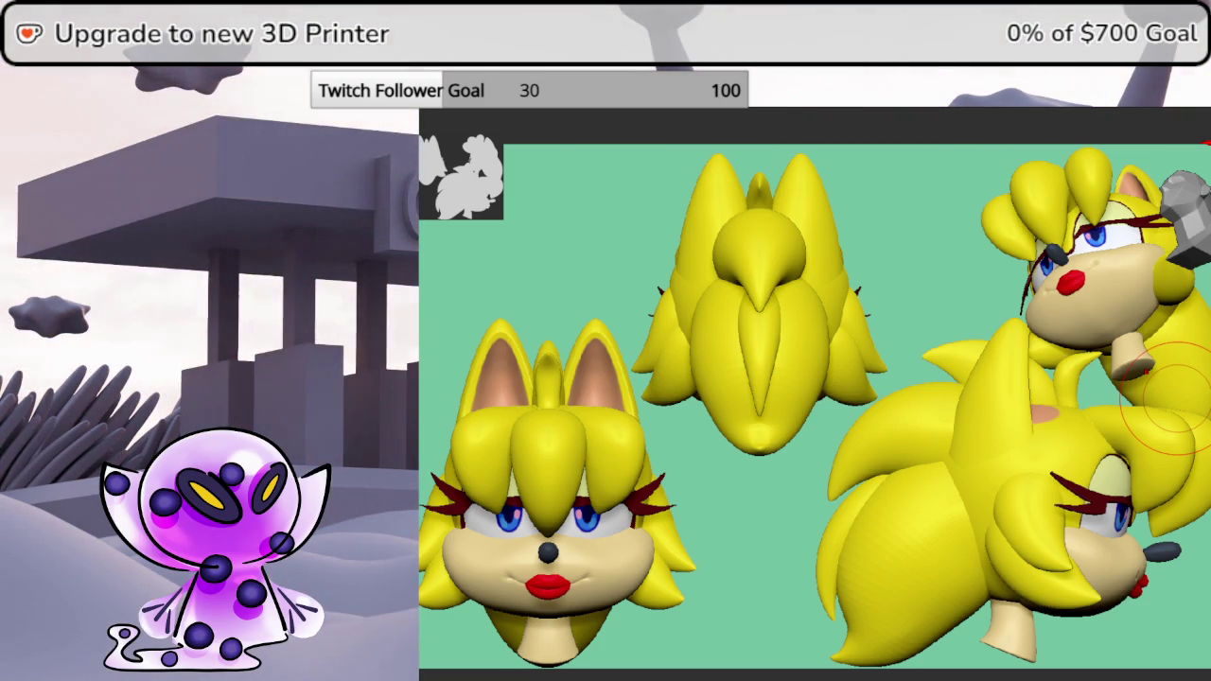
- Save the project with Ctrl+S and turn the upper-right head nearly face-on
key(ctrl+s)
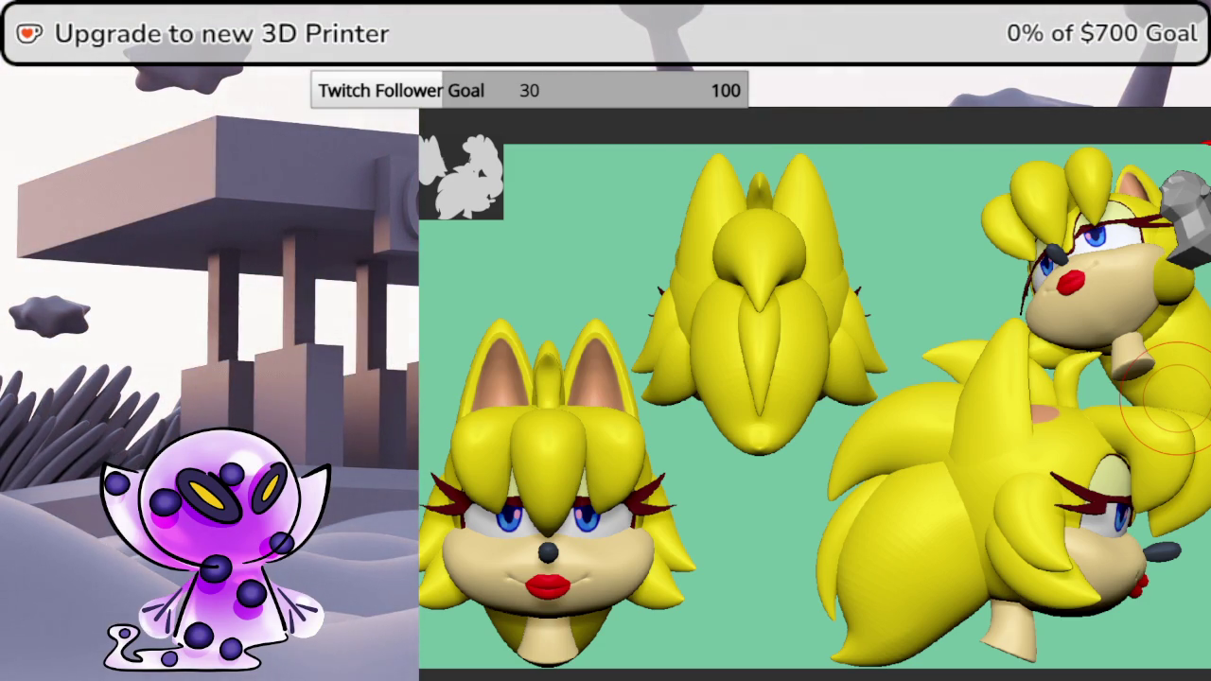
mouse_move(1172, 303)
mouse_down()
mouse_move(1190, 288)
mouse_move(1181, 218)
mouse_up()
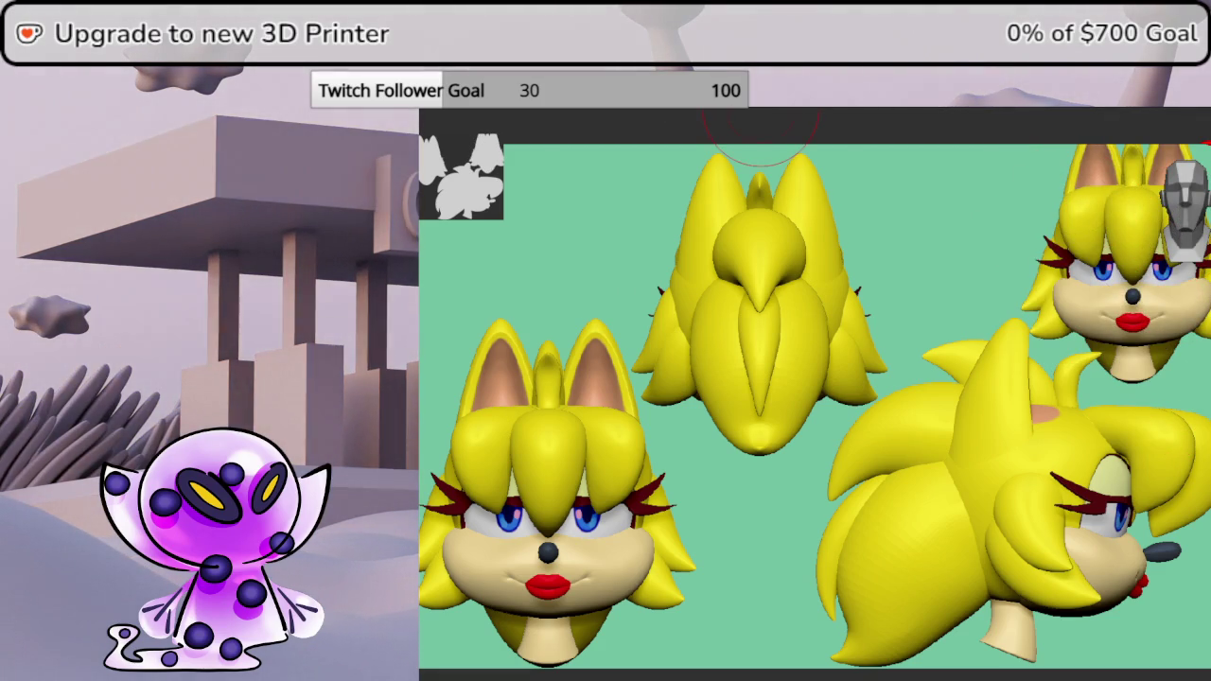
- Clear the extra head snapshots, zoom close on the eye and cheek, and show PolyFrame
key(space)
click(551, 161)
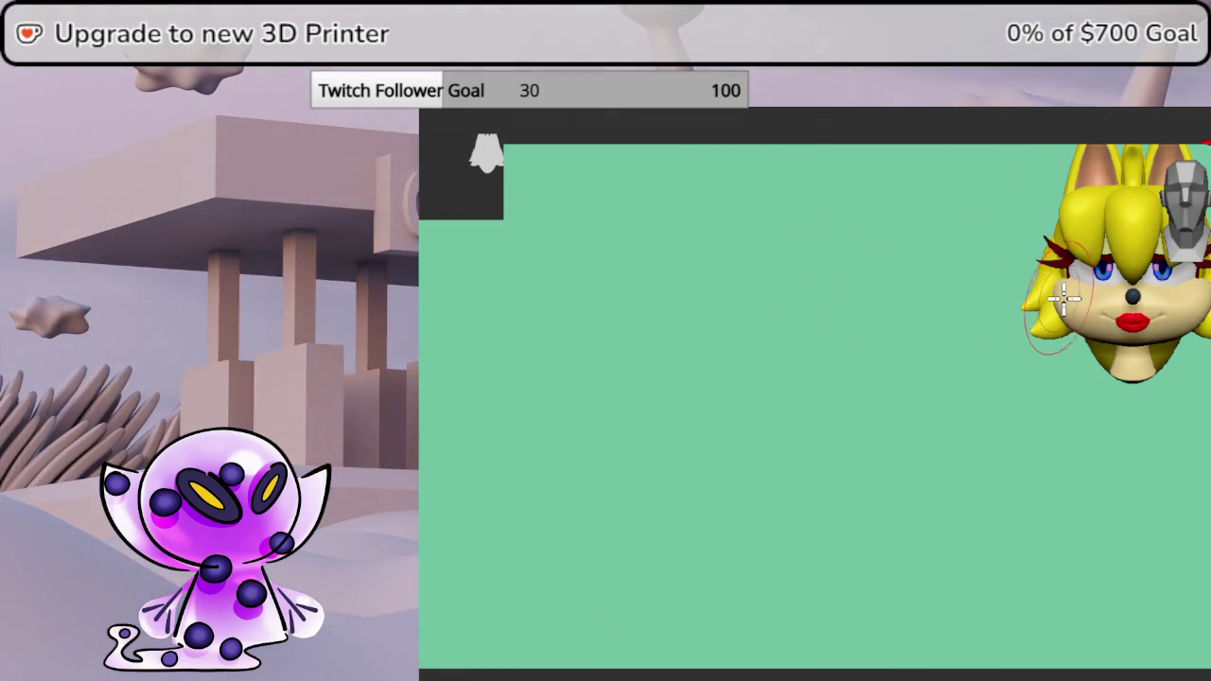
mouse_move(988, 359)
alt+mouse_down()
mouse_move(692, 473)
mouse_move(778, 537)
mouse_move(946, 445)
alt+mouse_up()
mouse_move(1180, 230)
mouse_down()
mouse_move(891, 548)
mouse_move(927, 473)
mouse_move(886, 476)
mouse_move(829, 312)
mouse_move(929, 398)
mouse_up()
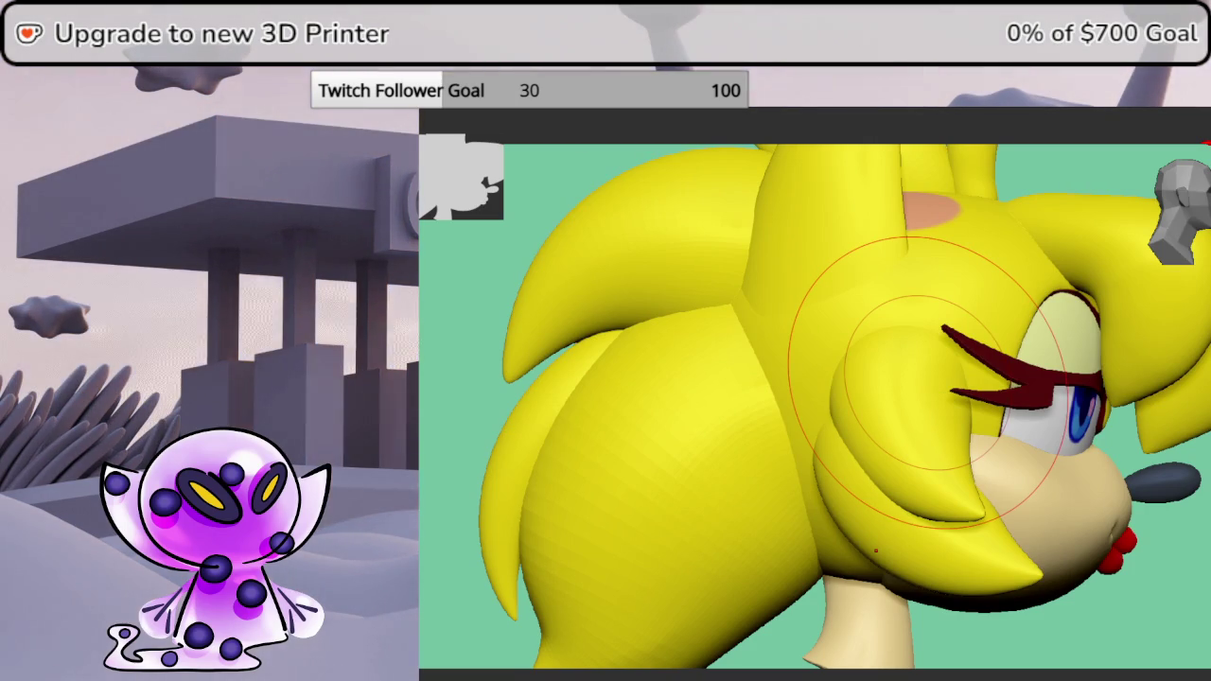
key(shift+f)
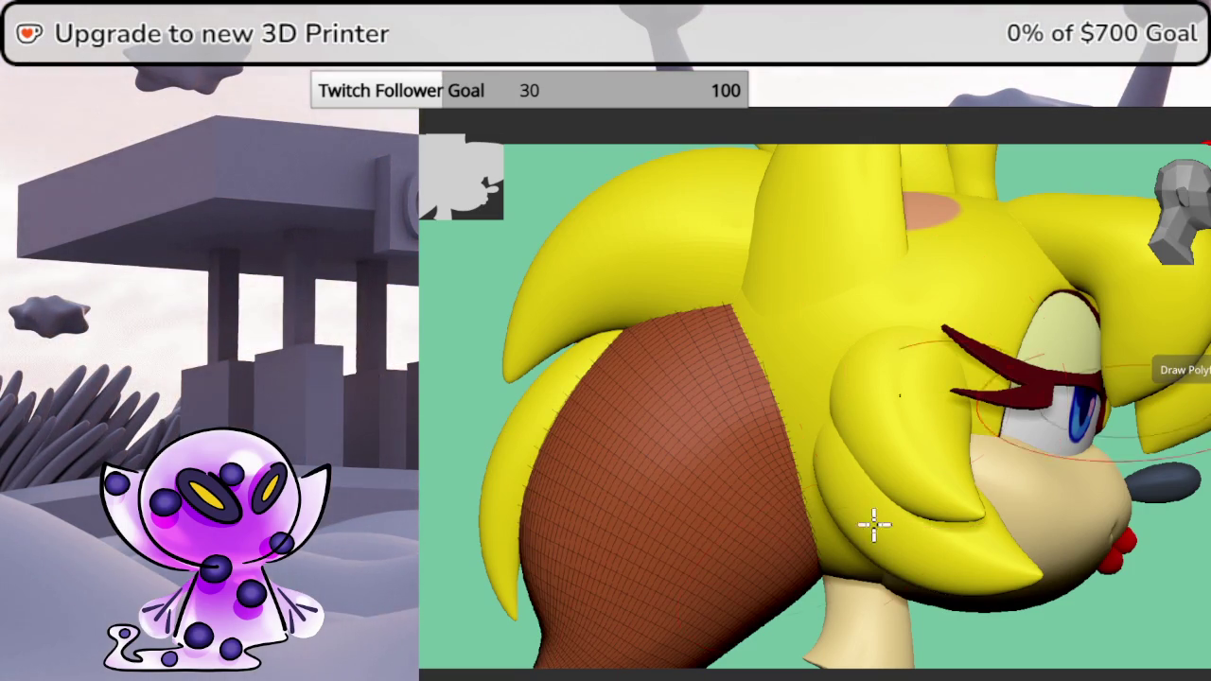
- Orbit the head round to a side profile of the back hair
drag(767, 543, 773, 430)
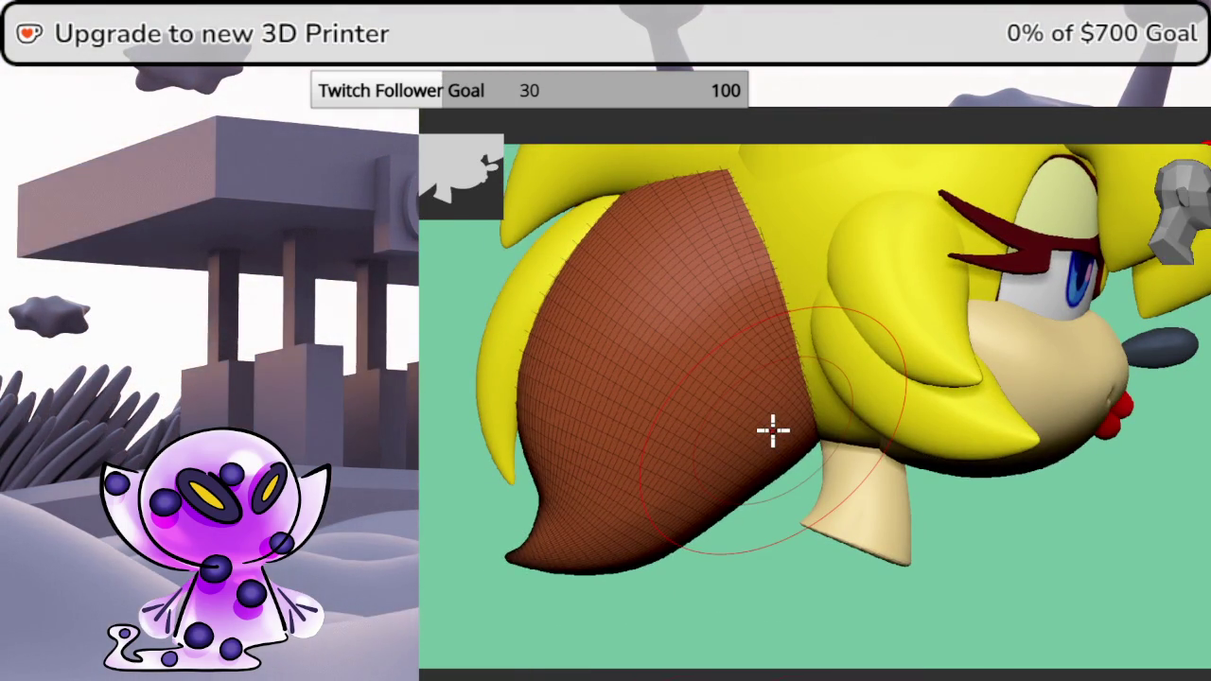
drag(843, 568, 800, 505)
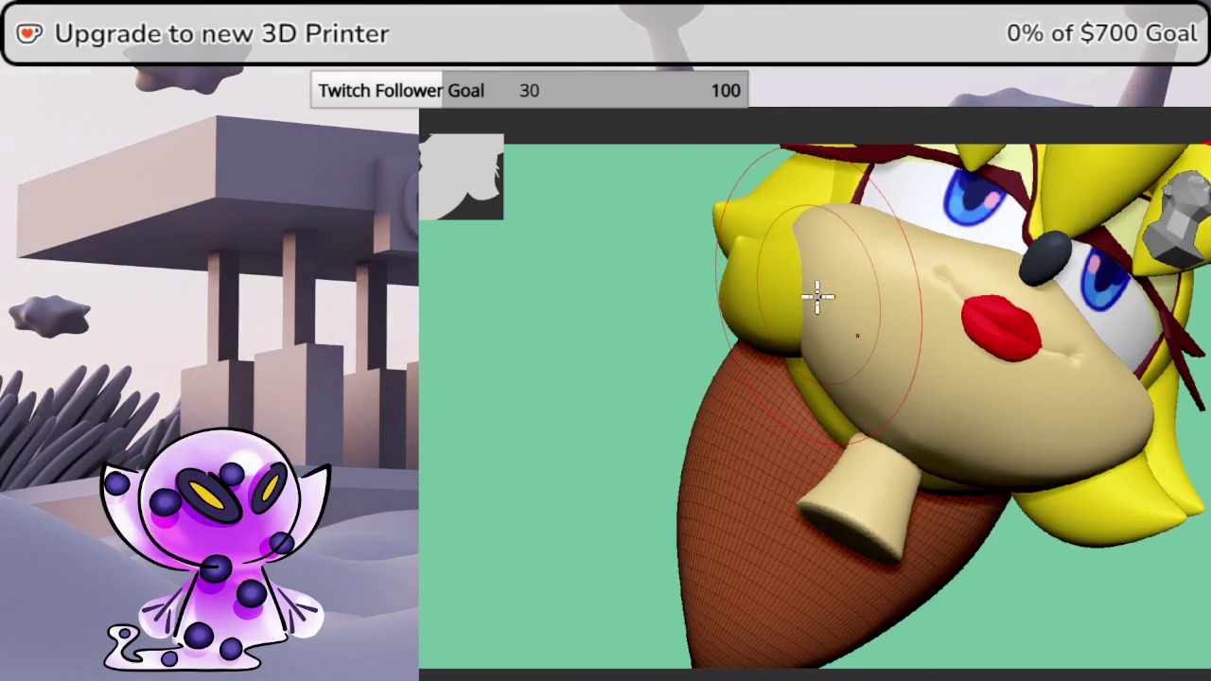
drag(856, 184, 1160, 248)
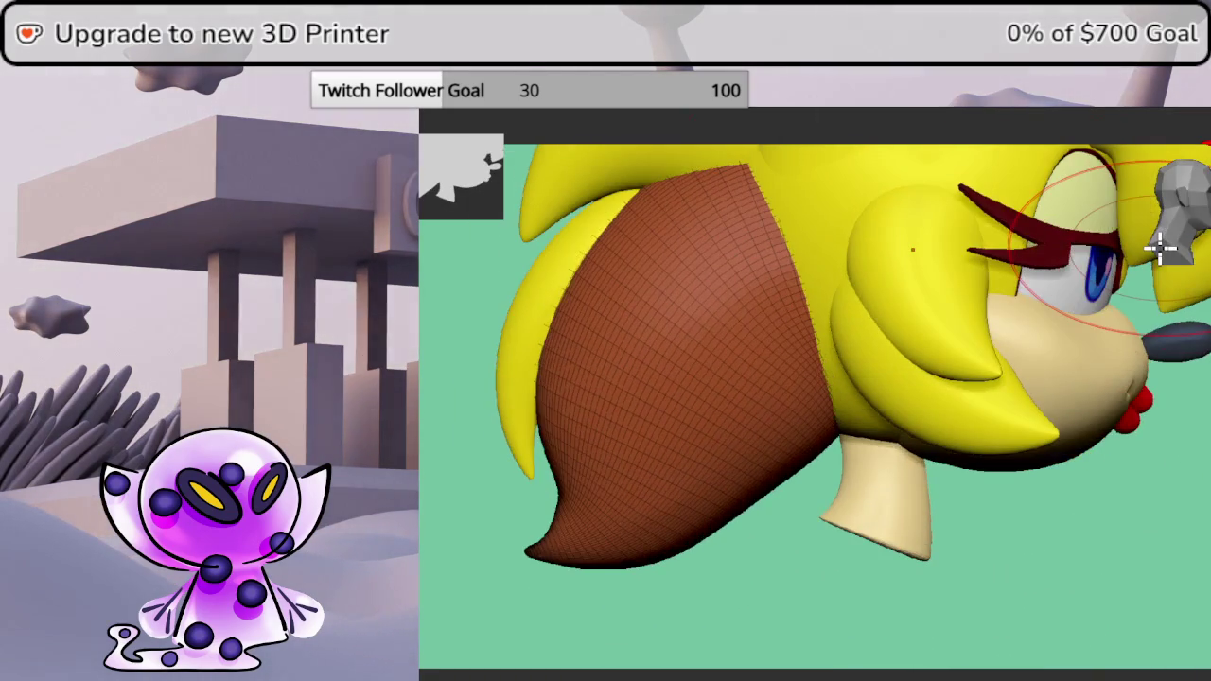
key(space)
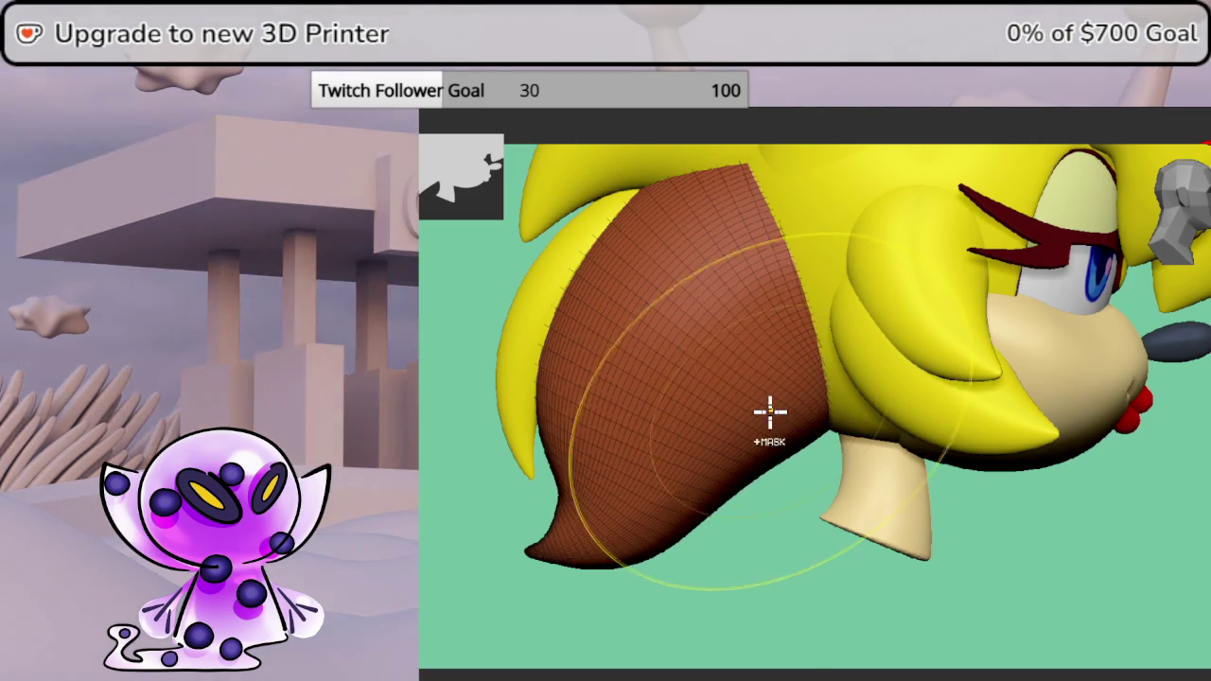
- Resize the brush and pull the back hair's lower edge inward into a down-swept tip
mouse_move(816, 439)
mouse_down()
mouse_move(785, 410)
mouse_move(810, 359)
mouse_up()
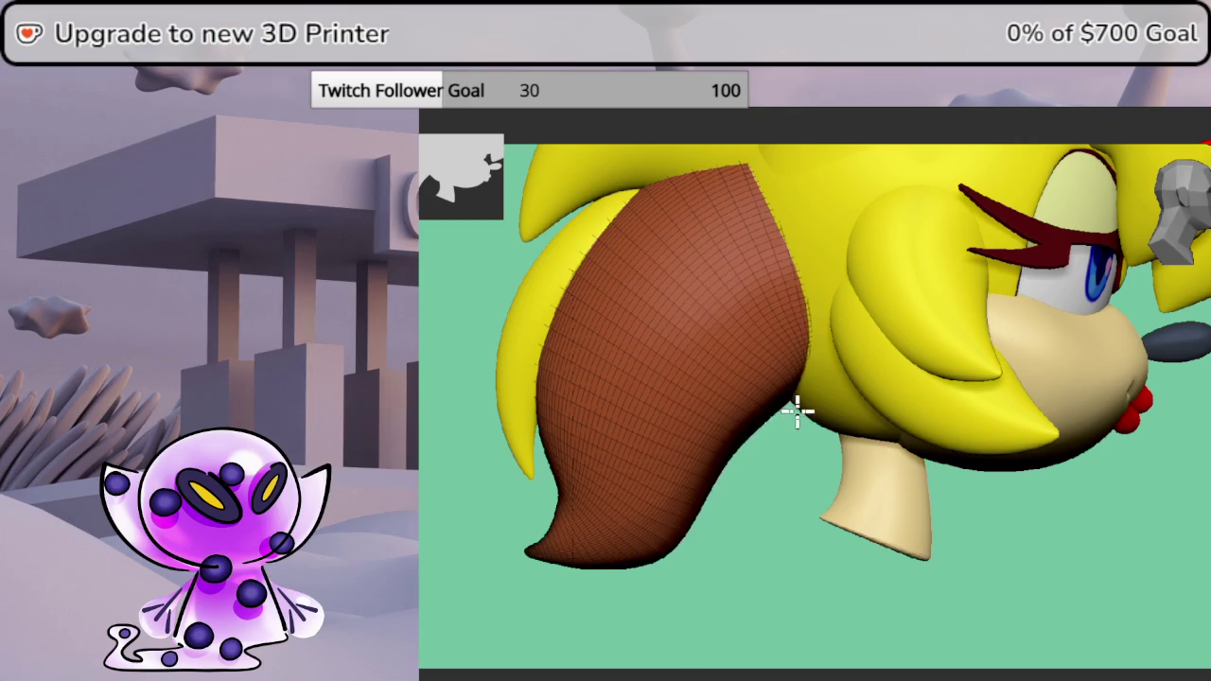
key(f)
click(800, 423)
key(space)
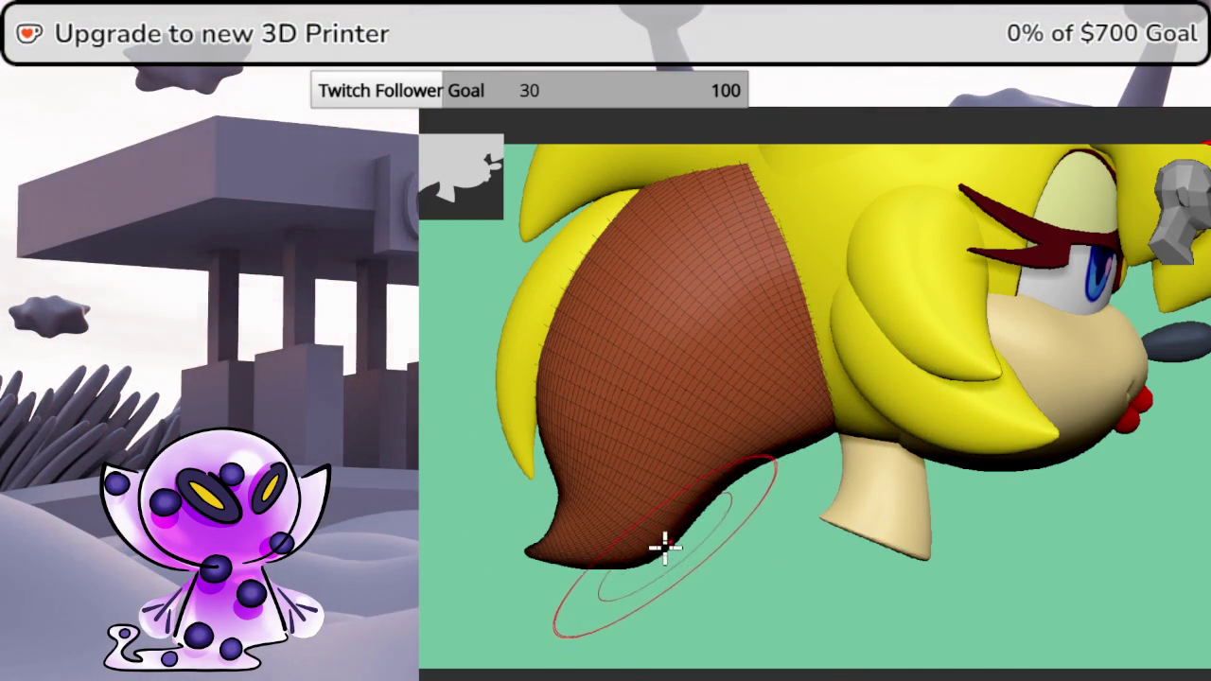
key(ctrl)
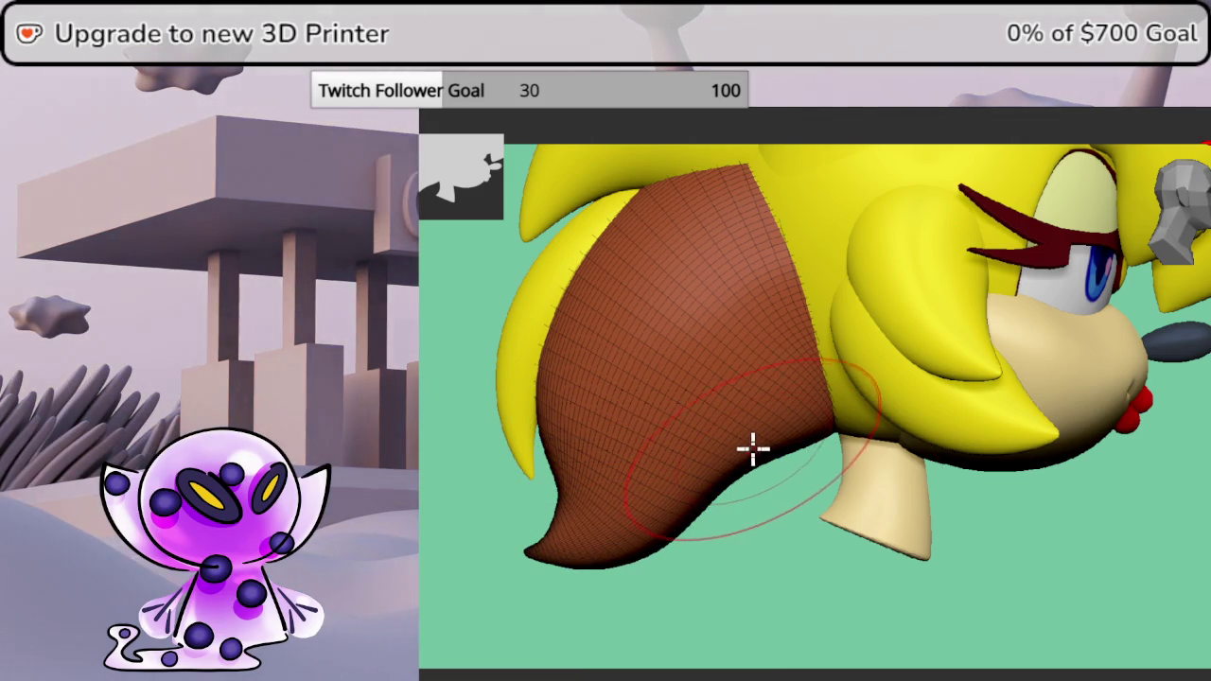
key(space)
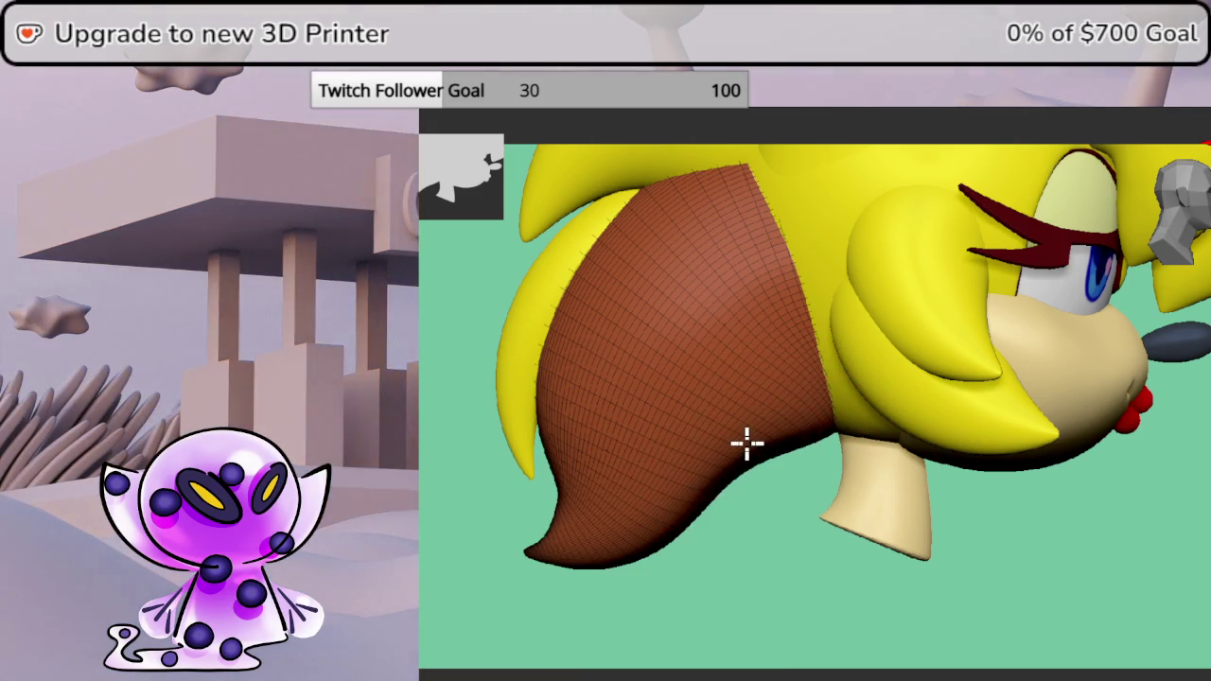
key(space)
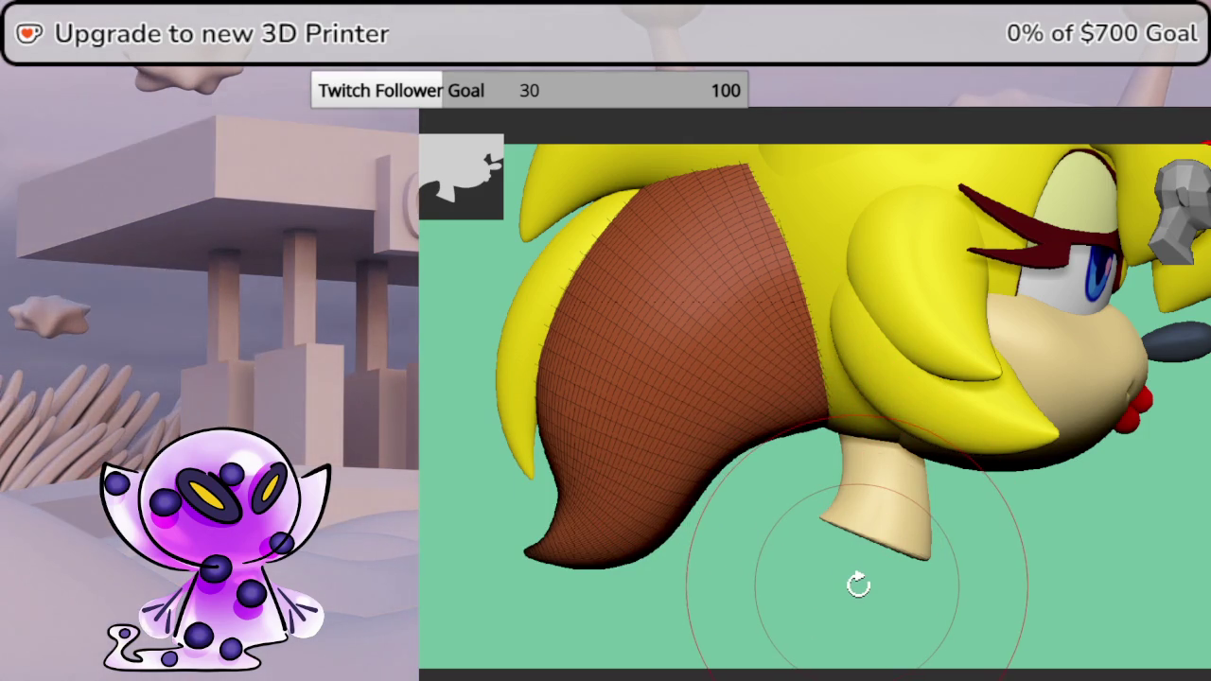
- Turn off the polygroup wireframe and zoom out to see the whole reshaped head
ctrl+drag(856, 581, 993, 530)
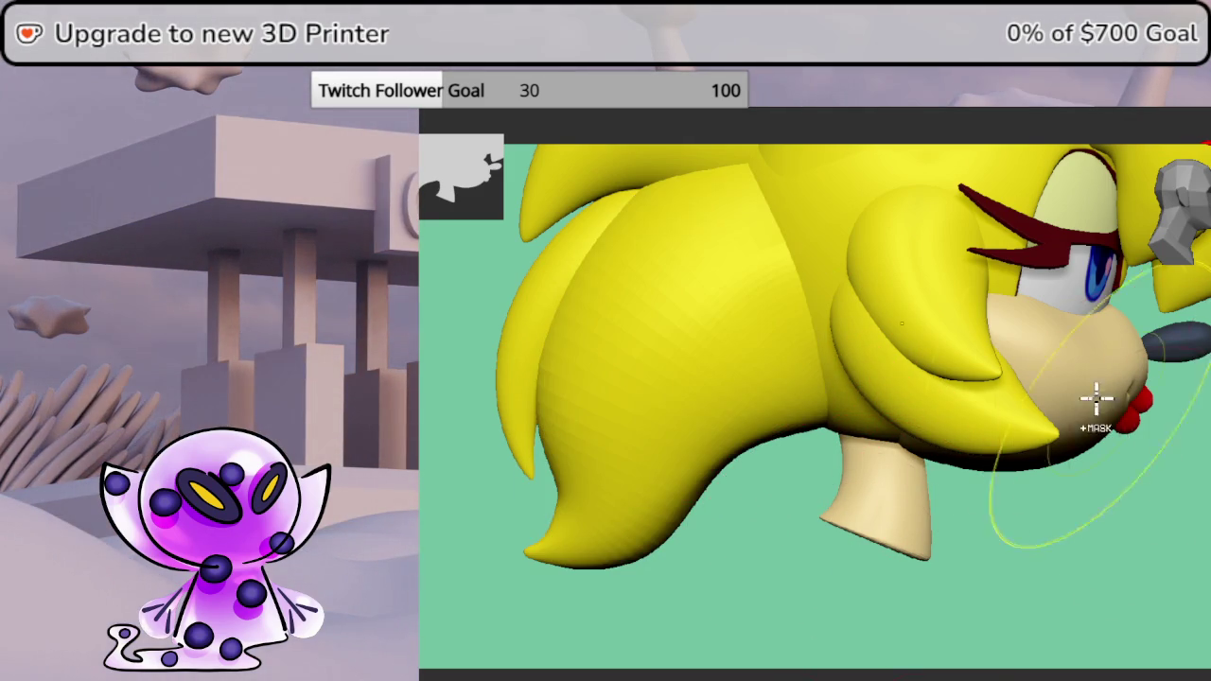
scroll(1141, 430, down, 3)
drag(992, 360, 942, 445)
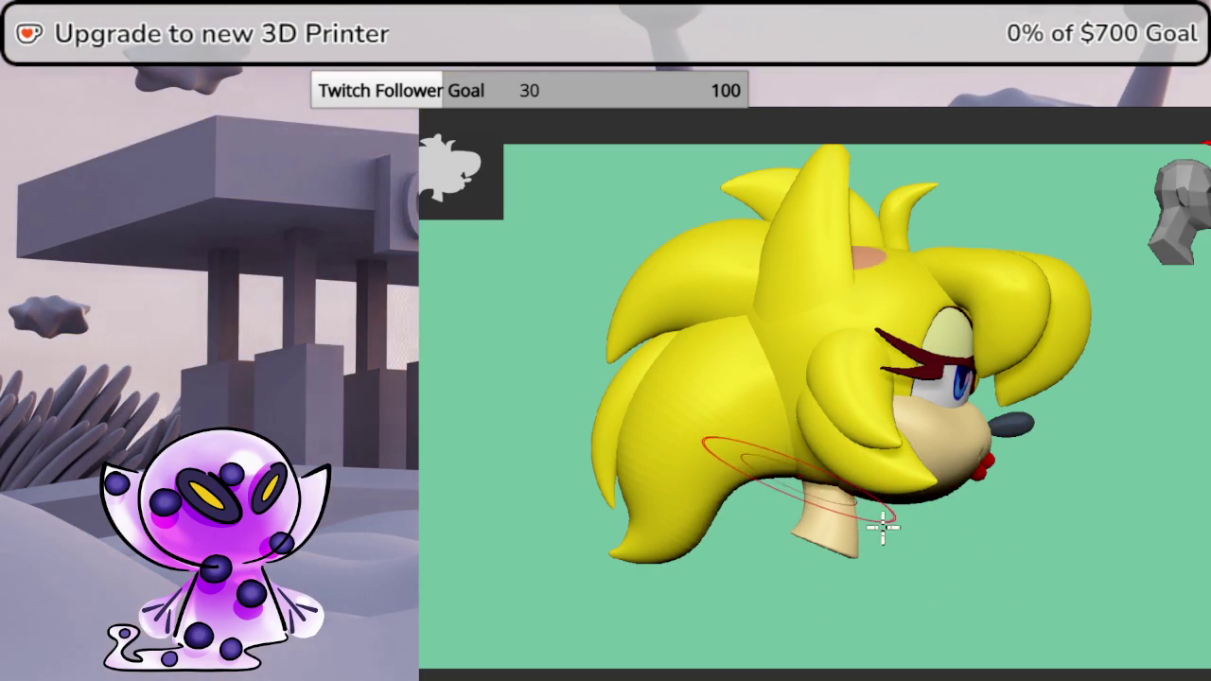
mouse_move(918, 555)
mouse_down()
mouse_move(942, 530)
mouse_move(910, 546)
mouse_up()
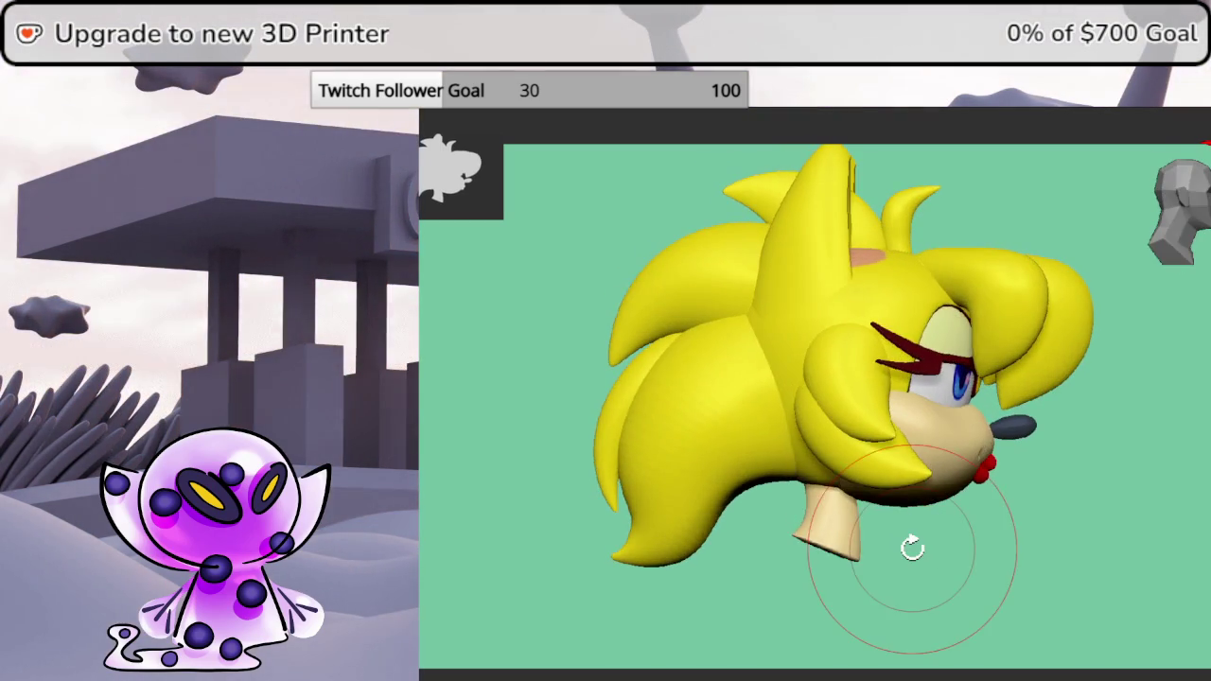
- Orbit the head from behind round to the front, turned slightly left
mouse_move(1181, 236)
mouse_down()
mouse_move(1110, 341)
mouse_move(1067, 376)
mouse_move(1197, 414)
mouse_move(1198, 435)
mouse_move(1132, 422)
mouse_up()
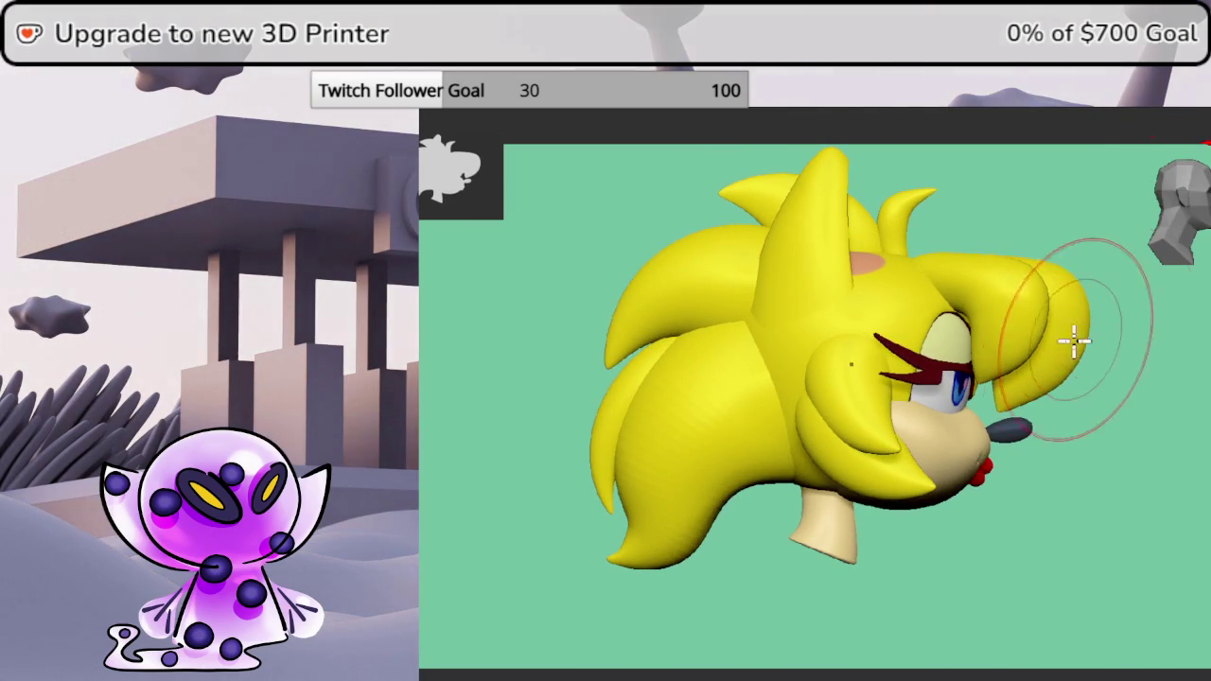
mouse_move(1054, 400)
mouse_down()
mouse_move(964, 405)
mouse_move(980, 397)
mouse_move(1206, 435)
mouse_move(1198, 530)
mouse_move(1126, 611)
mouse_move(1097, 486)
mouse_up()
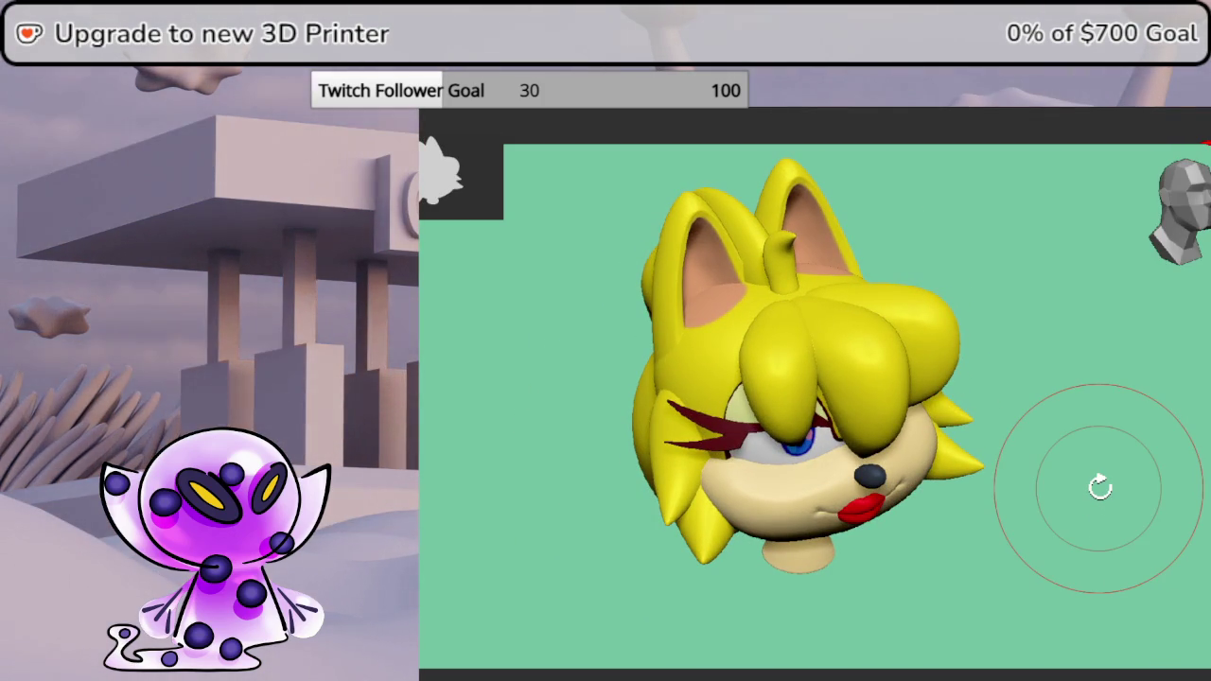
- Orbit the head to a side profile and dismiss the folder-name prompt
mouse_move(1100, 488)
mouse_down()
mouse_move(1208, 443)
mouse_move(1155, 449)
mouse_move(1154, 432)
mouse_move(1163, 451)
mouse_move(1176, 448)
mouse_move(1209, 416)
mouse_up()
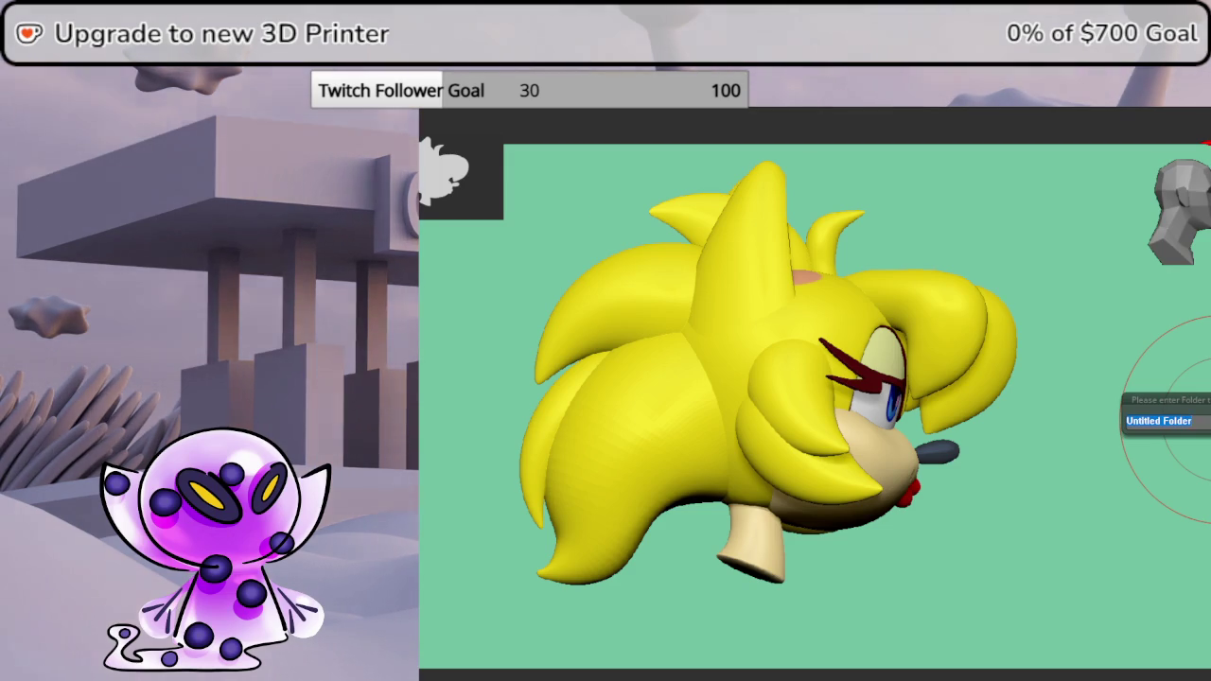
key(Return)
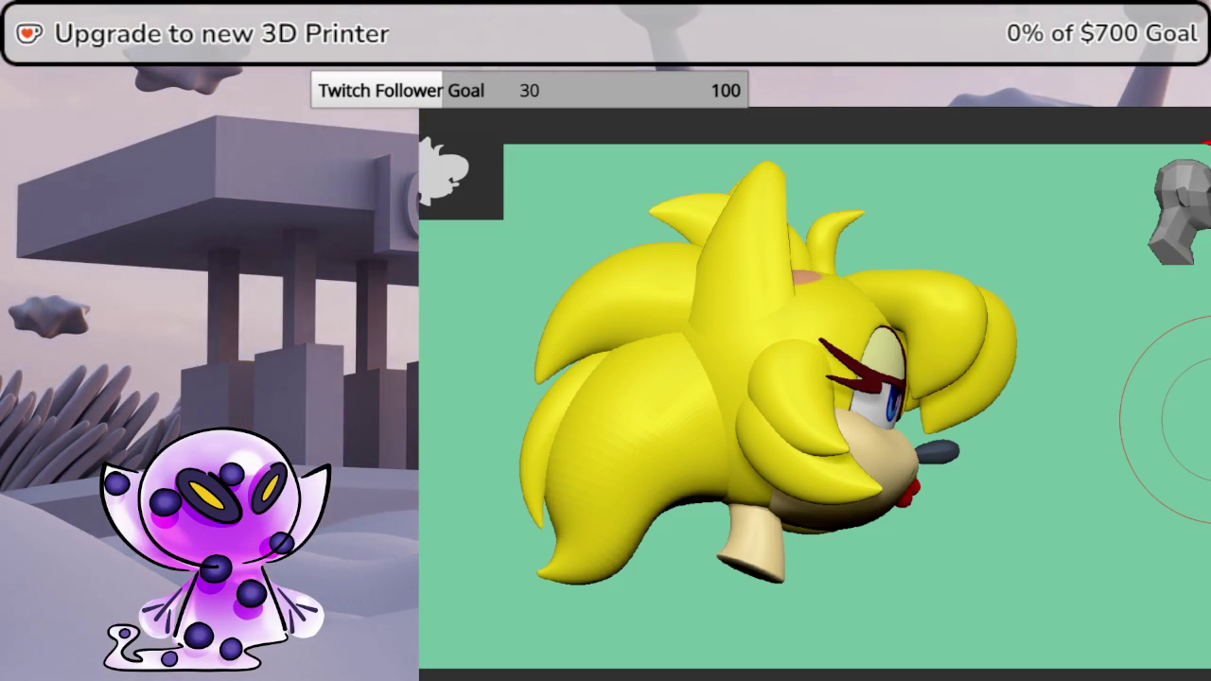
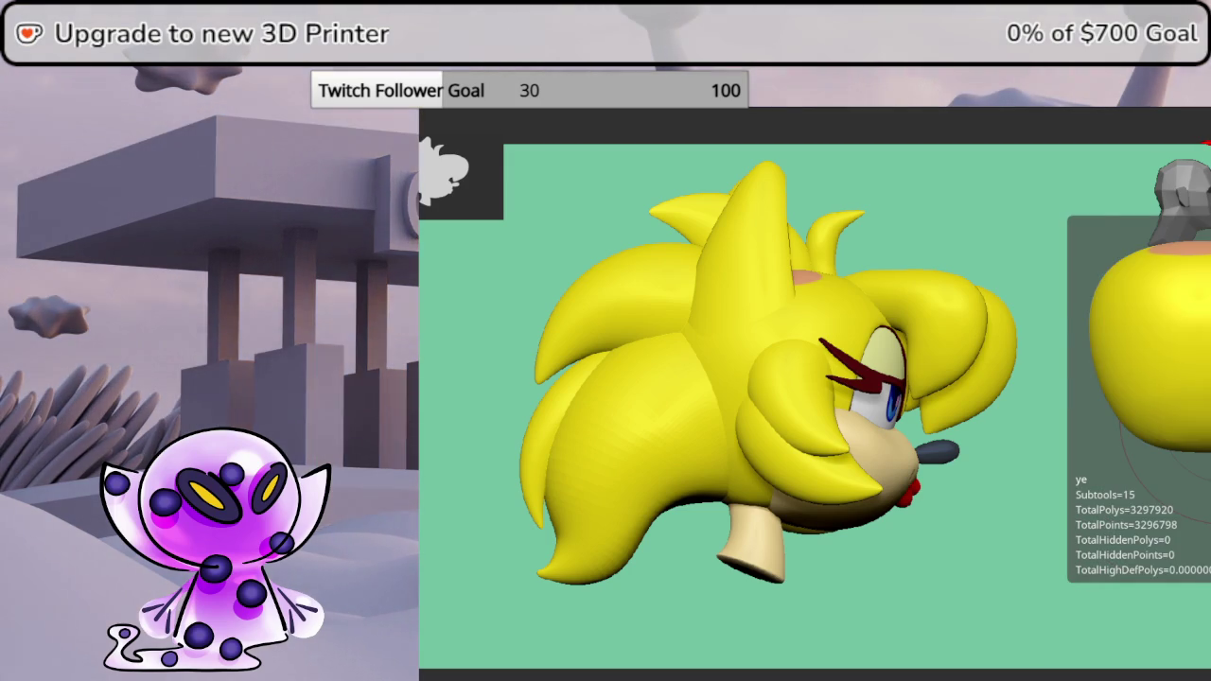
- Solo the hair subtool in a front view and show its polygroups with PolyFrame
mouse_move(1164, 407)
mouse_down()
mouse_move(1182, 464)
mouse_move(1157, 440)
mouse_move(1159, 418)
mouse_up()
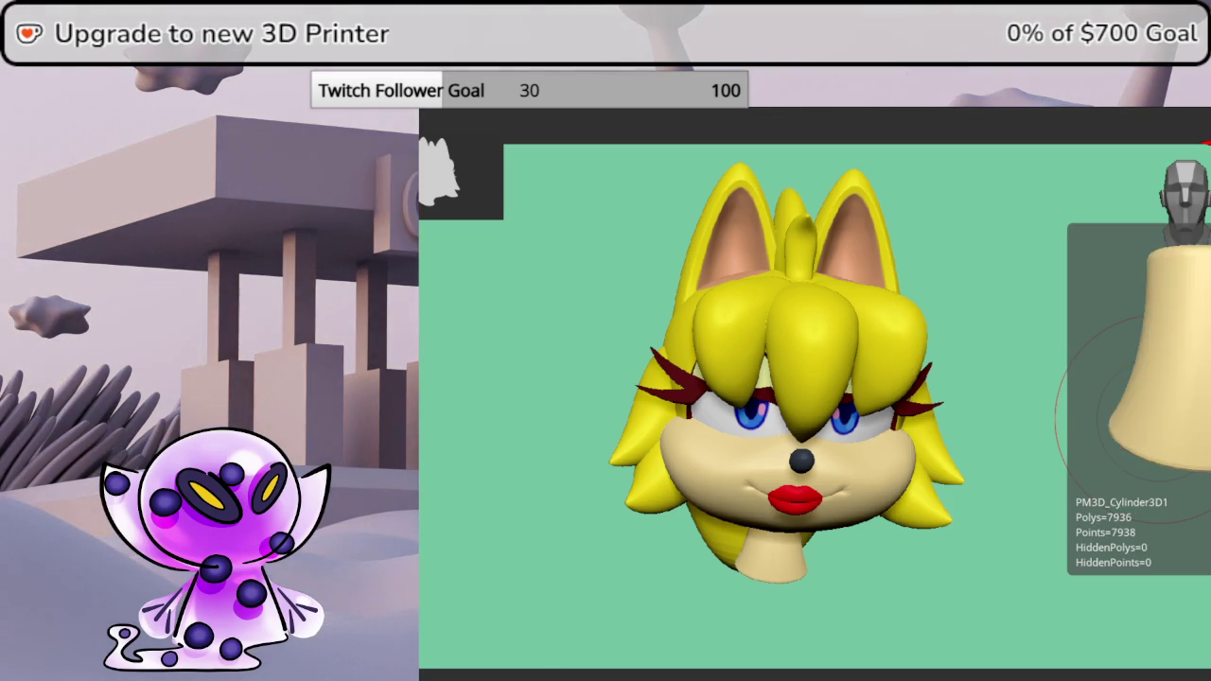
drag(1208, 520, 1209, 496)
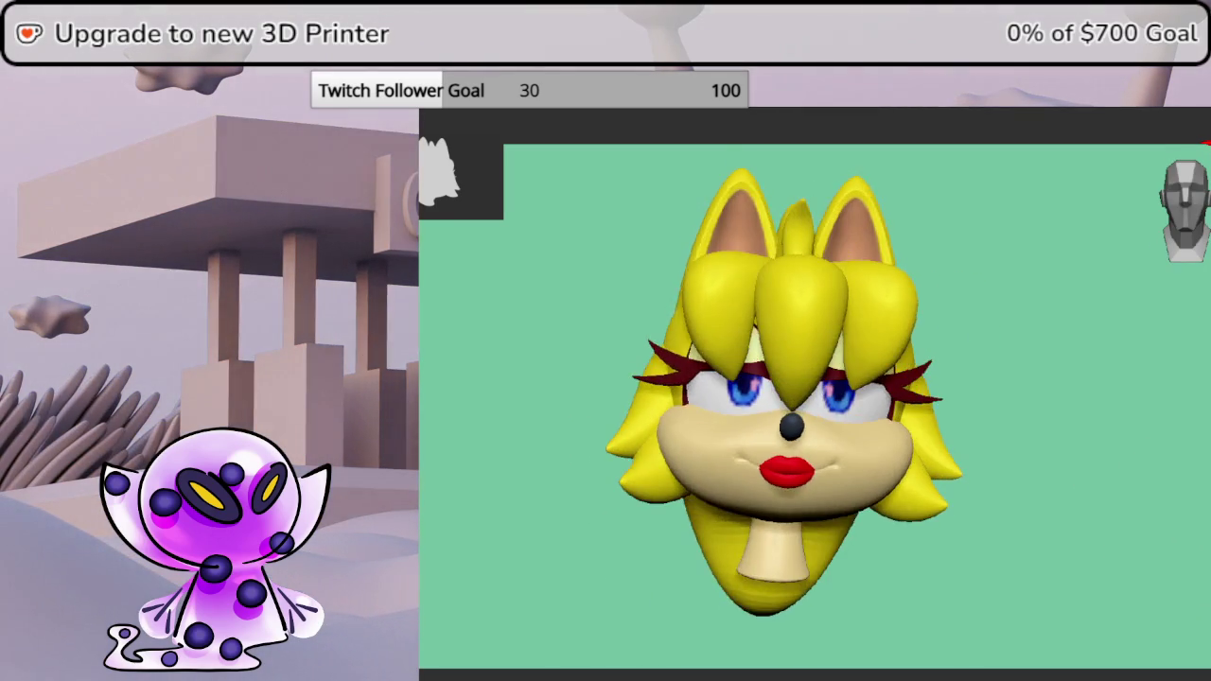
click(1209, 468)
mouse_move(1209, 492)
mouse_down()
mouse_move(1208, 549)
mouse_move(1209, 473)
mouse_up()
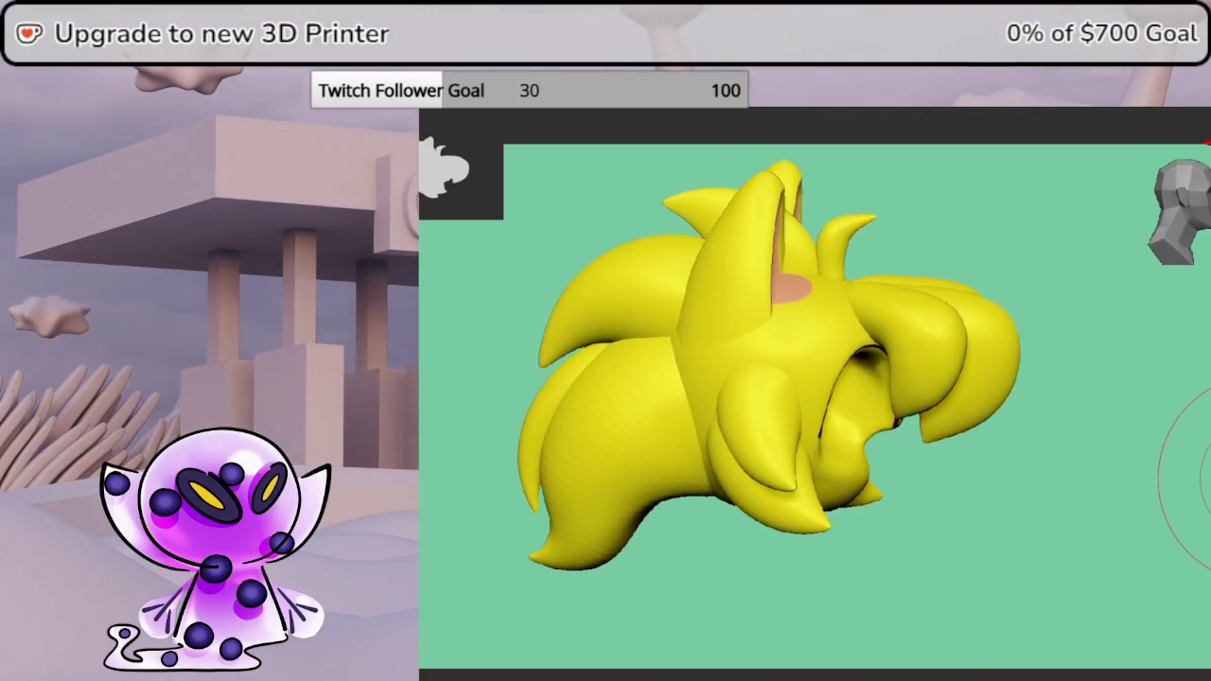
drag(1209, 473, 1201, 496)
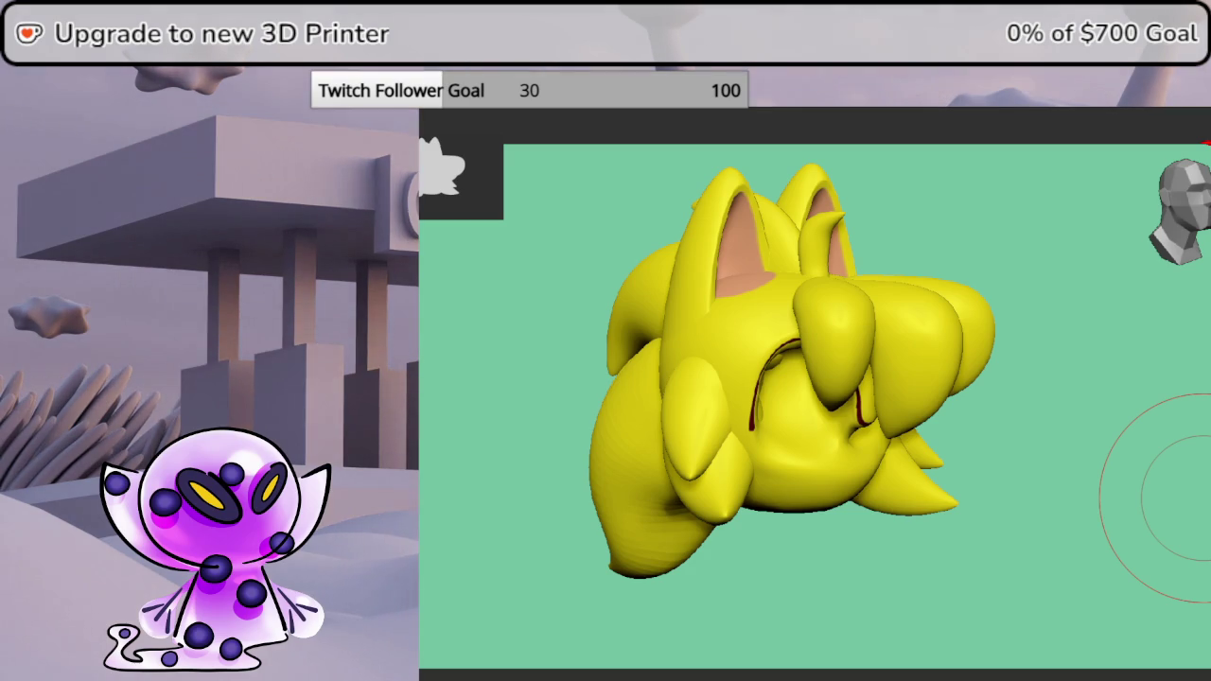
key(shift+f)
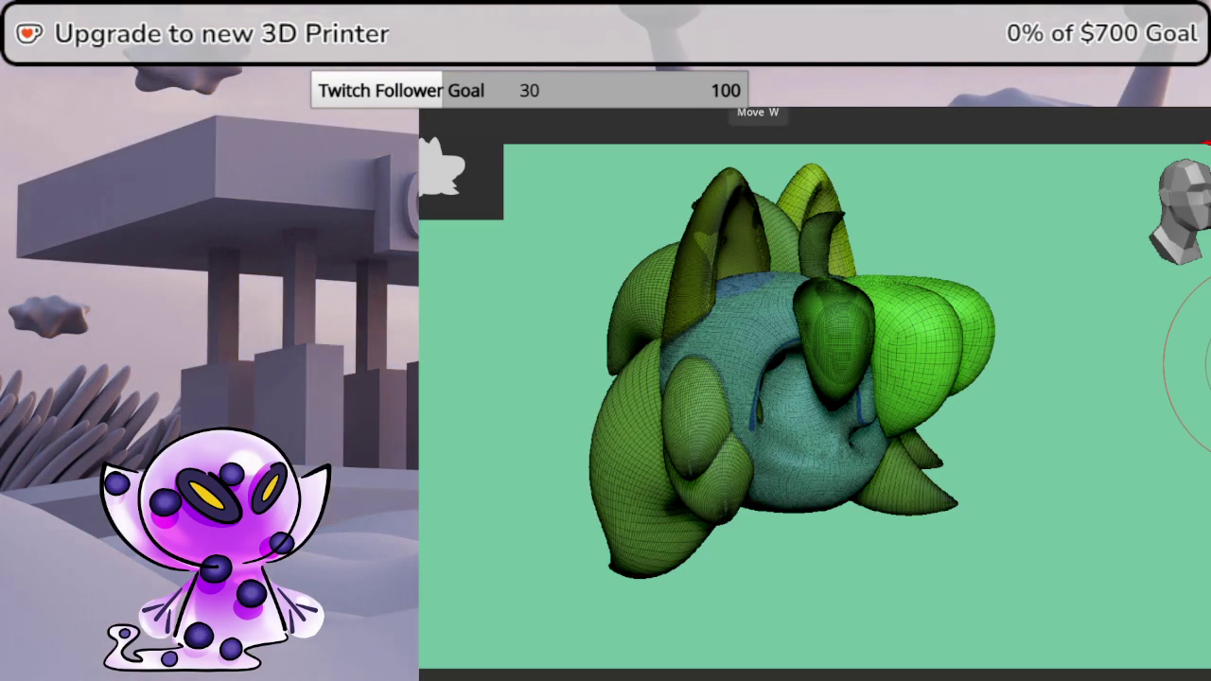
- Apply Remesh By Union from the Move gizmo's Transform Type to fuse the hair pieces
key(w)
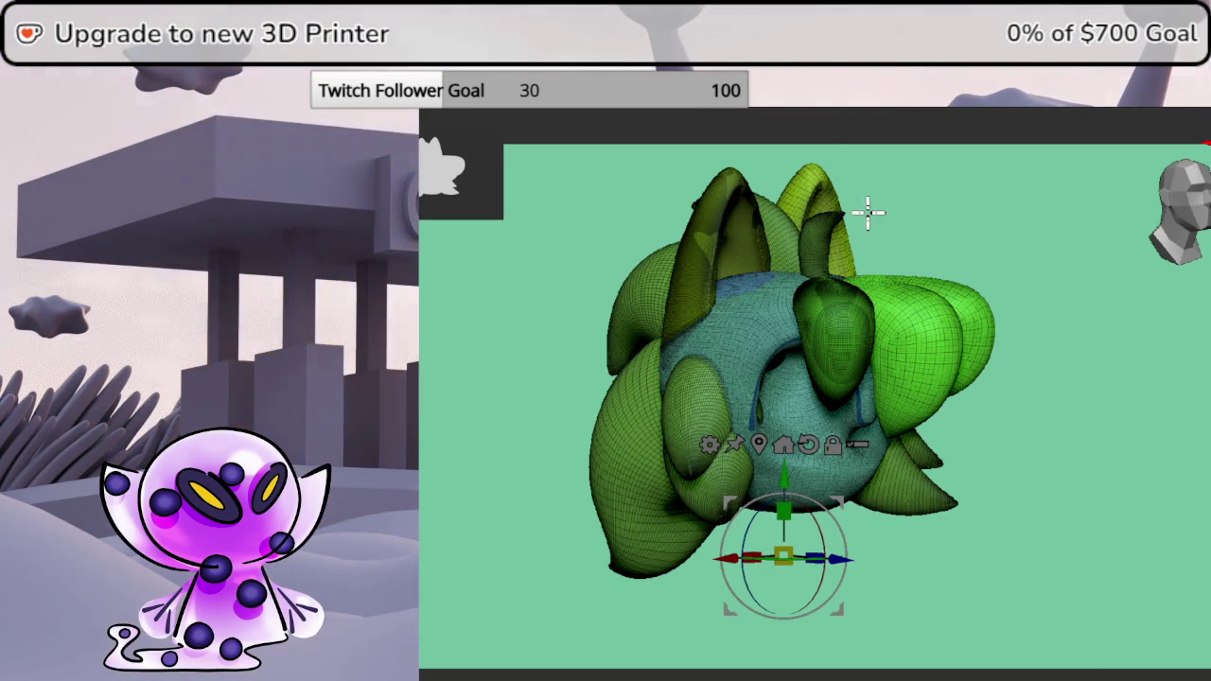
click(714, 444)
click(1014, 537)
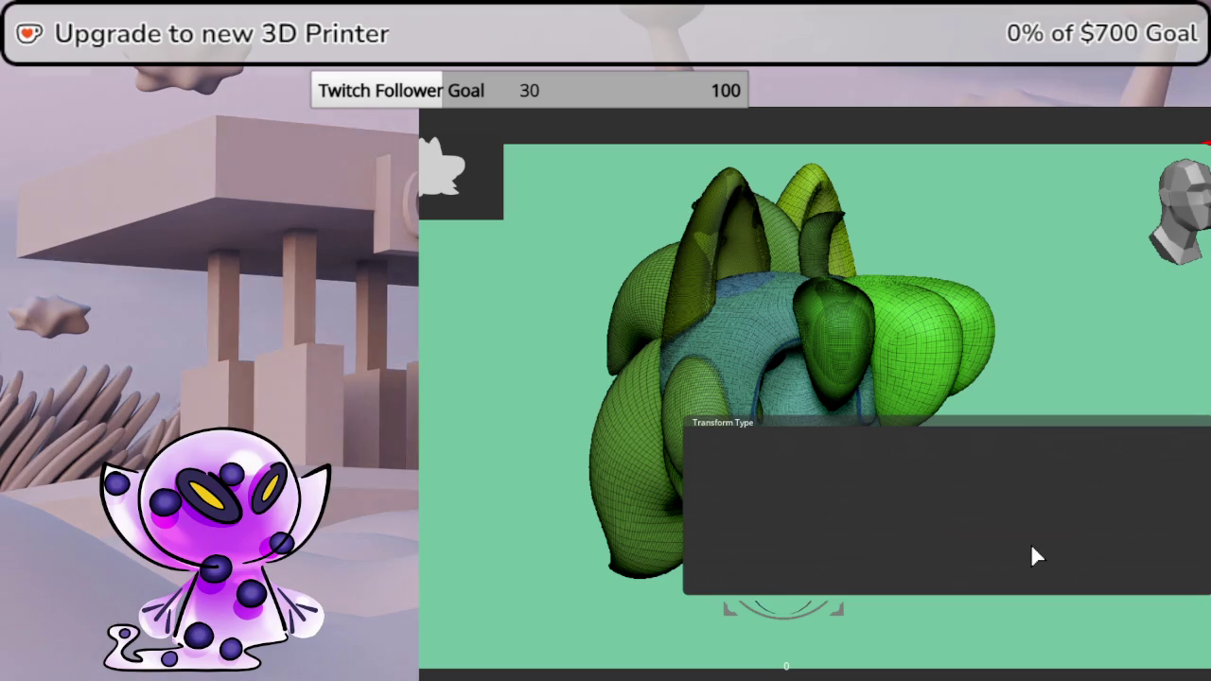
drag(1127, 453, 1188, 446)
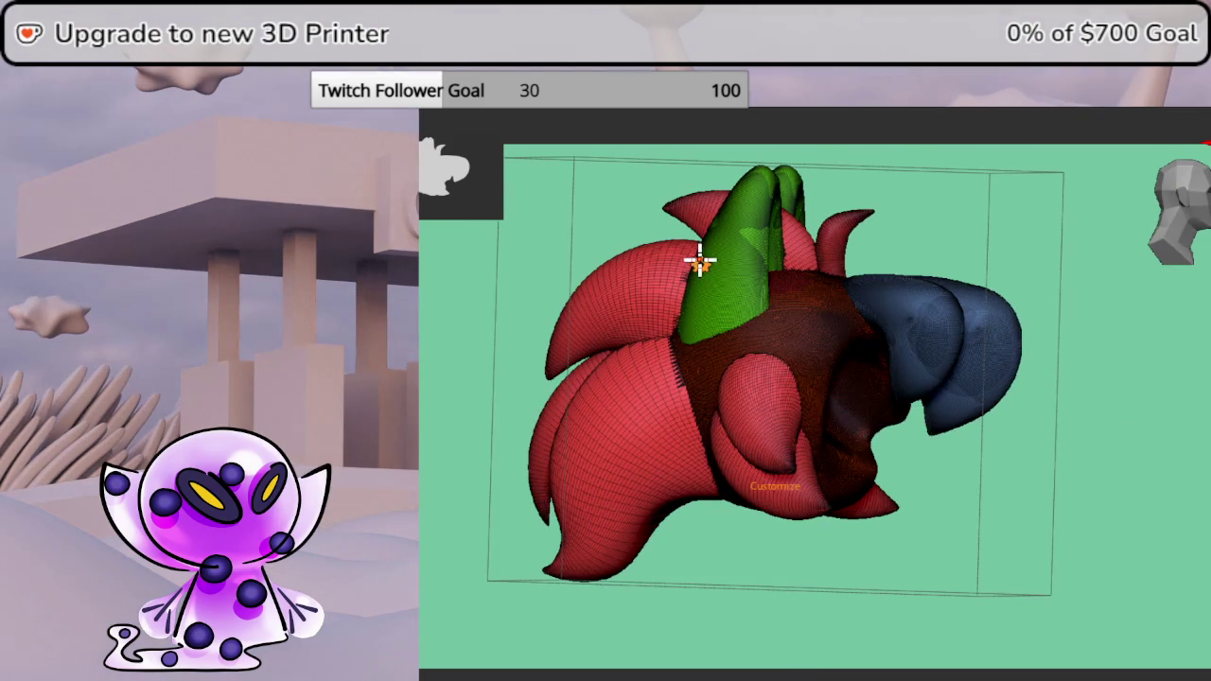
click(697, 259)
click(898, 262)
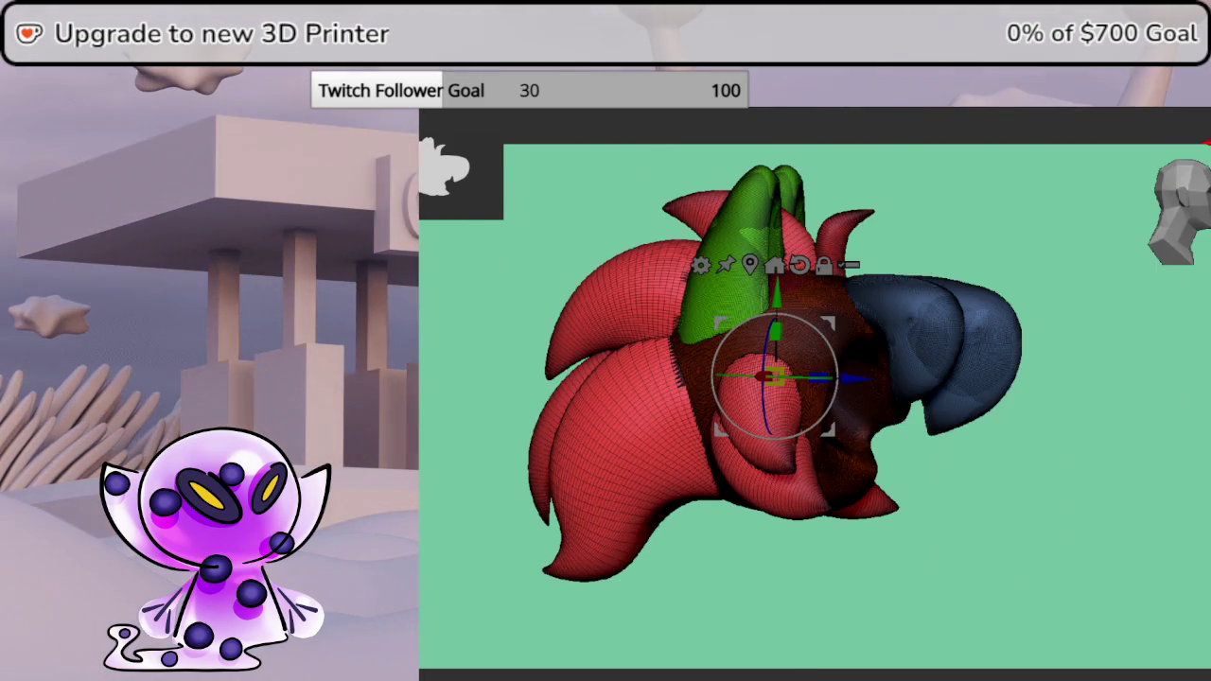
drag(1192, 462, 1202, 454)
- Return to Draw mode and orbit the merged hair toward a tilted top view
key(q)
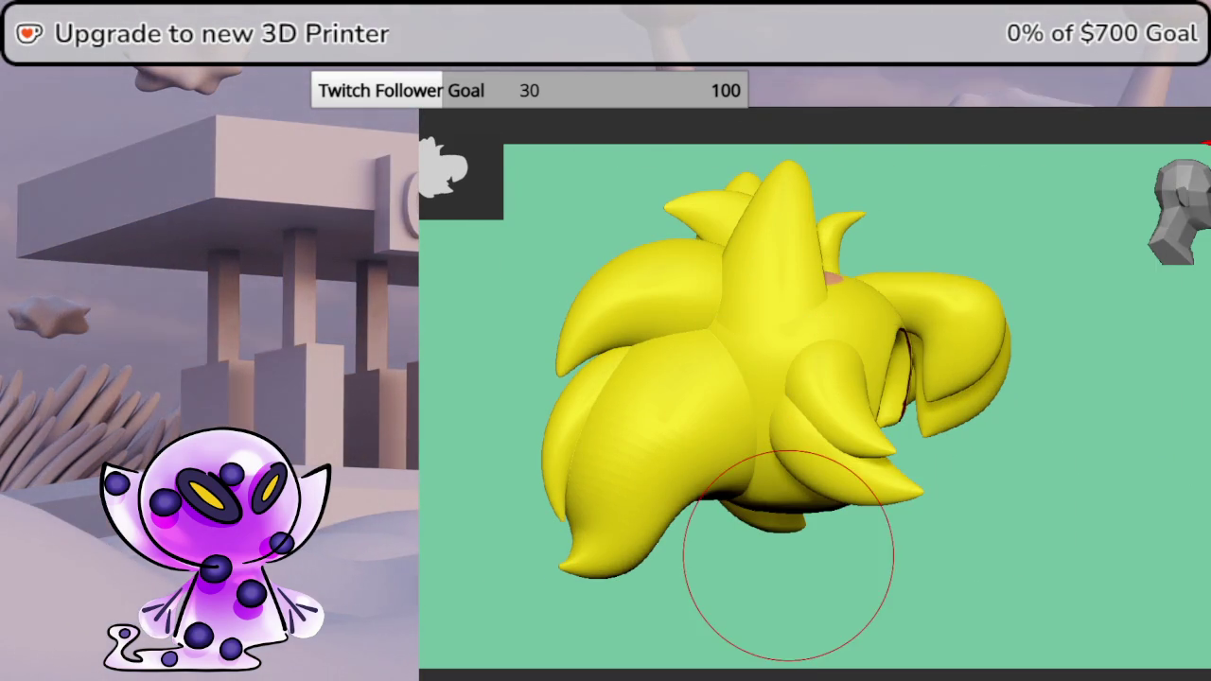
key(t)
click(1039, 392)
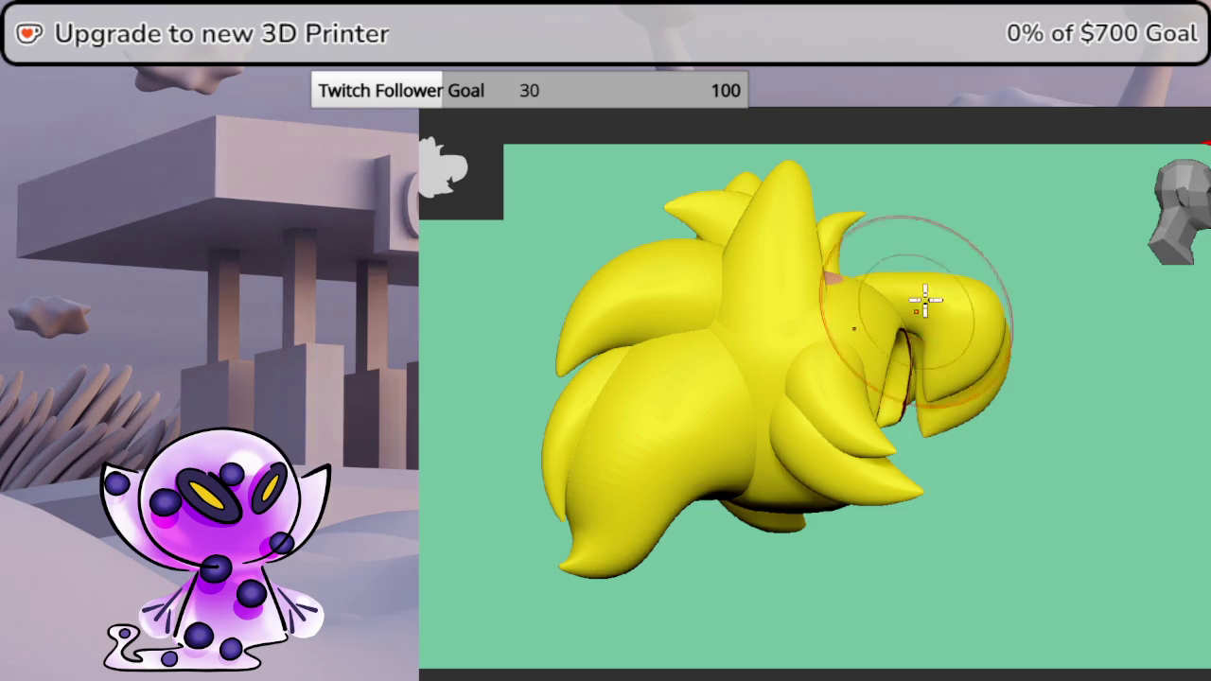
shift+drag(911, 324, 1053, 237)
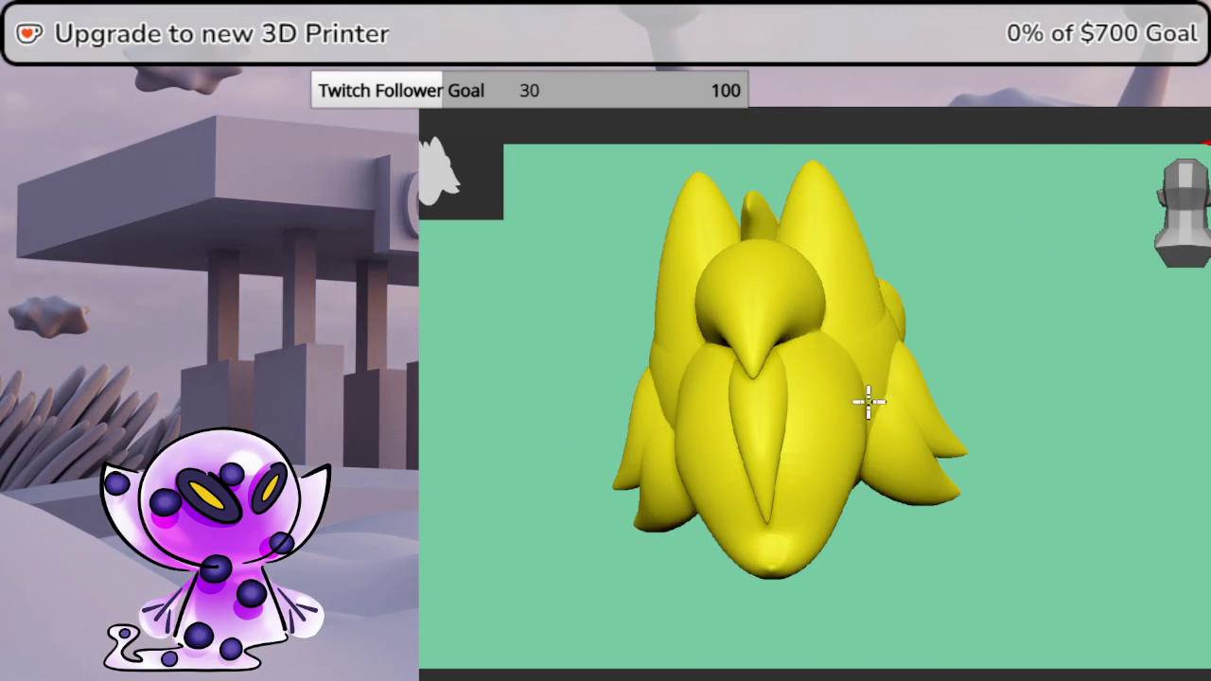
drag(1049, 378, 975, 360)
drag(1062, 491, 880, 397)
key(ctrl+z)
key(space)
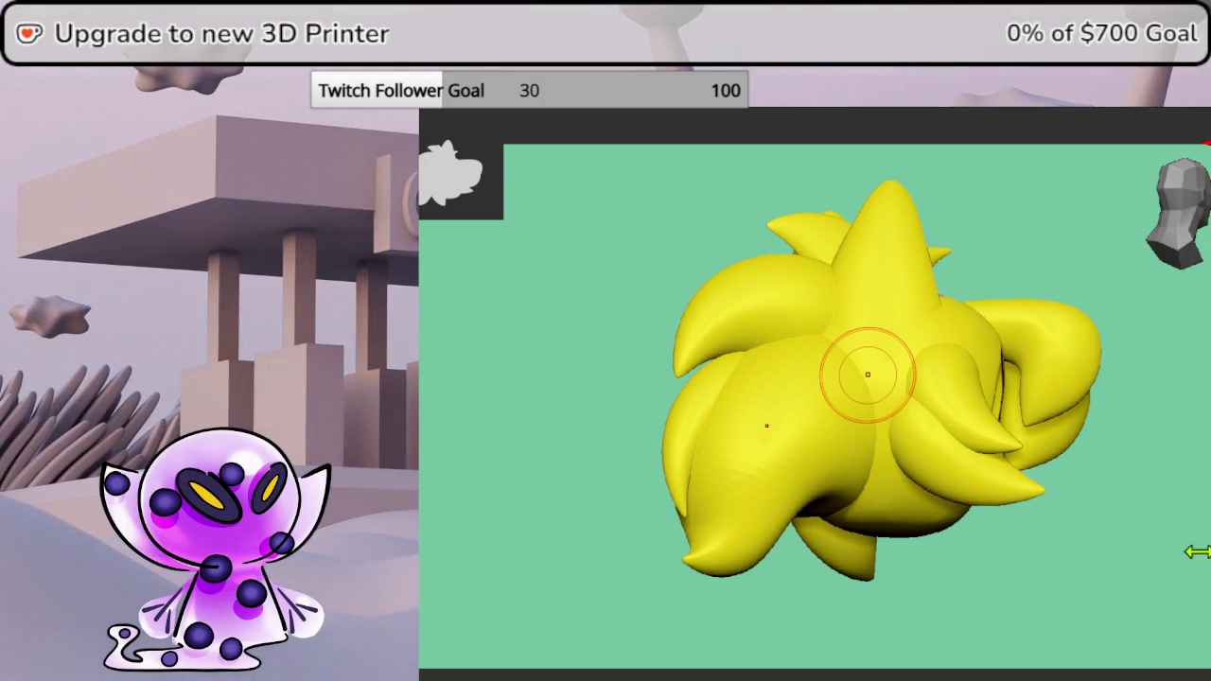
- Orbit around the bangs and finish on a front view with PolyFrame on
mouse_move(1165, 500)
mouse_down()
mouse_move(1183, 491)
mouse_move(1162, 482)
mouse_move(1184, 445)
mouse_up()
drag(1088, 445, 1073, 438)
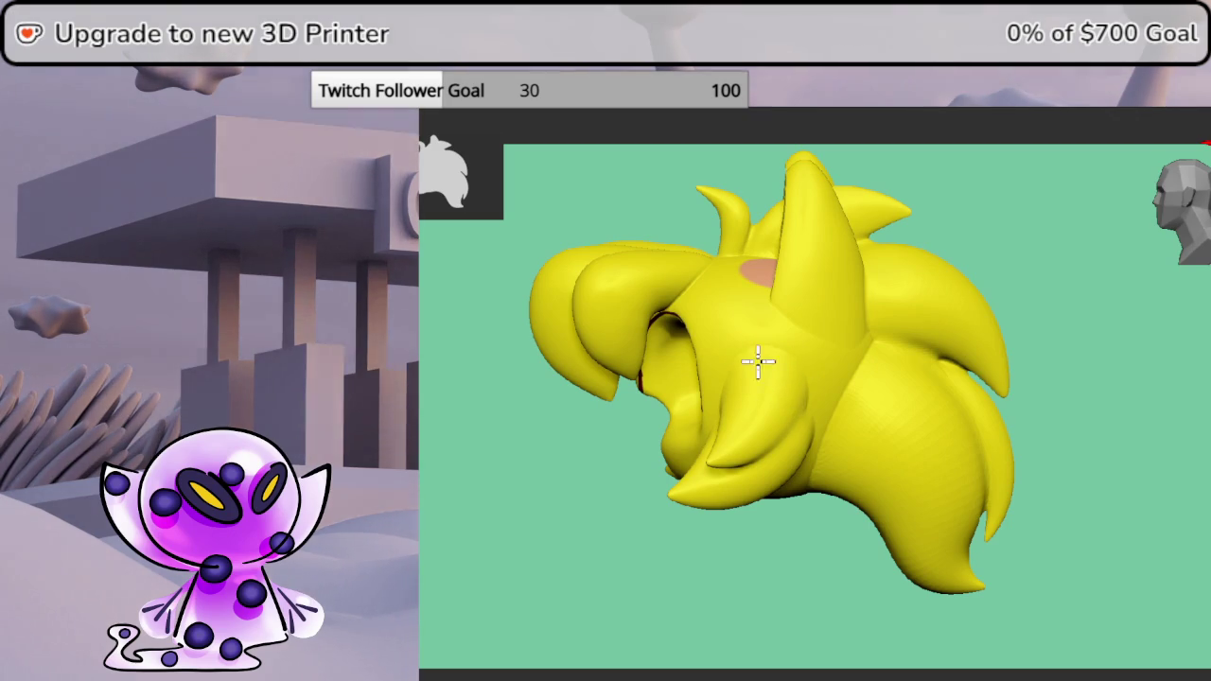
drag(1128, 432, 1084, 318)
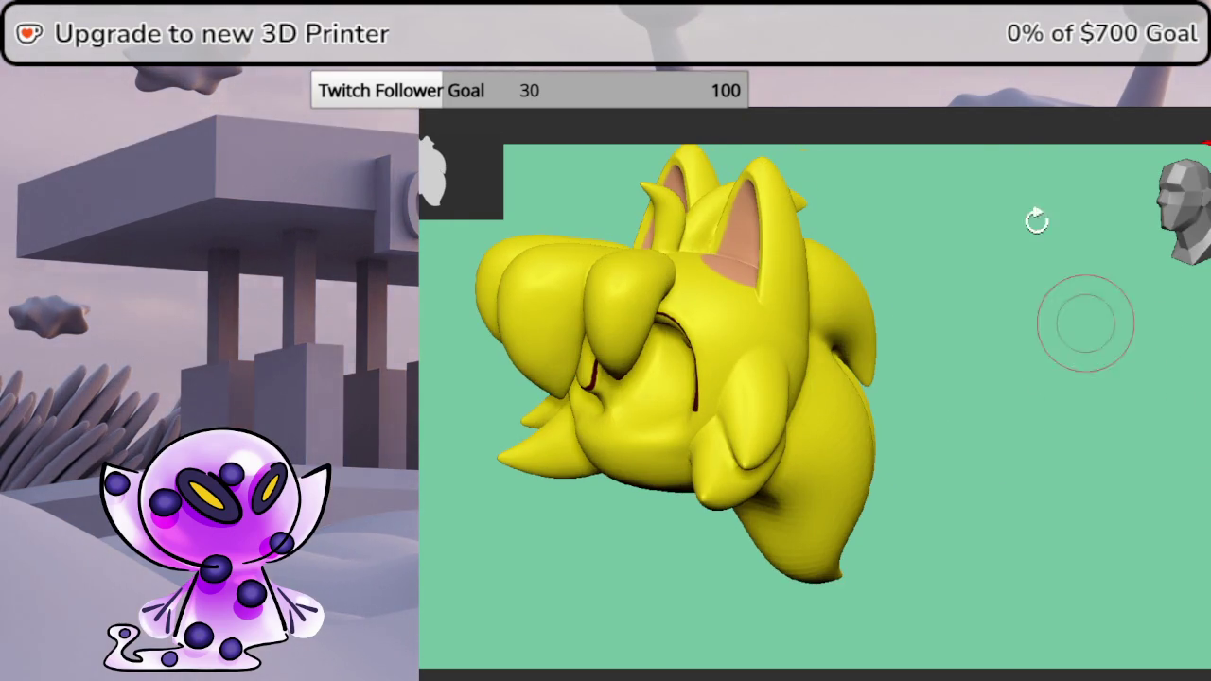
mouse_move(1011, 122)
mouse_down()
mouse_move(981, 335)
mouse_move(757, 362)
mouse_up()
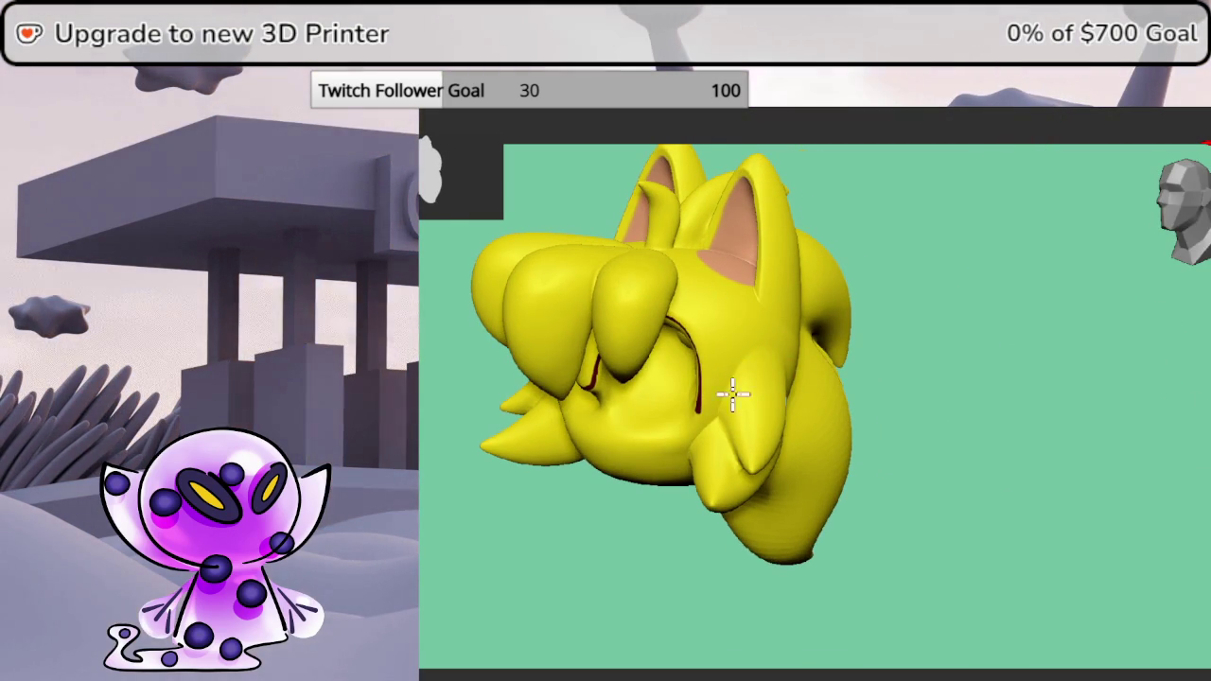
drag(1002, 388, 981, 402)
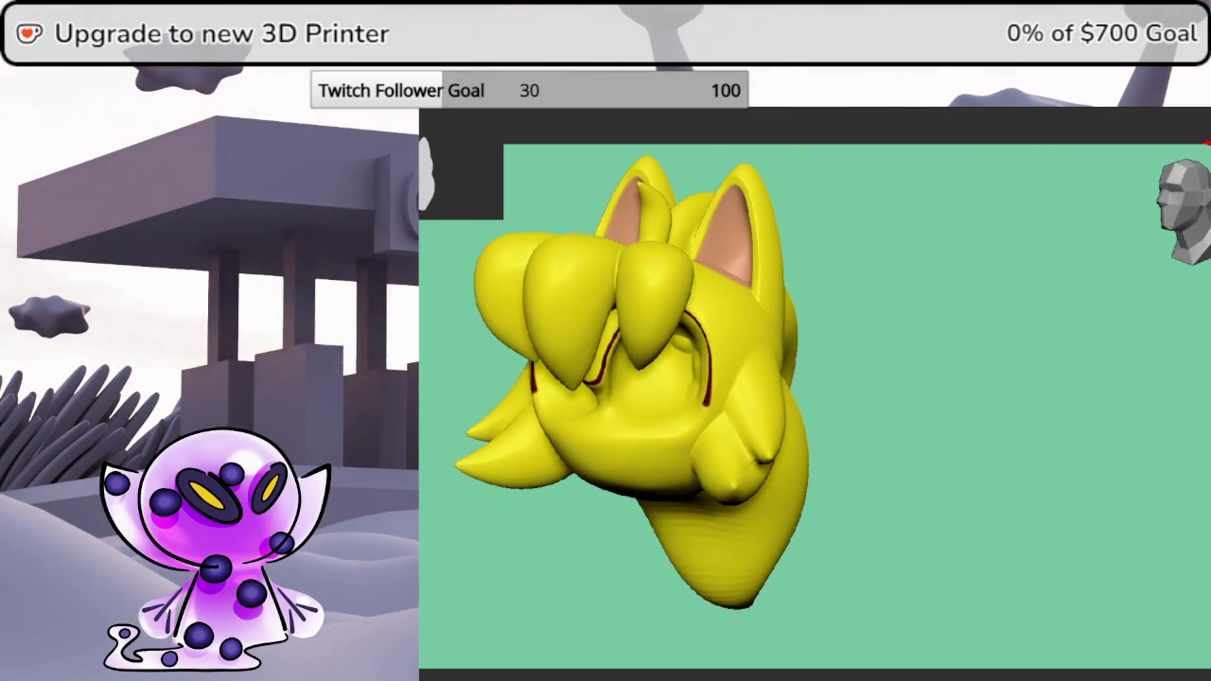
key(shift+f)
key(shift+f)
drag(1163, 424, 1131, 404)
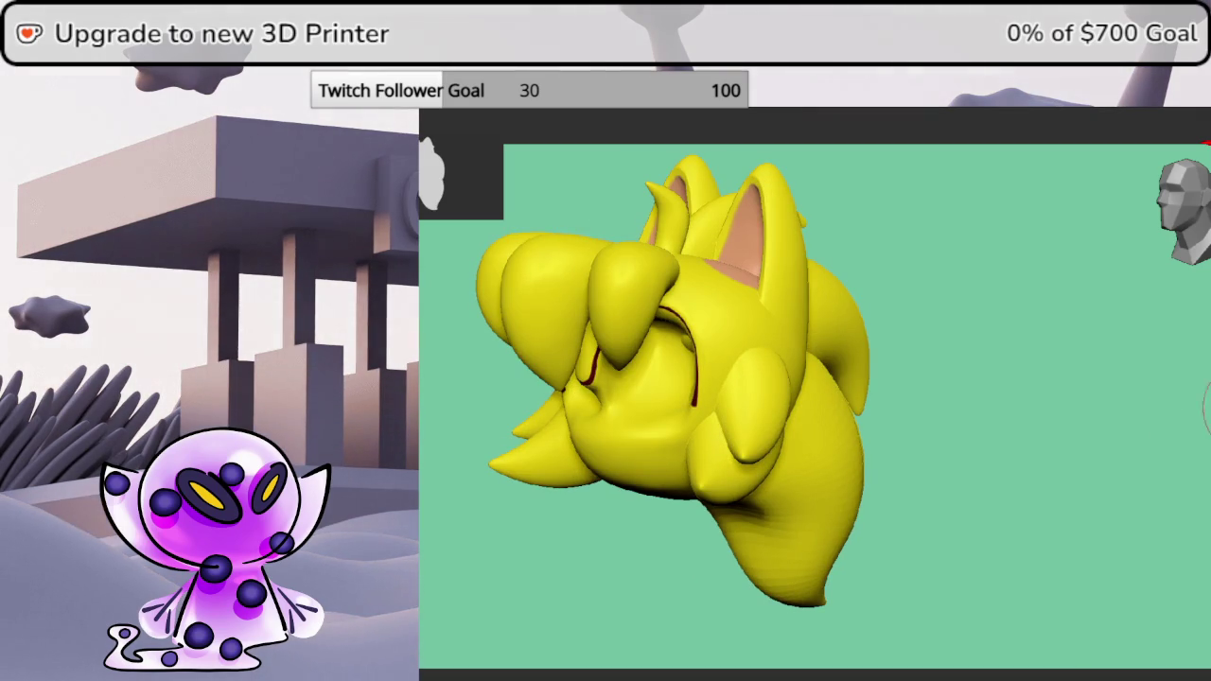
key(shift+f)
mouse_move(1189, 405)
mouse_down()
mouse_move(1165, 417)
mouse_move(1210, 404)
mouse_up()
key(space)
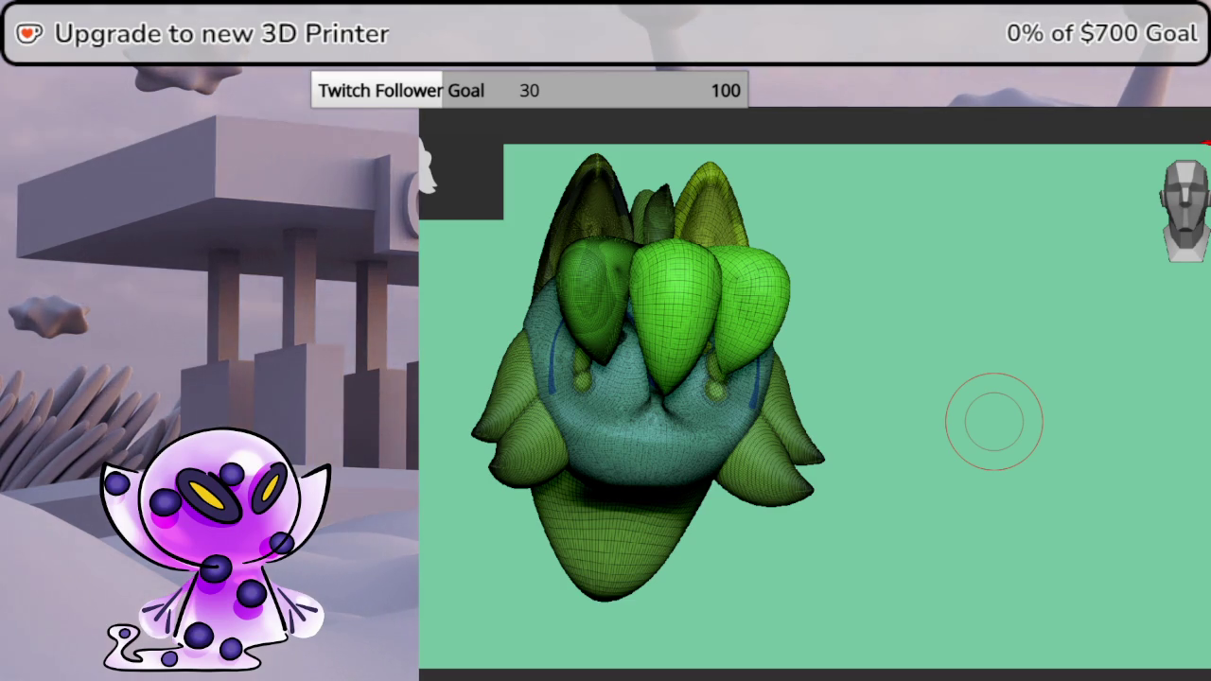
- Turn PolyFrame off to return the hair to smooth yellow shading
click(1203, 344)
mouse_move(1186, 360)
mouse_down()
mouse_move(1190, 406)
mouse_move(1175, 406)
mouse_move(1203, 530)
mouse_up()
key(shift+f)
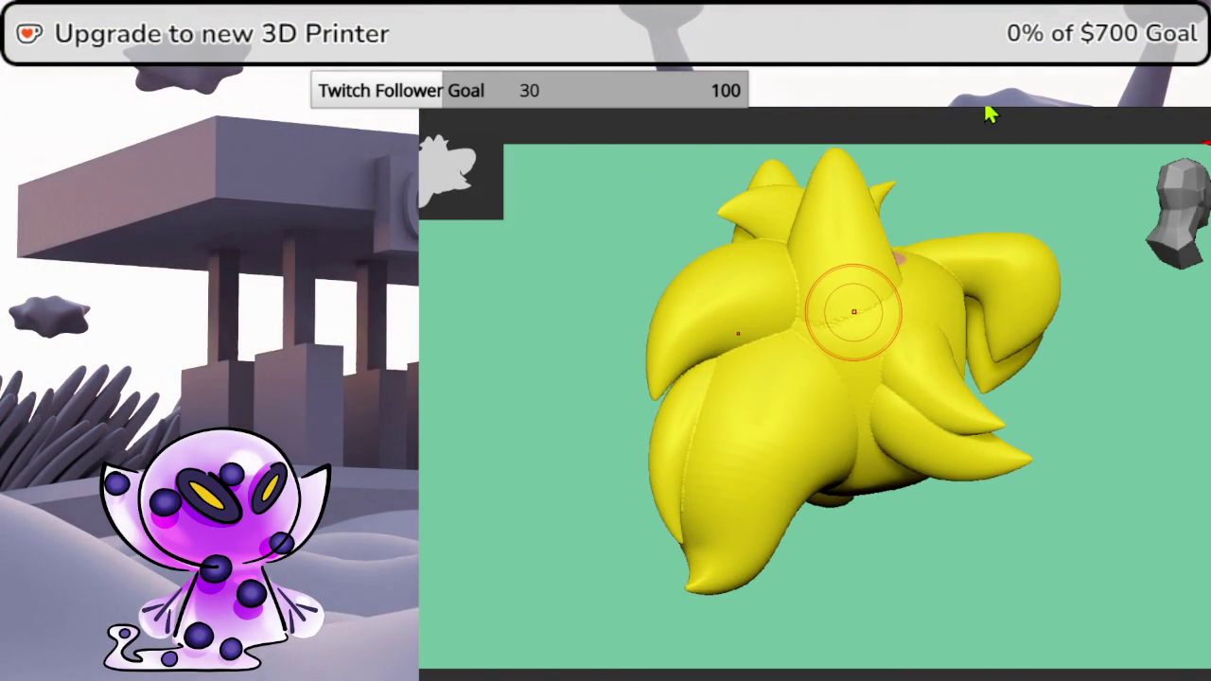
key(space)
- Orbit the hair through side, front and back views to inspect it
drag(1181, 406, 1207, 406)
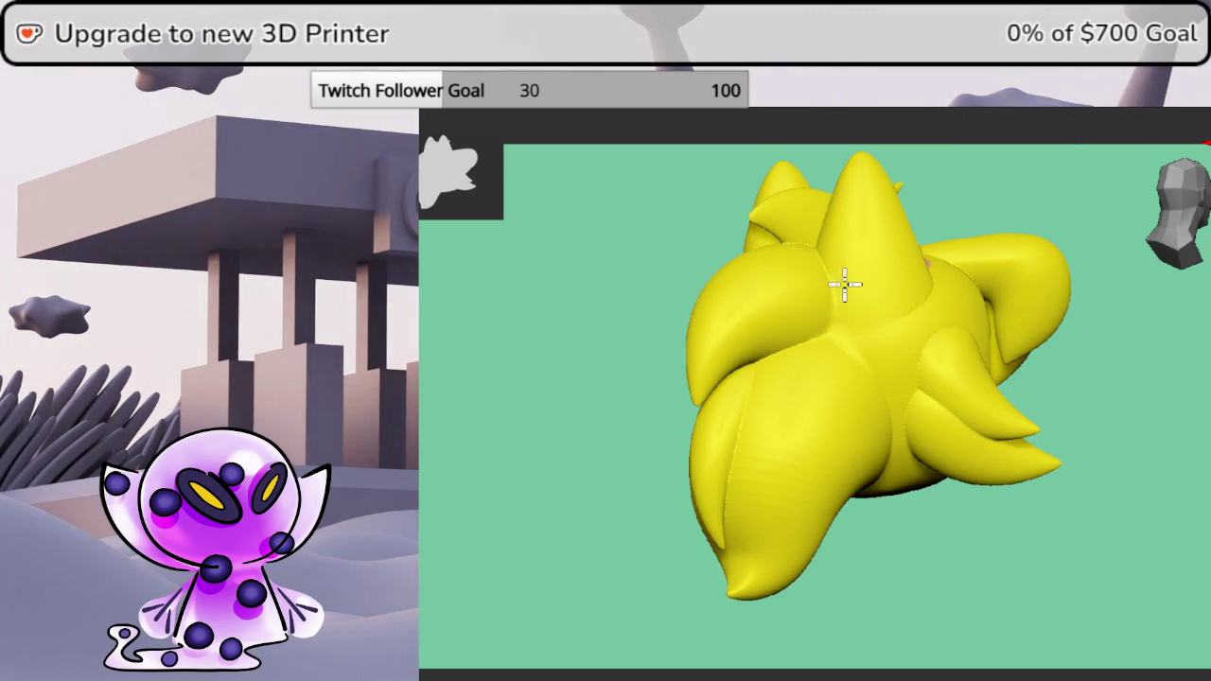
mouse_move(918, 321)
mouse_down()
mouse_move(1105, 406)
mouse_move(1083, 393)
mouse_up()
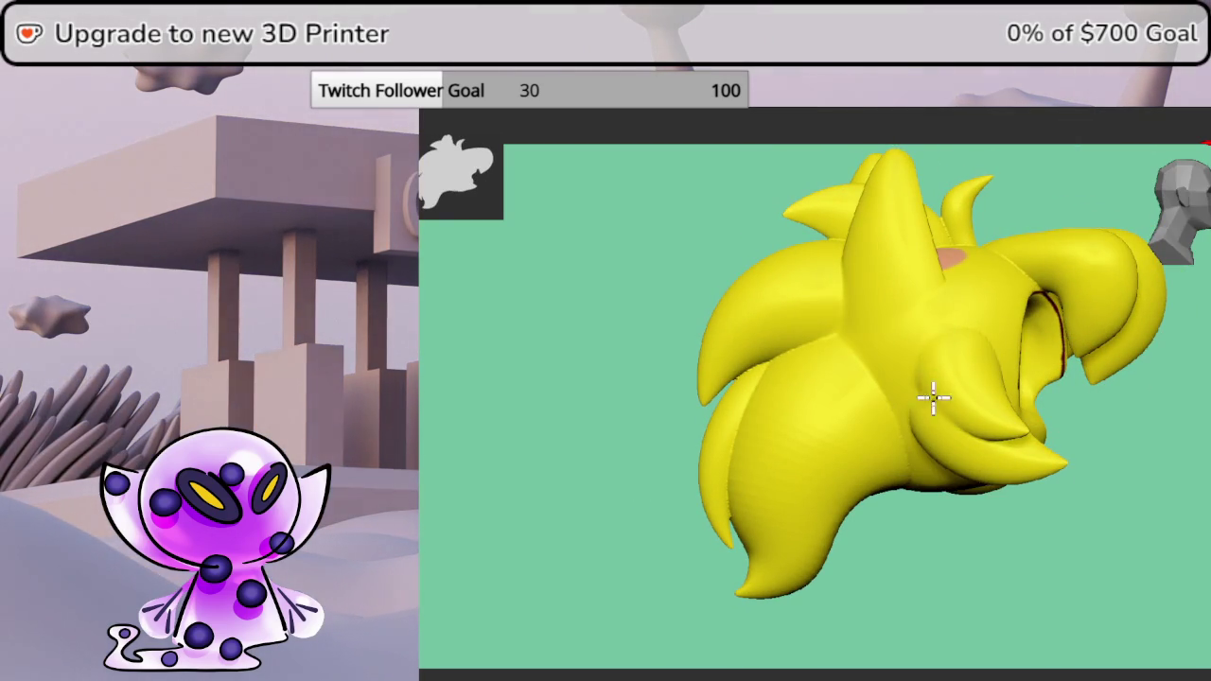
drag(1139, 534, 1140, 482)
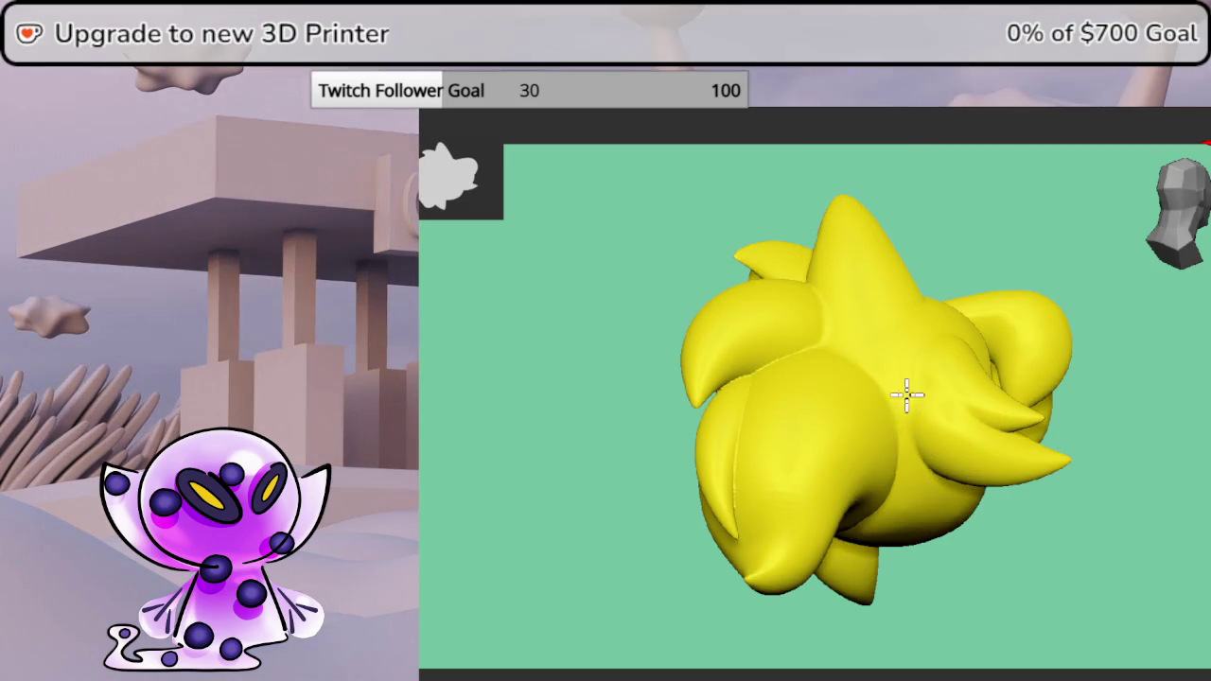
mouse_move(924, 405)
mouse_down()
mouse_move(1085, 479)
mouse_move(932, 344)
mouse_move(1100, 543)
mouse_move(1081, 505)
mouse_move(1182, 559)
mouse_up()
mouse_move(997, 435)
mouse_down()
mouse_move(1078, 549)
mouse_move(1071, 528)
mouse_move(1089, 538)
mouse_move(1068, 538)
mouse_up()
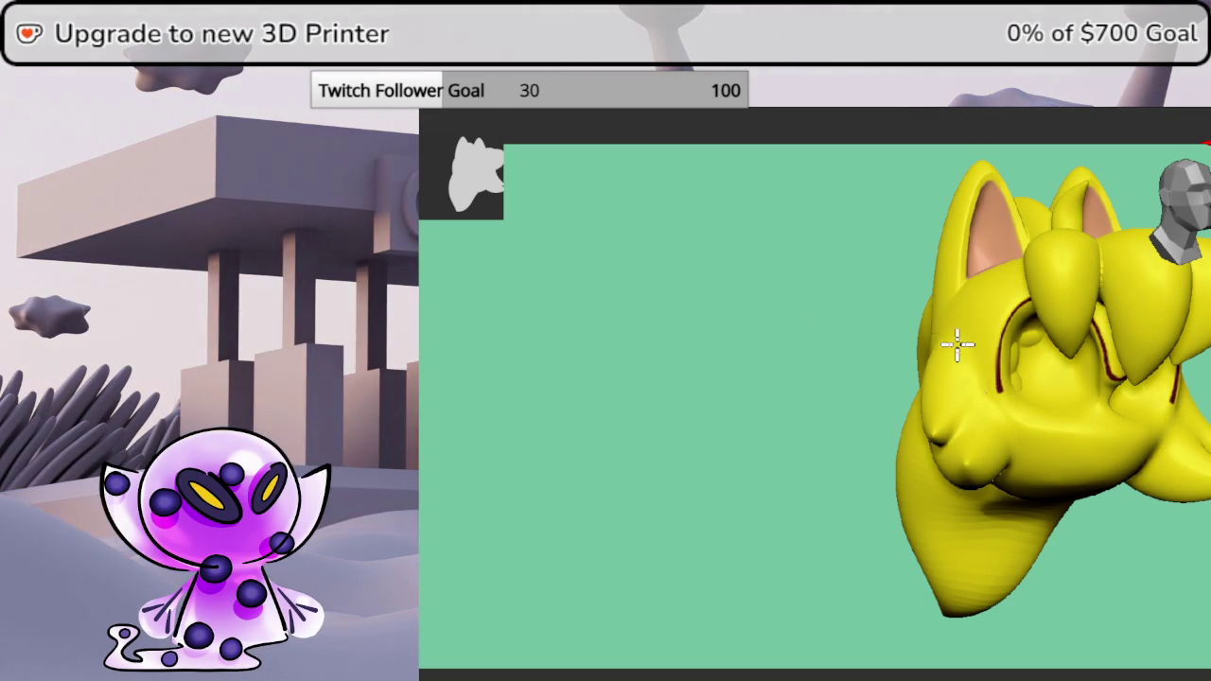
mouse_move(1094, 556)
right_down()
mouse_move(1129, 527)
mouse_move(1157, 277)
right_up()
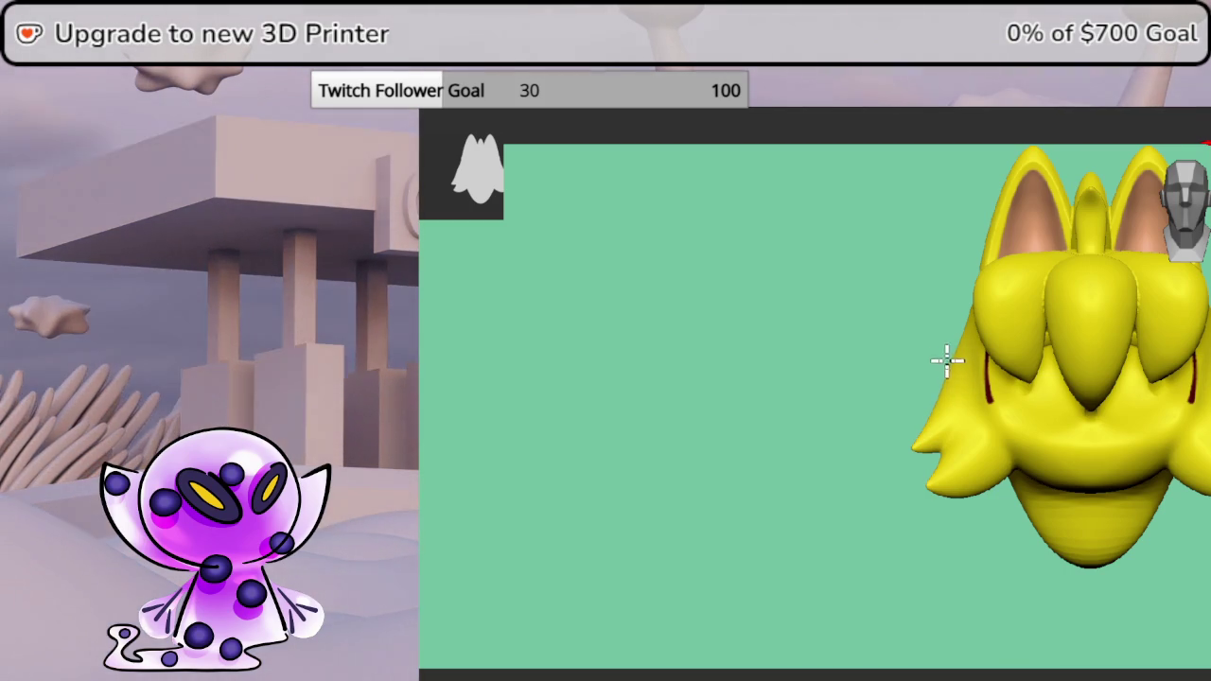
drag(870, 249, 1189, 249)
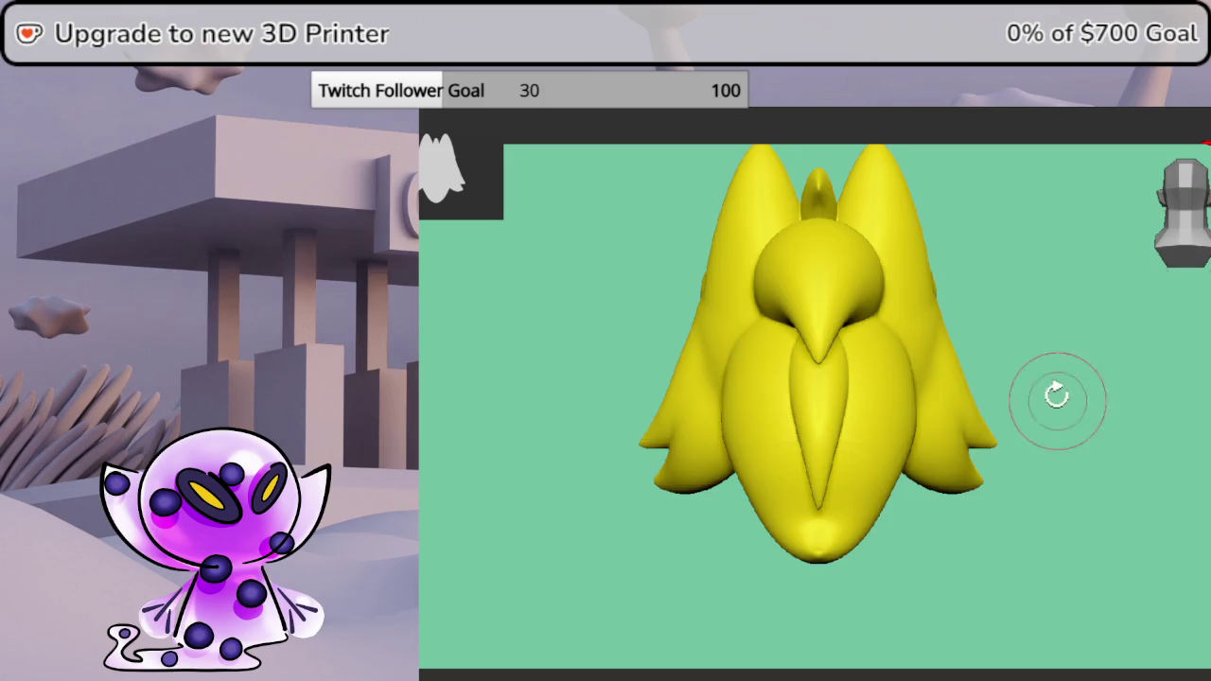
- Orbit around the hair quills, snapping briefly to a straight front view
drag(1059, 398, 930, 417)
mouse_move(945, 468)
mouse_down()
mouse_move(1113, 373)
mouse_move(1130, 387)
mouse_move(1113, 365)
mouse_up()
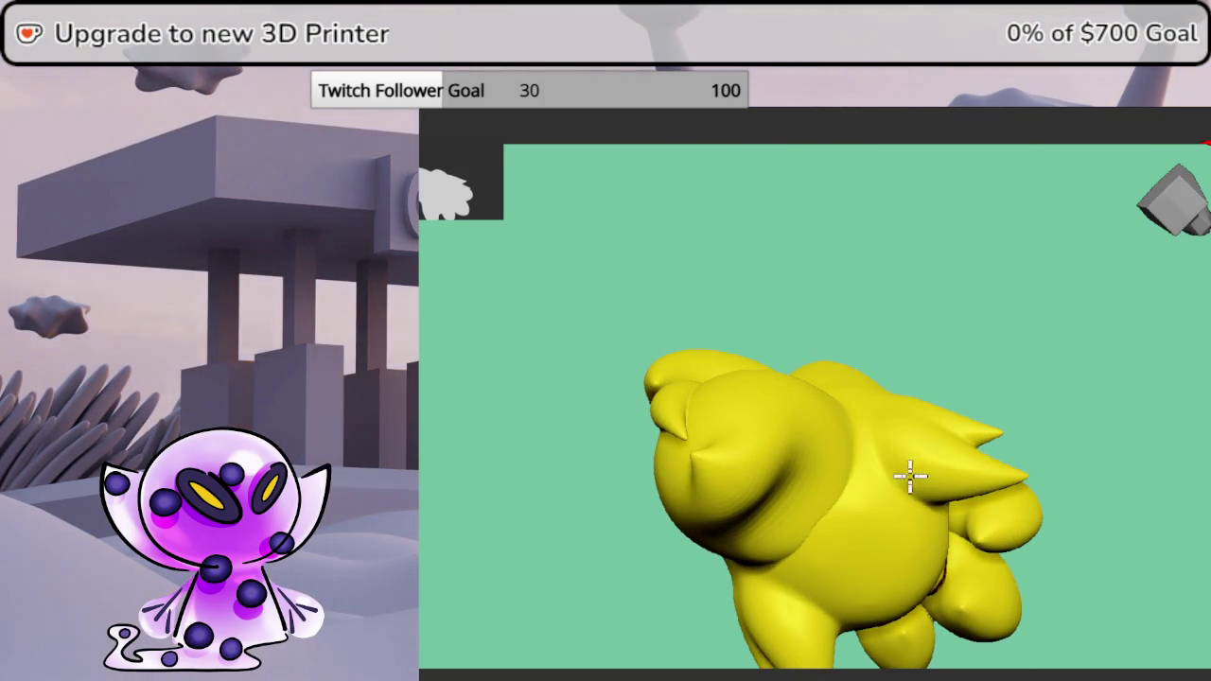
mouse_move(1048, 378)
mouse_down()
mouse_move(986, 370)
mouse_move(959, 424)
mouse_move(1060, 482)
mouse_move(1075, 400)
mouse_move(1051, 394)
mouse_move(1189, 379)
mouse_up()
click(1188, 223)
mouse_move(1194, 425)
mouse_down()
mouse_move(1178, 406)
mouse_move(1129, 395)
mouse_move(1139, 386)
mouse_up()
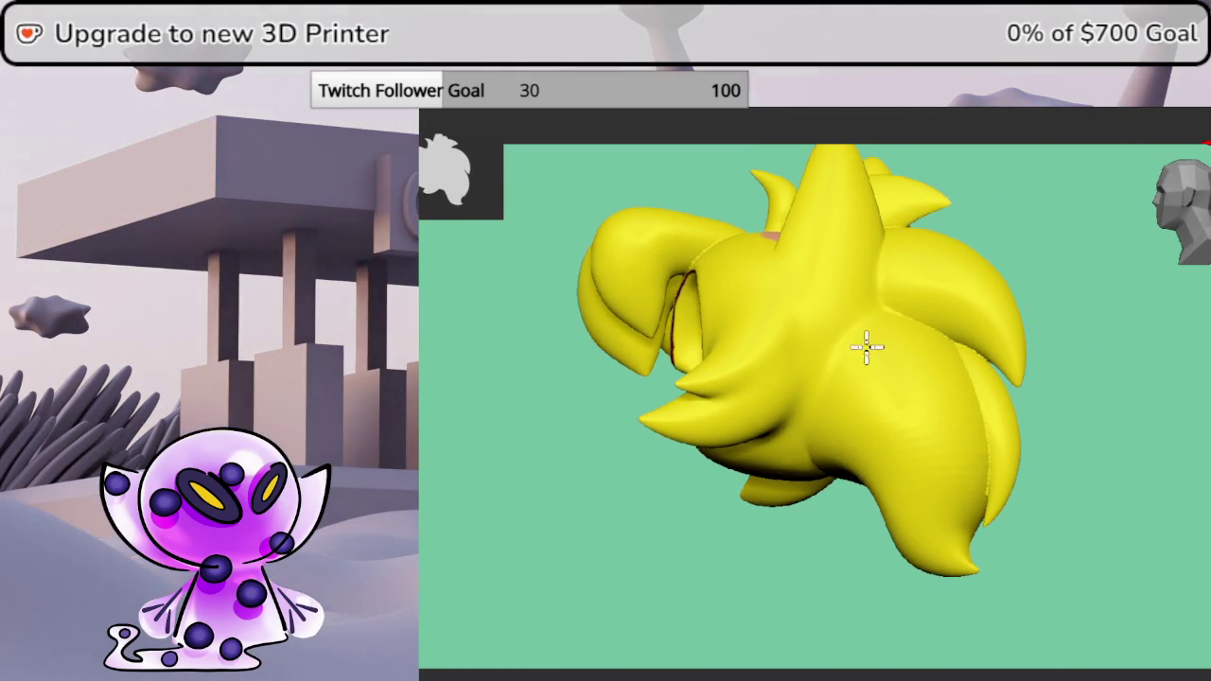
mouse_move(1107, 382)
mouse_down()
mouse_move(1146, 303)
mouse_move(1107, 351)
mouse_move(1083, 354)
mouse_up()
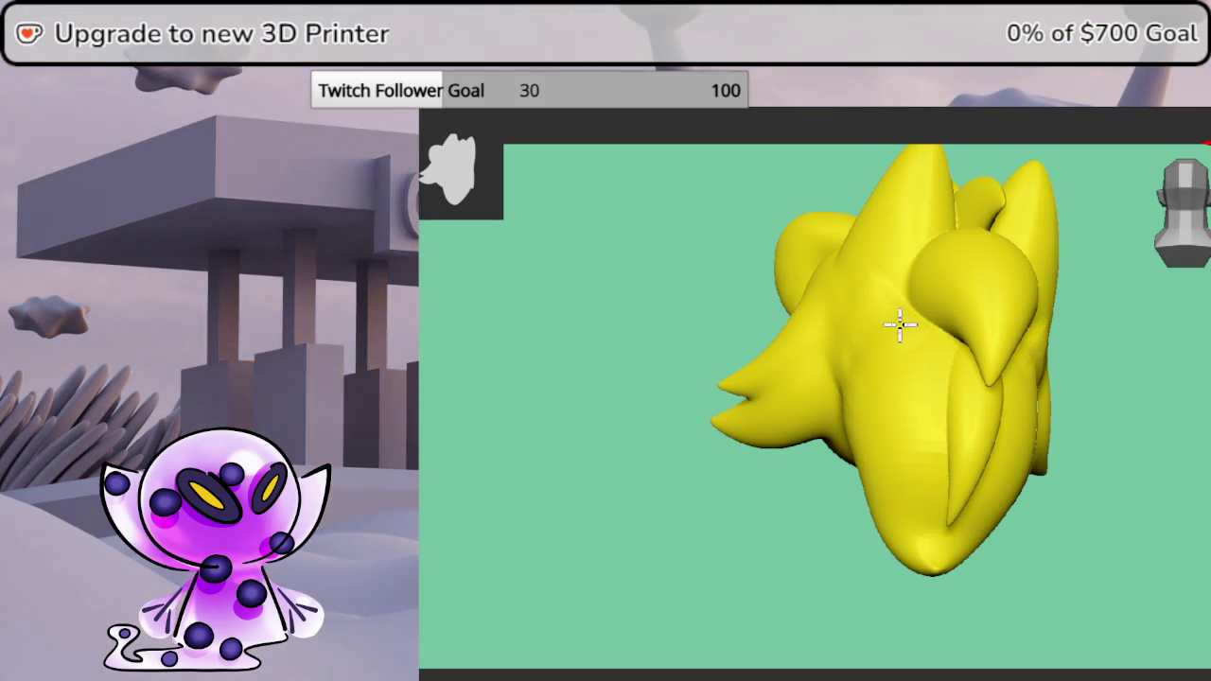
- Make a light Smooth stroke on one of the yellow hair lobes
mouse_move(843, 324)
middle_down()
mouse_move(1180, 451)
mouse_move(1201, 442)
mouse_move(1161, 430)
mouse_move(1183, 419)
mouse_move(1148, 464)
mouse_move(834, 492)
middle_up()
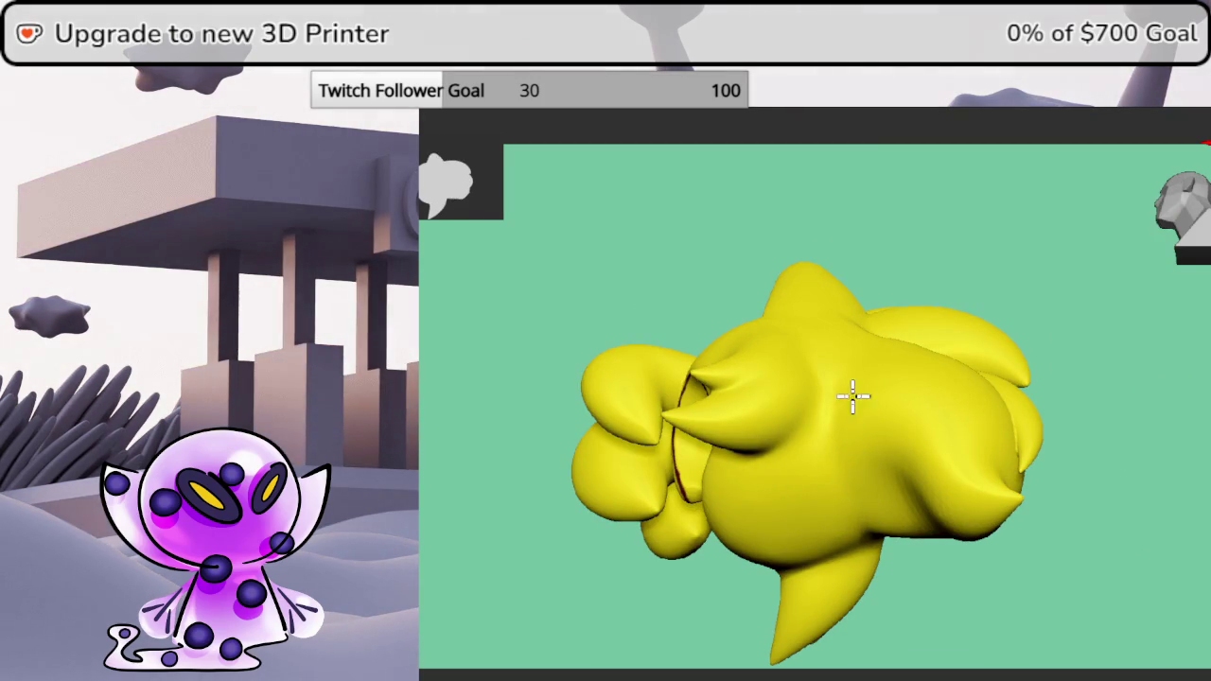
mouse_move(863, 416)
middle_down()
mouse_move(1162, 497)
mouse_move(1137, 400)
mouse_move(1107, 380)
mouse_move(1167, 327)
mouse_move(1167, 351)
mouse_move(1094, 386)
mouse_move(1090, 369)
middle_up()
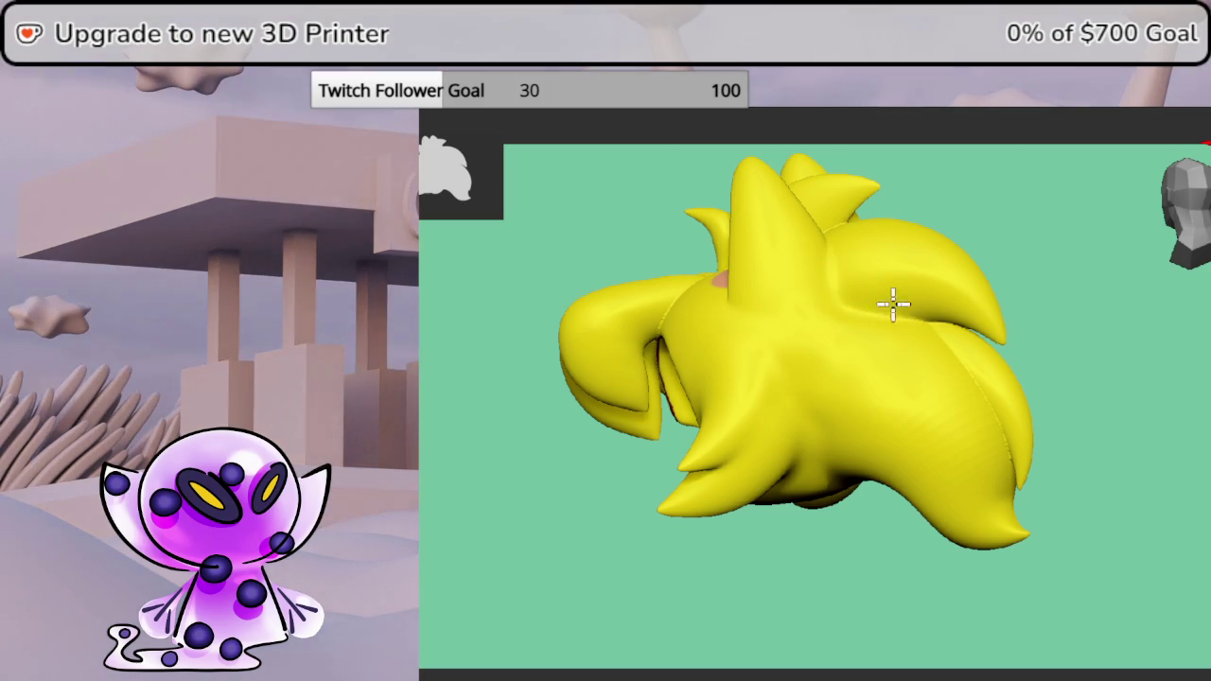
mouse_move(978, 387)
middle_down()
mouse_move(959, 363)
mouse_move(1062, 379)
mouse_move(1041, 381)
middle_up()
drag(782, 405, 769, 468)
mouse_move(767, 479)
middle_down()
mouse_move(810, 284)
mouse_move(940, 378)
mouse_move(955, 260)
mouse_move(927, 238)
middle_up()
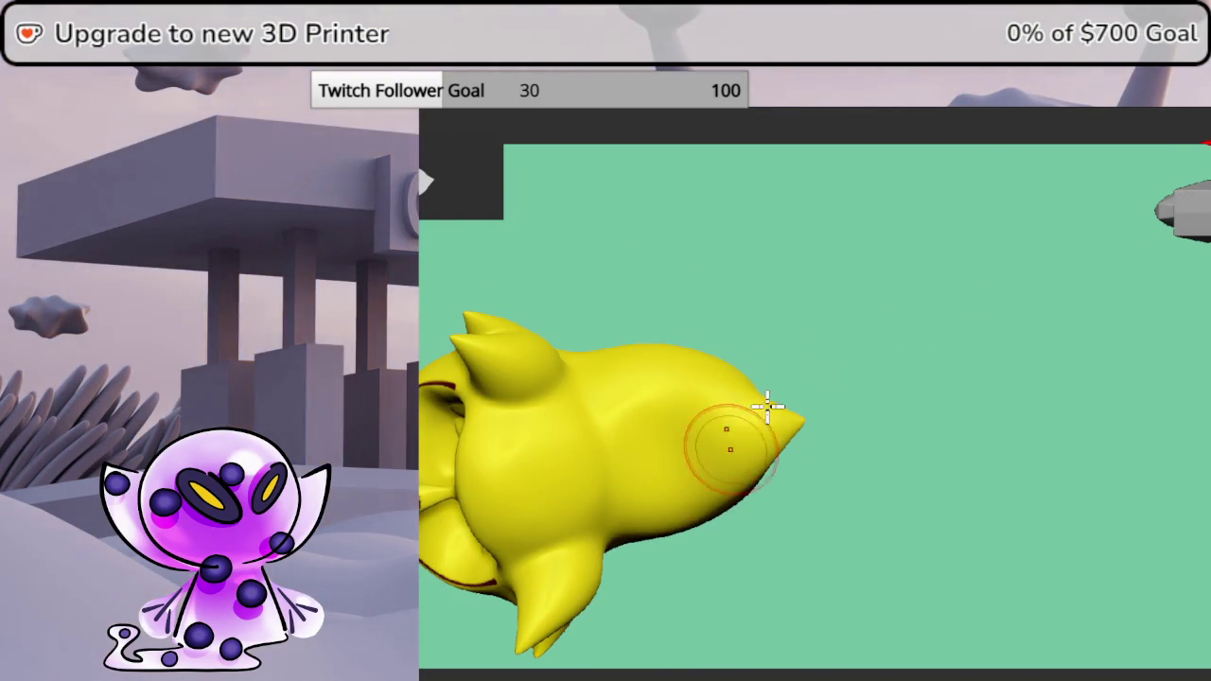
- Orbit around the hair quills and zoom in toward the top of the head
middle_drag(724, 459, 895, 497)
middle_drag(939, 339, 951, 441)
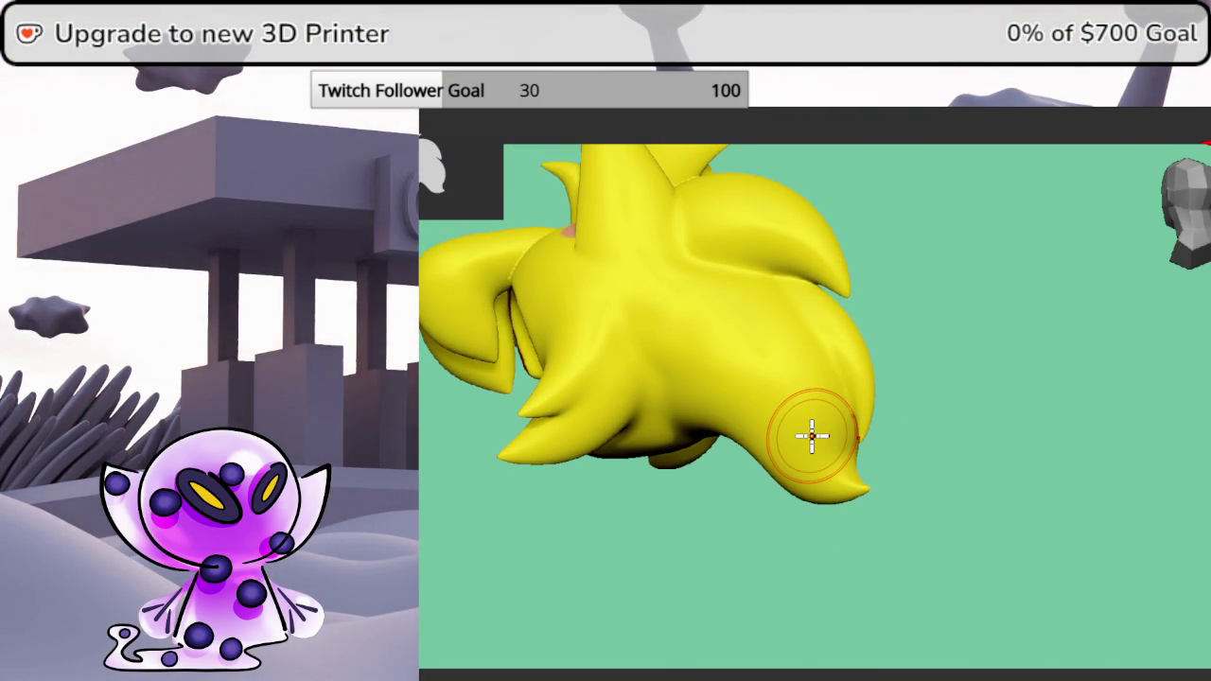
mouse_move(808, 425)
middle_down()
mouse_move(851, 406)
mouse_move(837, 444)
middle_up()
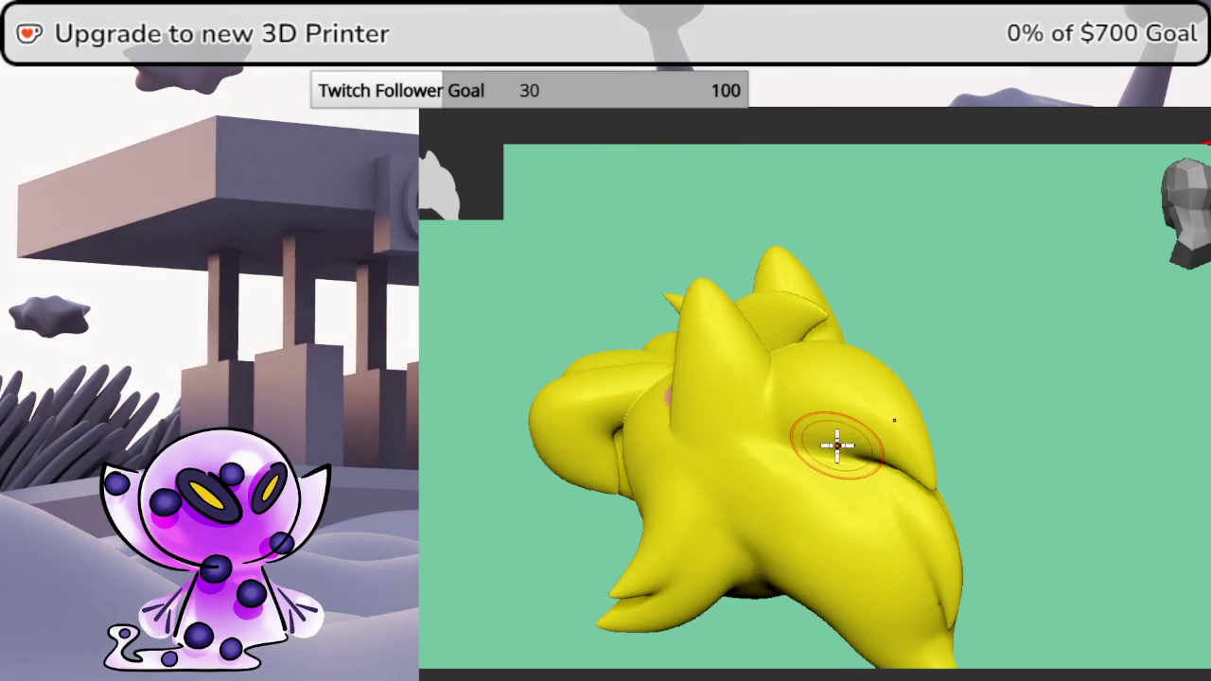
middle_drag(890, 331, 908, 349)
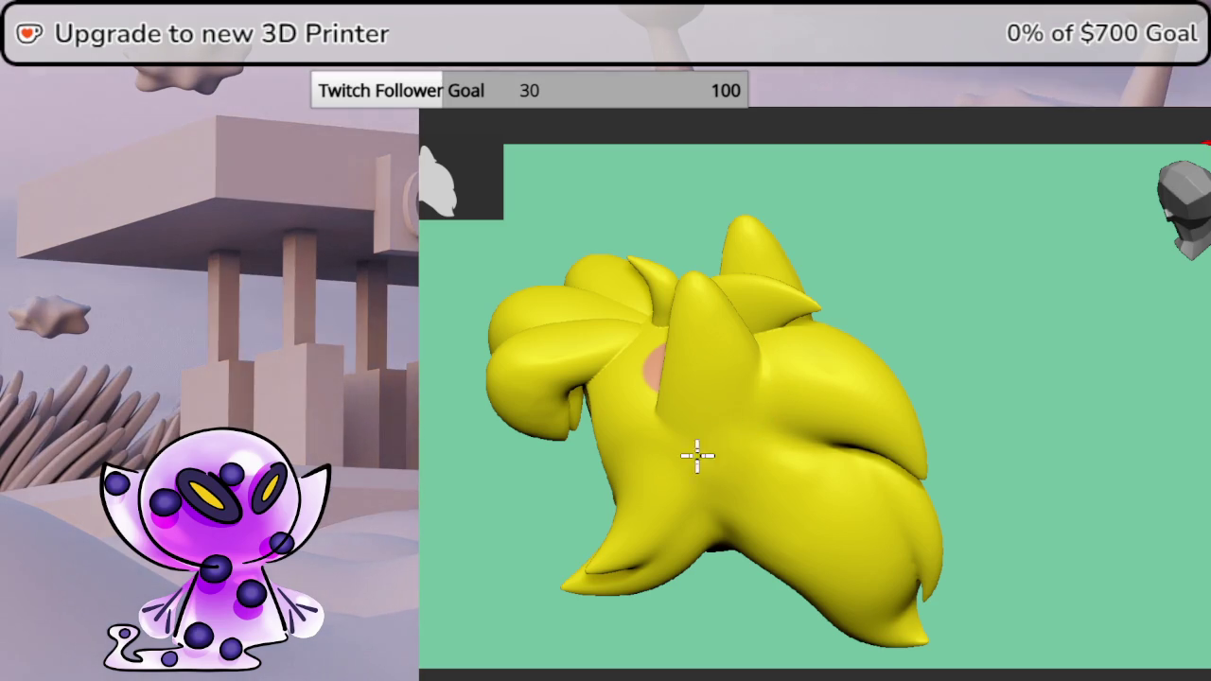
mouse_move(749, 437)
middle_down()
mouse_move(1062, 413)
mouse_move(1180, 468)
mouse_move(1108, 422)
mouse_move(1081, 499)
middle_up()
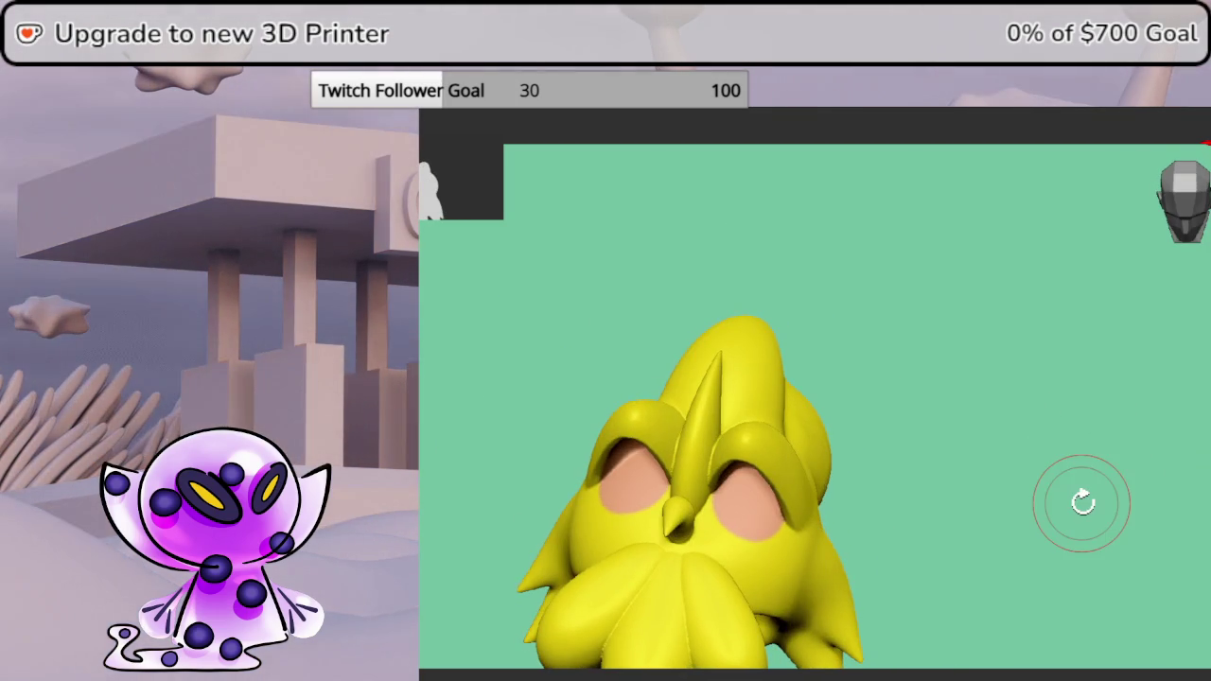
mouse_move(918, 518)
middle_down()
mouse_move(1000, 338)
mouse_move(988, 354)
middle_up()
scroll(980, 427, up, 3)
scroll(982, 358, up, 3)
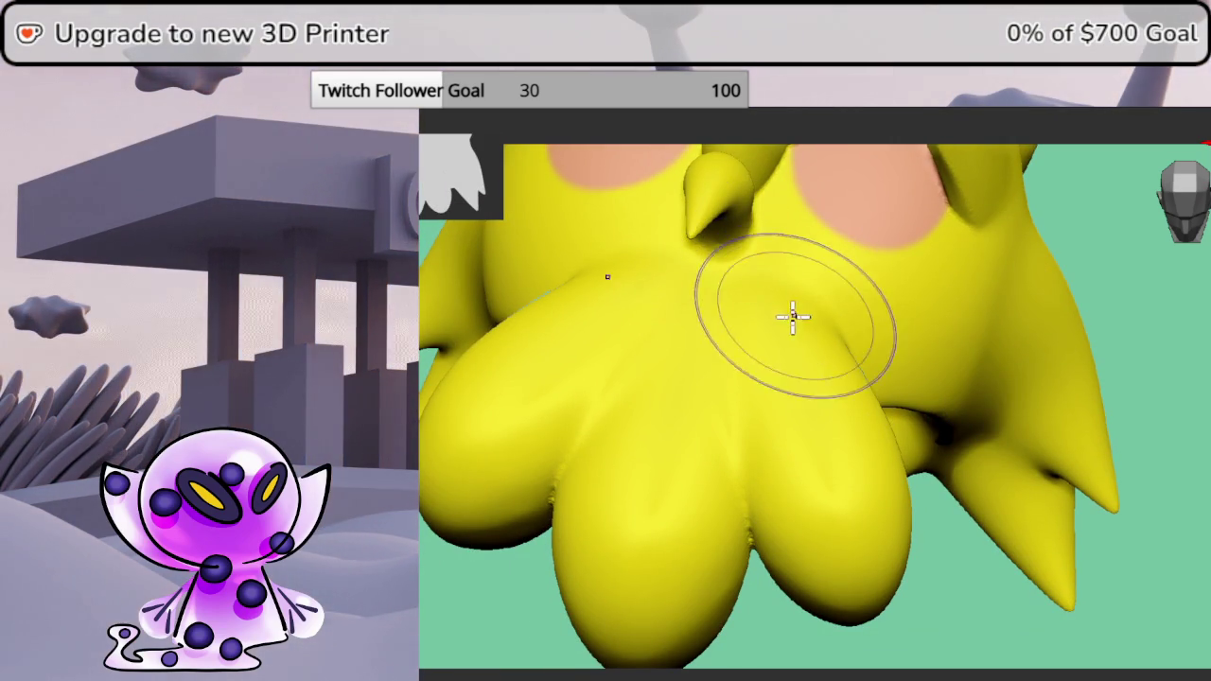
- Face both ears and the horn, then shift-smooth the small horn's base
mouse_move(959, 627)
mouse_down()
mouse_move(963, 437)
mouse_move(916, 427)
mouse_up()
mouse_move(1087, 341)
mouse_down()
mouse_move(1167, 349)
mouse_move(1159, 318)
mouse_move(1106, 293)
mouse_up()
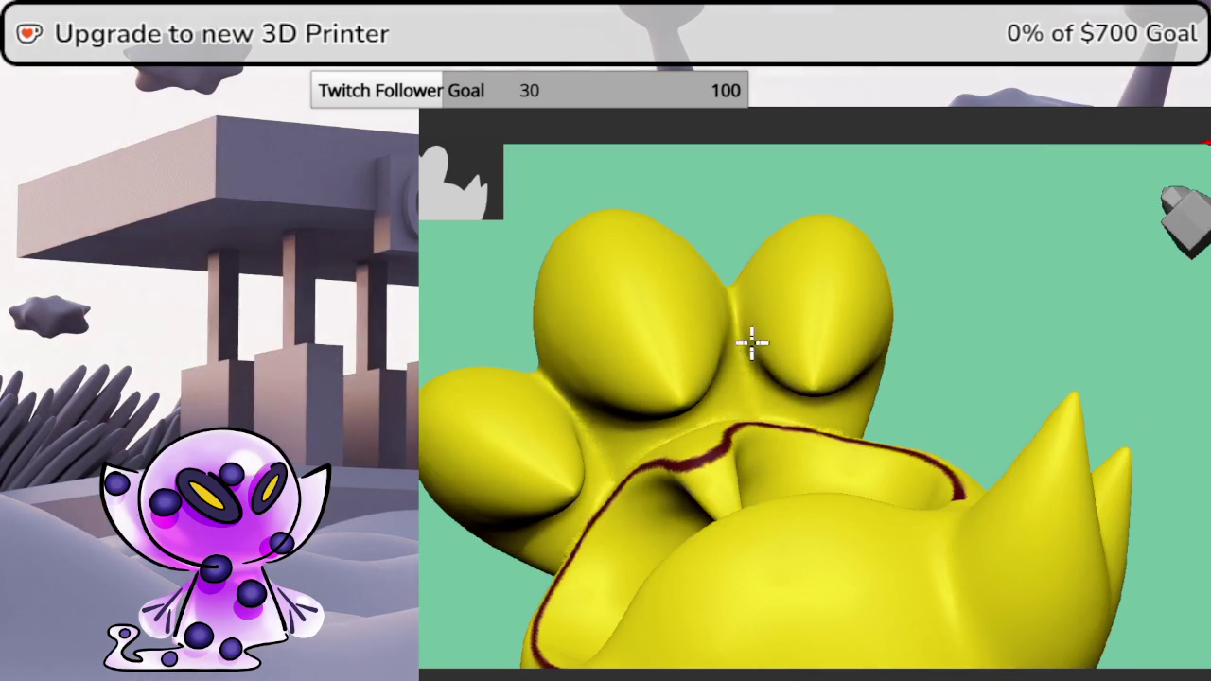
mouse_move(984, 407)
mouse_down()
mouse_move(1035, 425)
mouse_move(835, 438)
mouse_up()
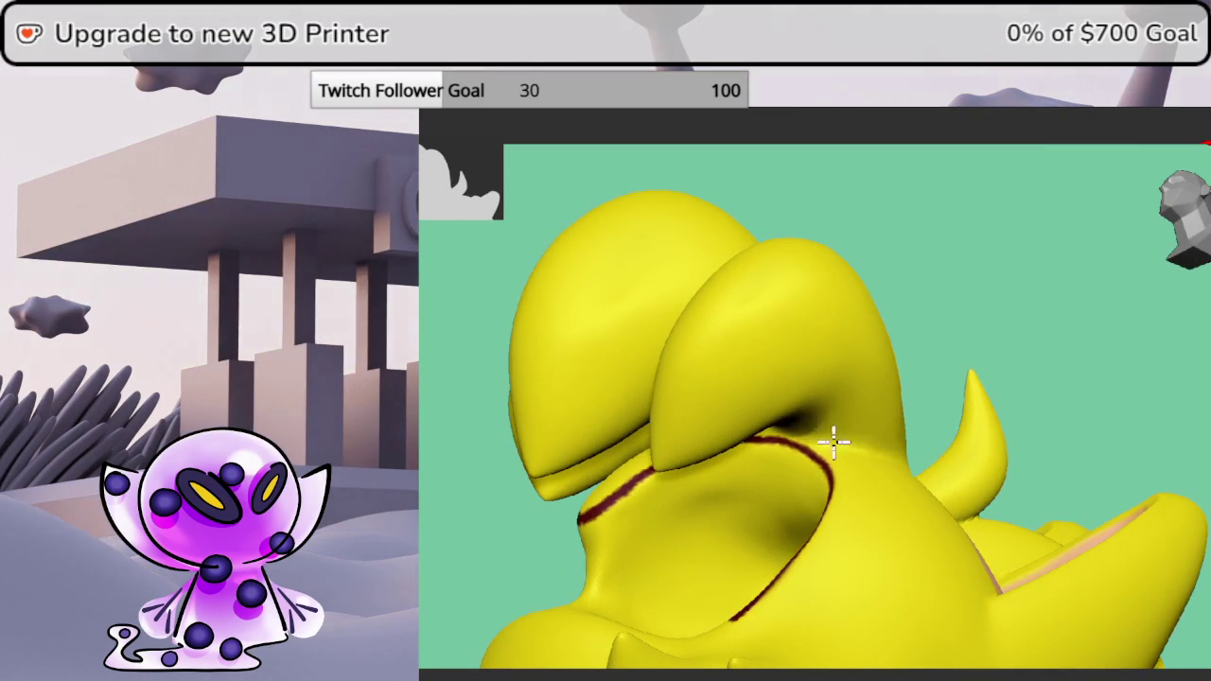
mouse_move(958, 322)
mouse_down()
mouse_move(1081, 262)
mouse_move(1128, 317)
mouse_move(1070, 508)
mouse_move(1046, 505)
mouse_move(981, 330)
mouse_move(951, 411)
mouse_up()
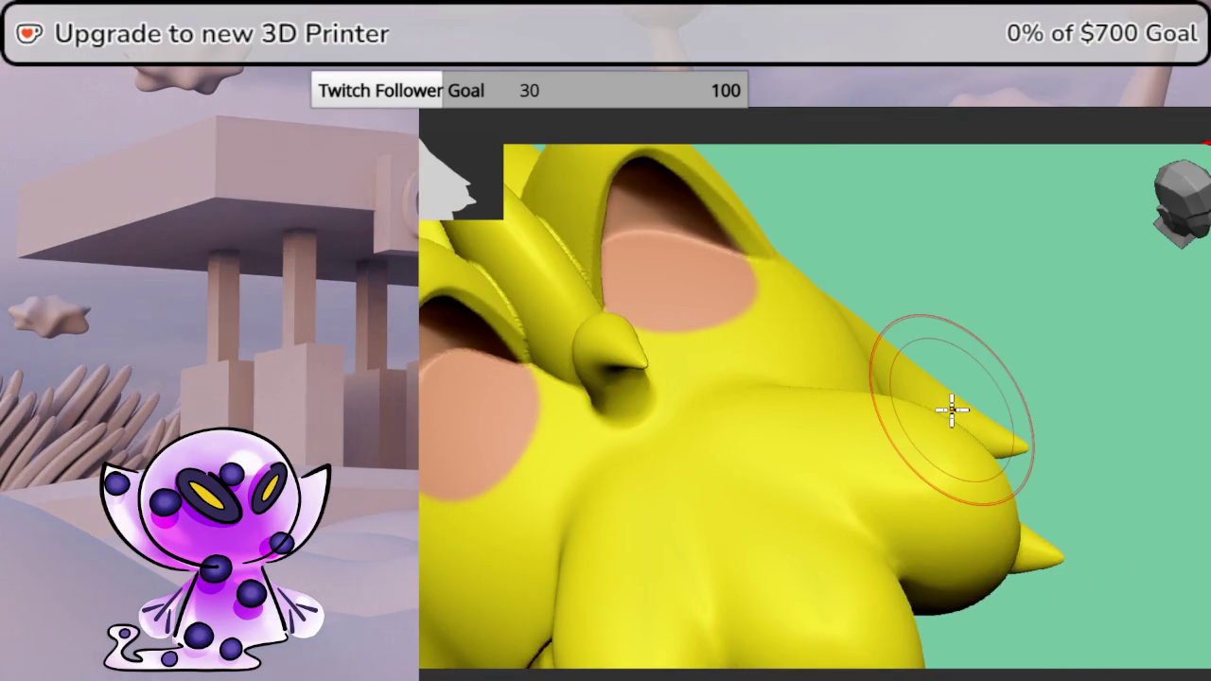
mouse_move(848, 387)
mouse_down()
mouse_move(876, 425)
mouse_move(926, 358)
mouse_up()
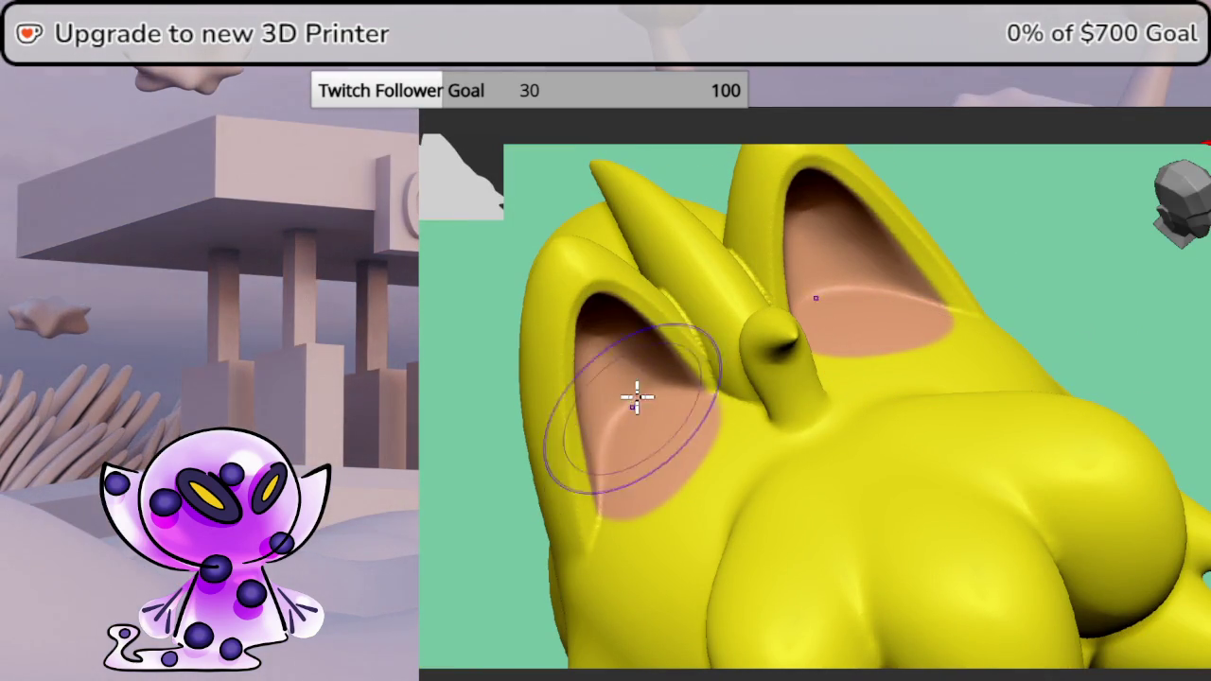
drag(611, 278, 690, 324)
- Undo the oval bump imprints near the horn, then zoom out and pan the model
mouse_move(724, 330)
middle_down()
mouse_move(1137, 338)
mouse_move(741, 373)
mouse_move(1049, 230)
mouse_move(1018, 303)
mouse_move(965, 270)
middle_up()
mouse_move(860, 341)
middle_down()
mouse_move(965, 460)
mouse_move(994, 554)
middle_up()
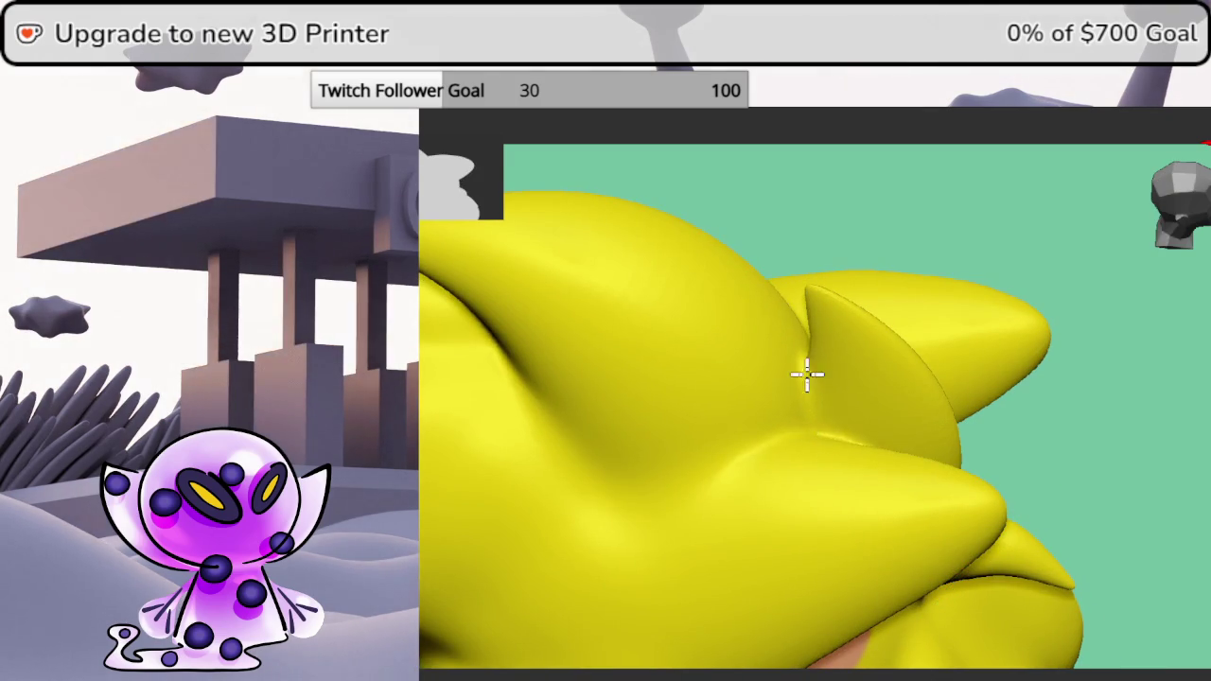
mouse_move(801, 426)
middle_down()
mouse_move(1141, 271)
mouse_move(803, 513)
mouse_move(973, 566)
mouse_move(986, 346)
mouse_move(1022, 467)
mouse_move(932, 465)
mouse_move(992, 412)
middle_up()
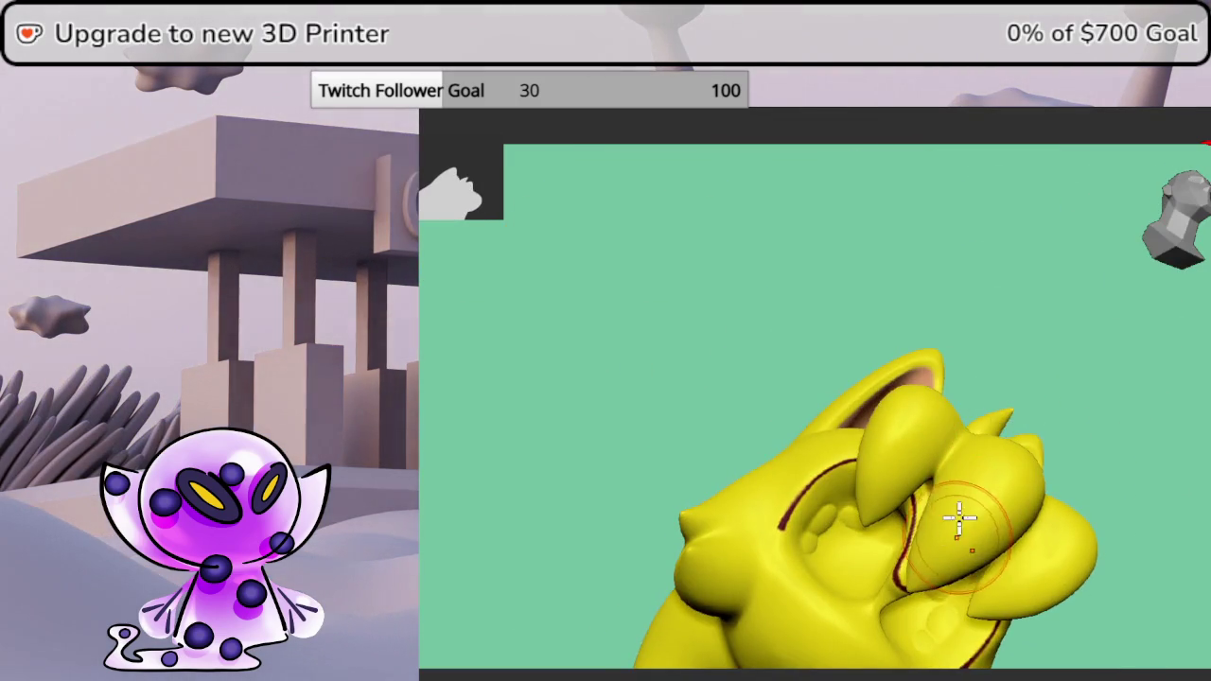
middle_drag(958, 537, 810, 411)
scroll(965, 438, up, 5)
scroll(965, 395, up, 2)
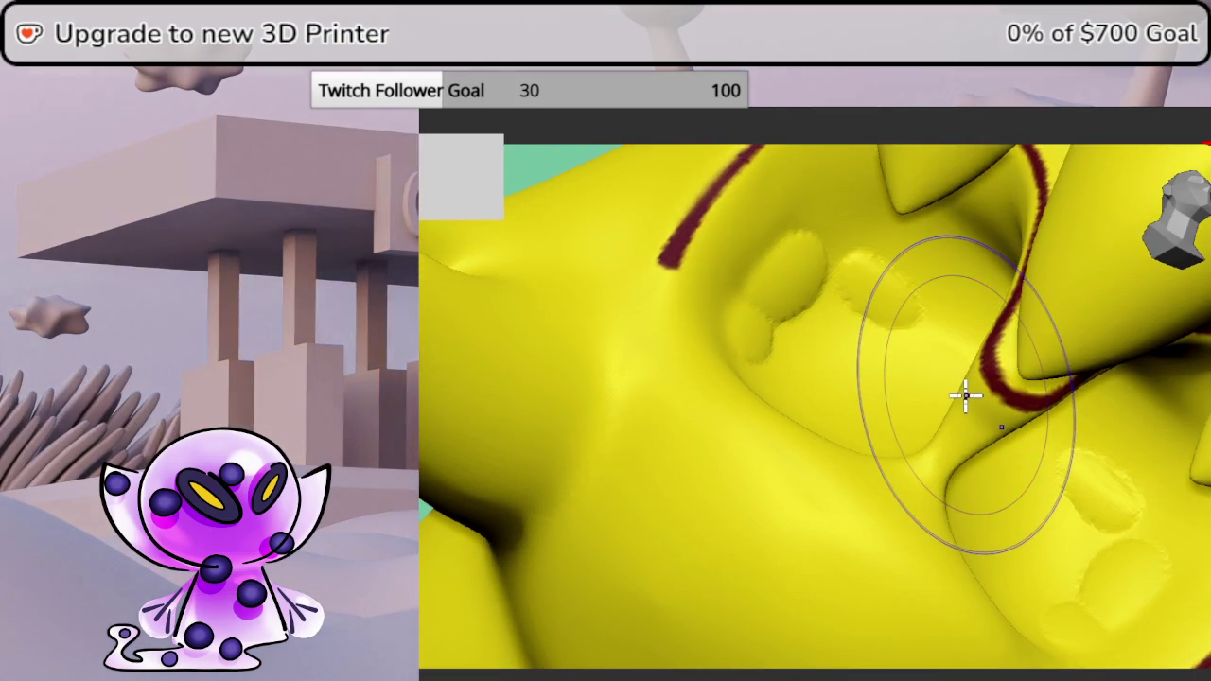
key(ctrl+z)
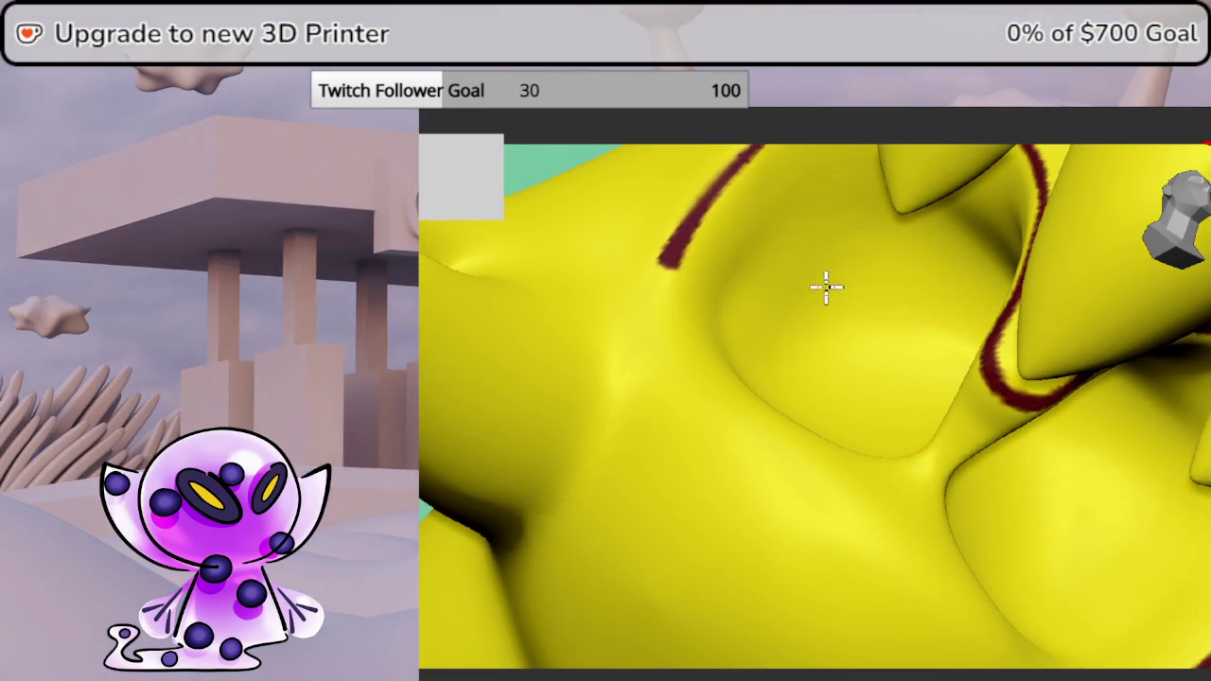
scroll(889, 344, down, 5)
mouse_move(765, 310)
middle_down()
mouse_move(800, 327)
mouse_move(778, 264)
mouse_move(851, 373)
mouse_move(917, 331)
middle_up()
shift+middle_drag(735, 331, 818, 255)
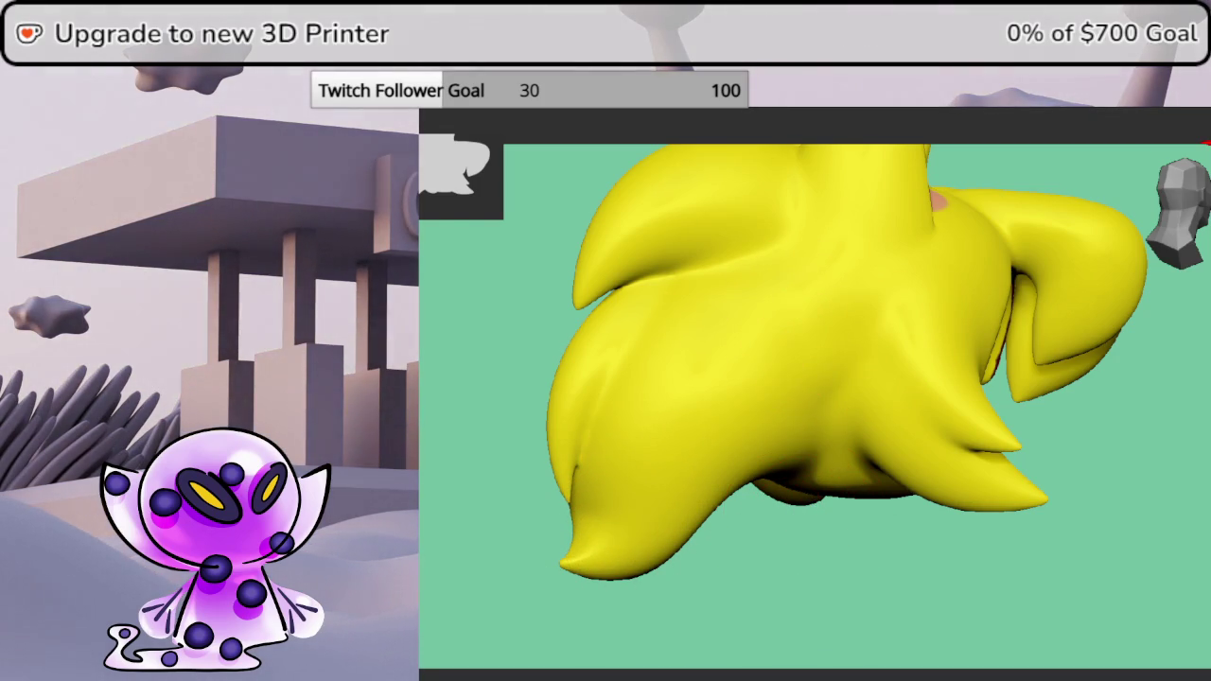
drag(1125, 468, 1076, 458)
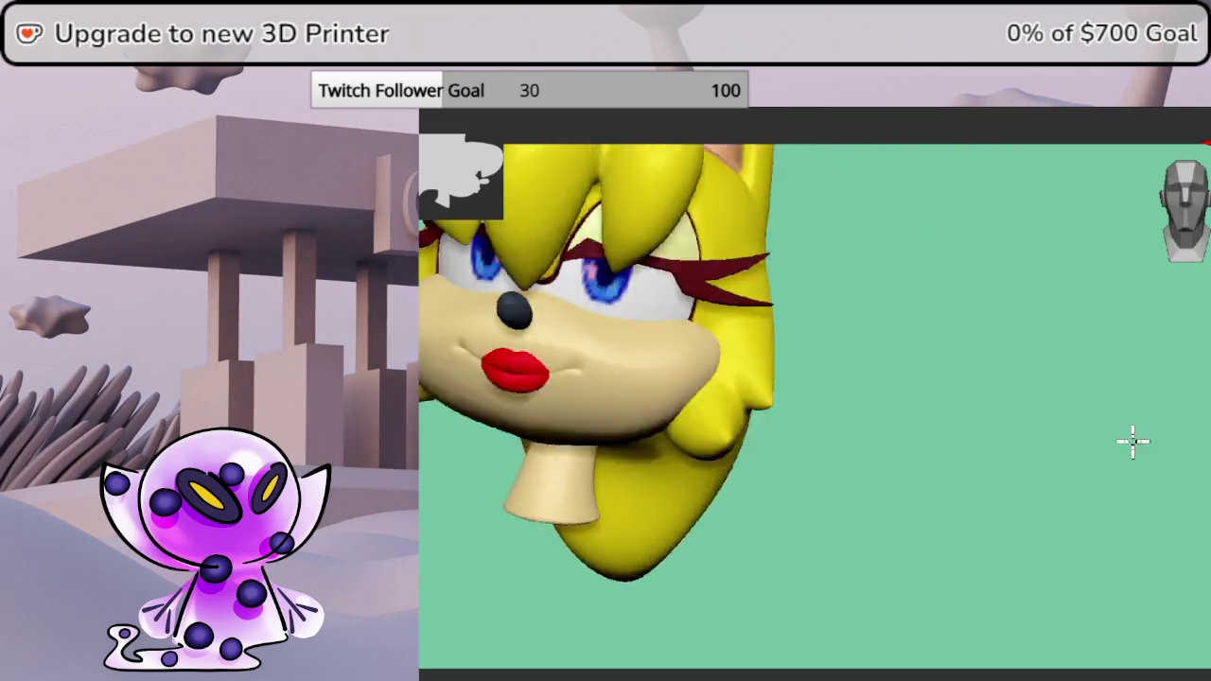
- Rotate the head to a three-quarter view showing the face and reference drawing
mouse_move(816, 486)
mouse_down()
mouse_move(1110, 527)
mouse_move(1016, 493)
mouse_move(1054, 482)
mouse_move(897, 438)
mouse_move(916, 419)
mouse_move(1006, 419)
mouse_move(952, 424)
mouse_move(803, 354)
mouse_move(794, 427)
mouse_move(826, 460)
mouse_move(845, 414)
mouse_up()
mouse_move(837, 391)
mouse_down()
mouse_move(786, 328)
mouse_move(803, 268)
mouse_move(861, 365)
mouse_move(775, 324)
mouse_move(747, 327)
mouse_up()
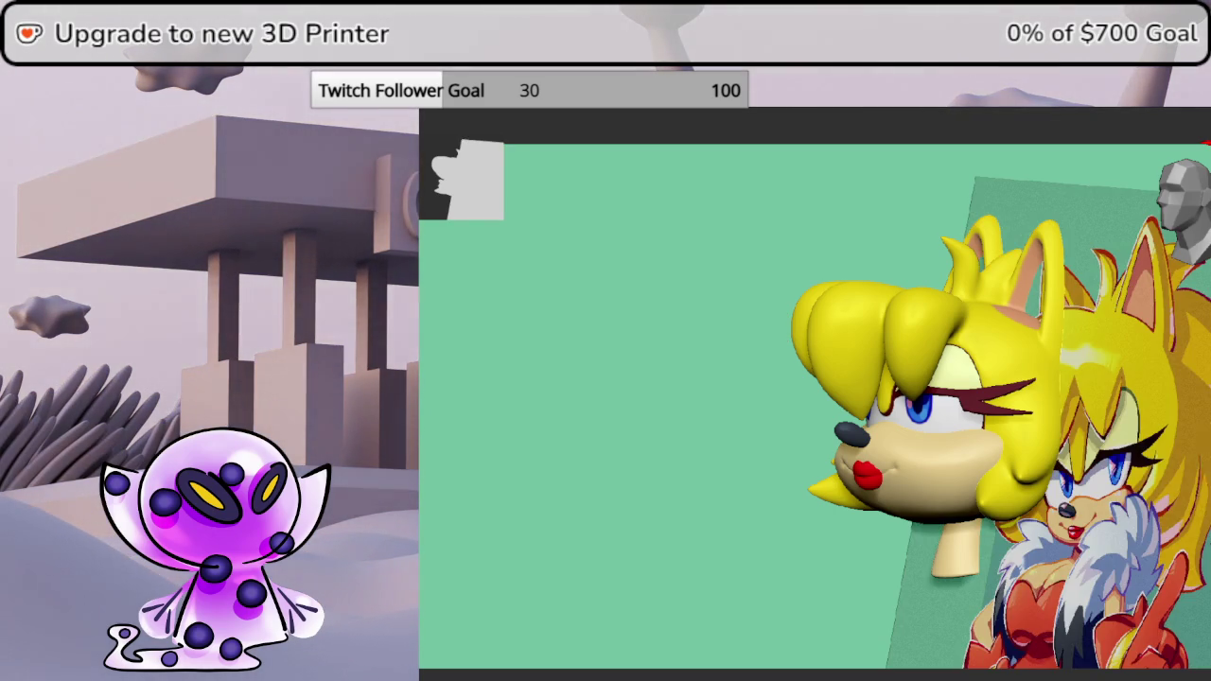
- Snap the head to a front view and zoom into the reference drawing
click(1182, 220)
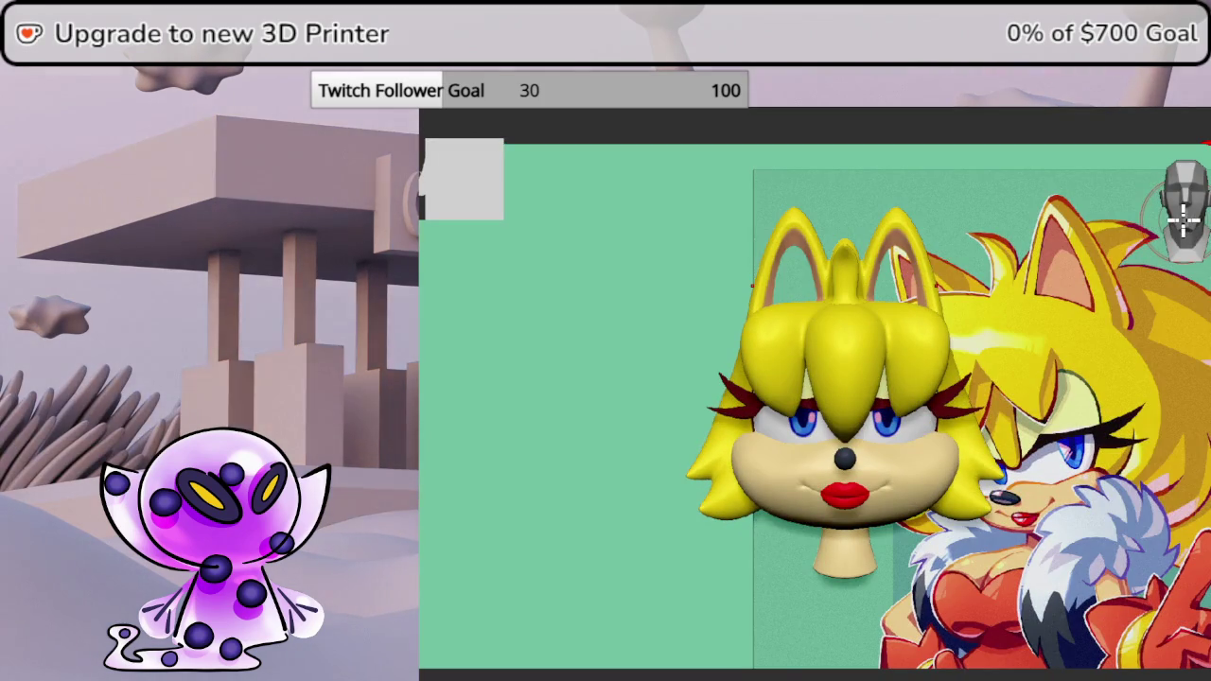
scroll(880, 425, up, 2)
scroll(880, 426, up, 3)
scroll(879, 426, up, 2)
scroll(879, 426, right, 2)
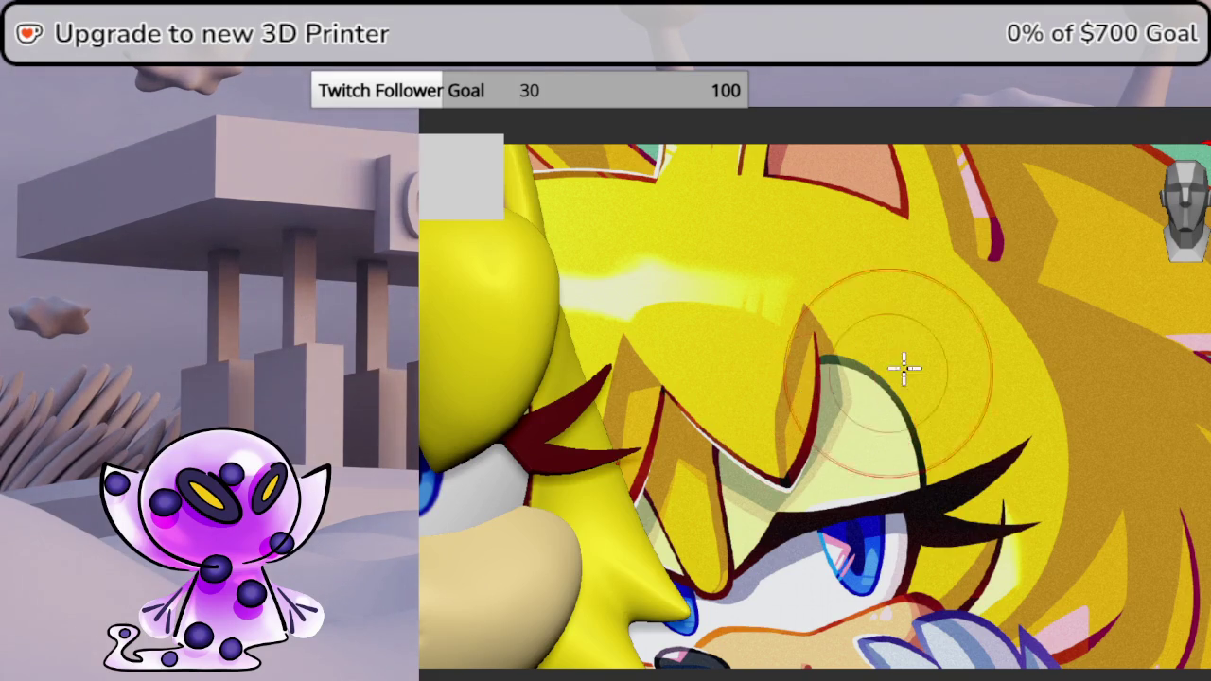
- Adjust the zoom, pan head and reference into view, and carve a centre-bang crease
scroll(858, 382, down, 3)
scroll(860, 373, down, 2)
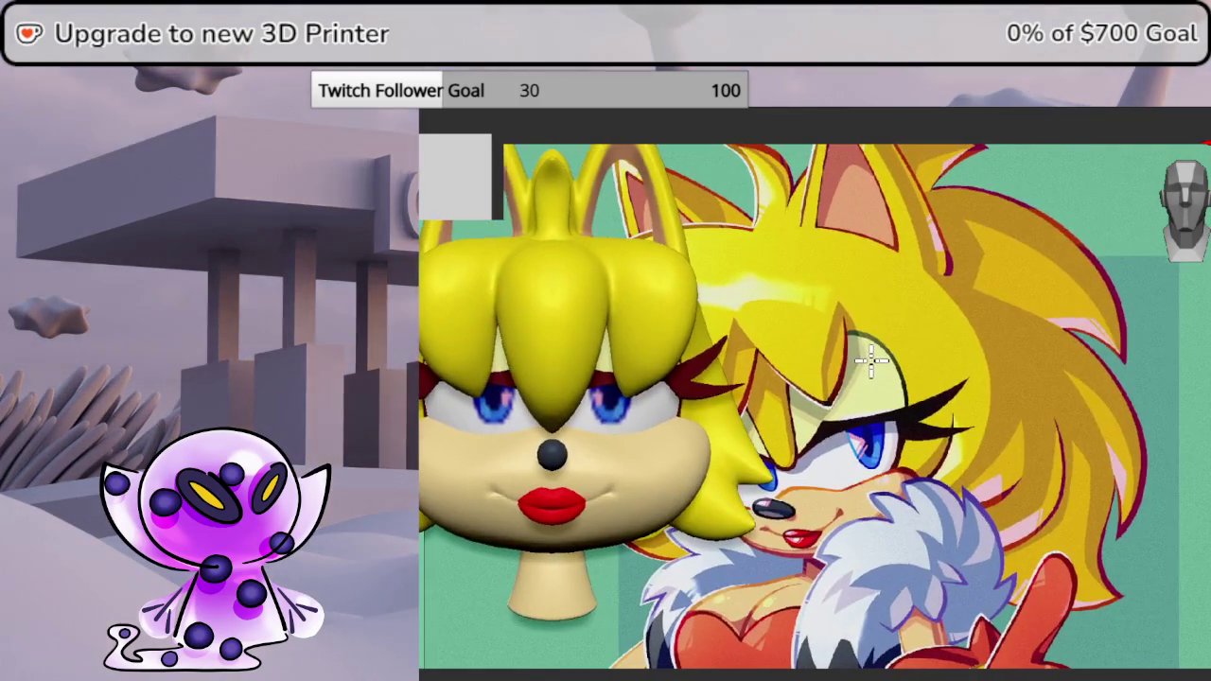
scroll(877, 352, up, 2)
scroll(908, 362, up, 2)
scroll(790, 367, up, 1)
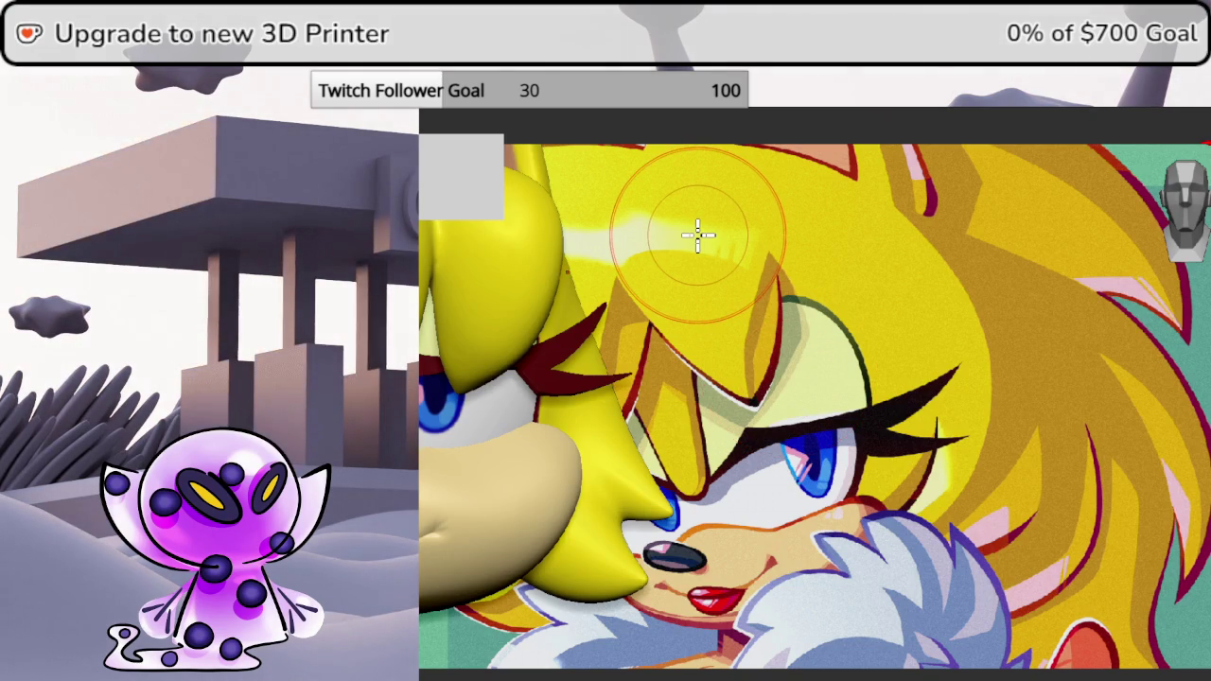
drag(601, 326, 903, 350)
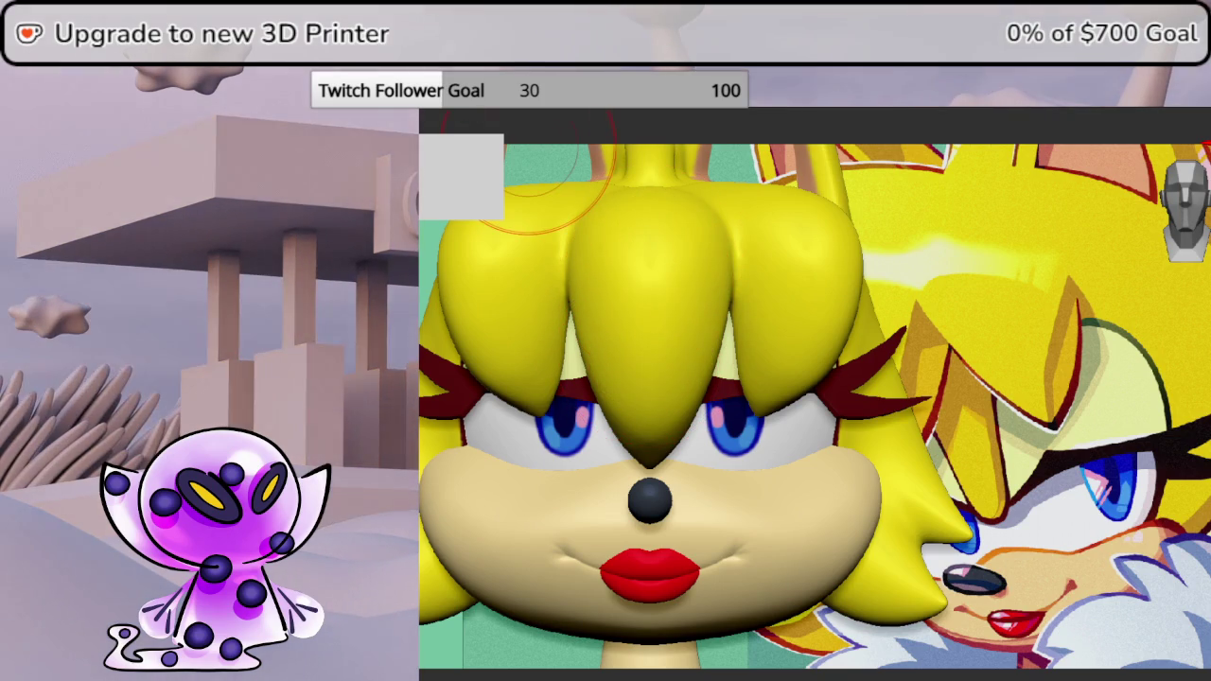
mouse_move(656, 341)
mouse_down()
mouse_move(667, 416)
mouse_move(652, 185)
mouse_up()
- Try a V-shaped crease on the centre bang, then undo all the creases
key(ctrl+z)
key(space)
drag(615, 289, 645, 406)
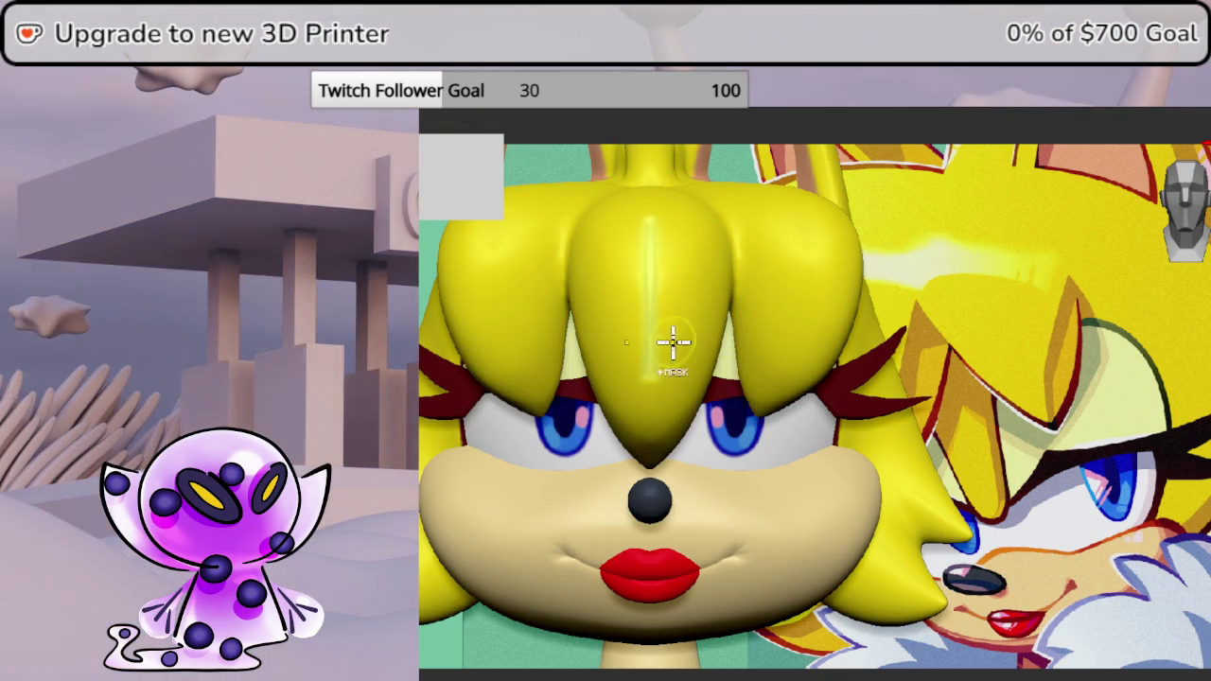
drag(662, 343, 690, 265)
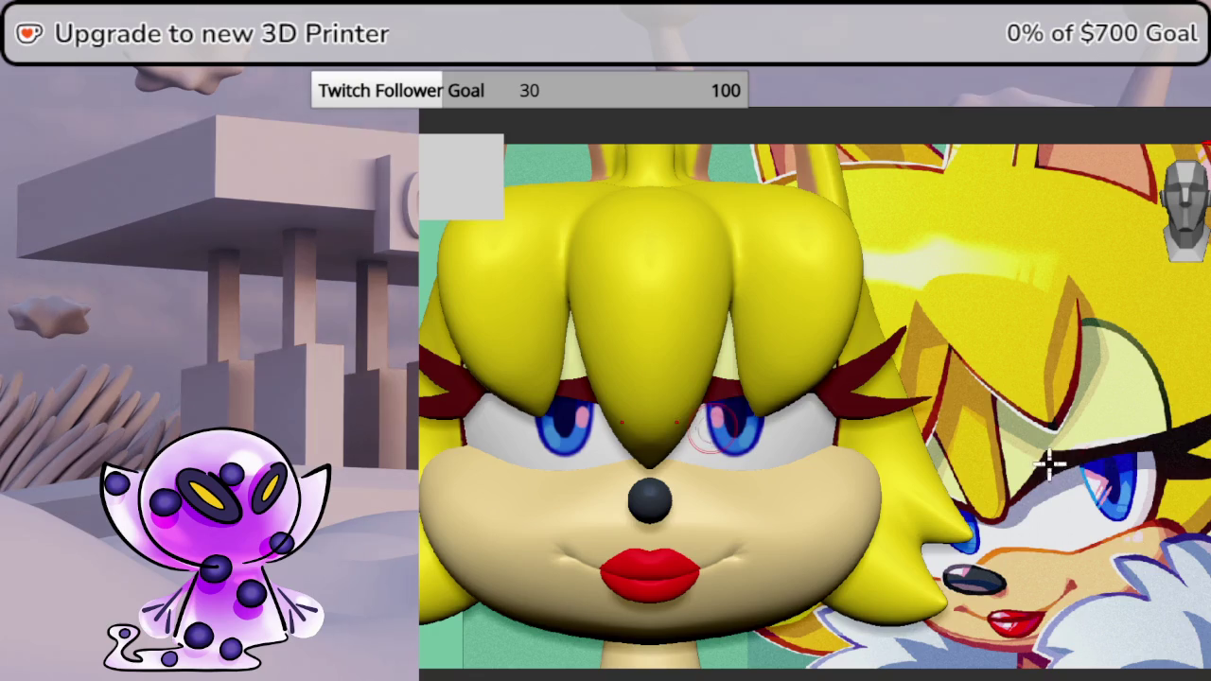
middle_drag(736, 383, 719, 492)
key(ctrl+z)
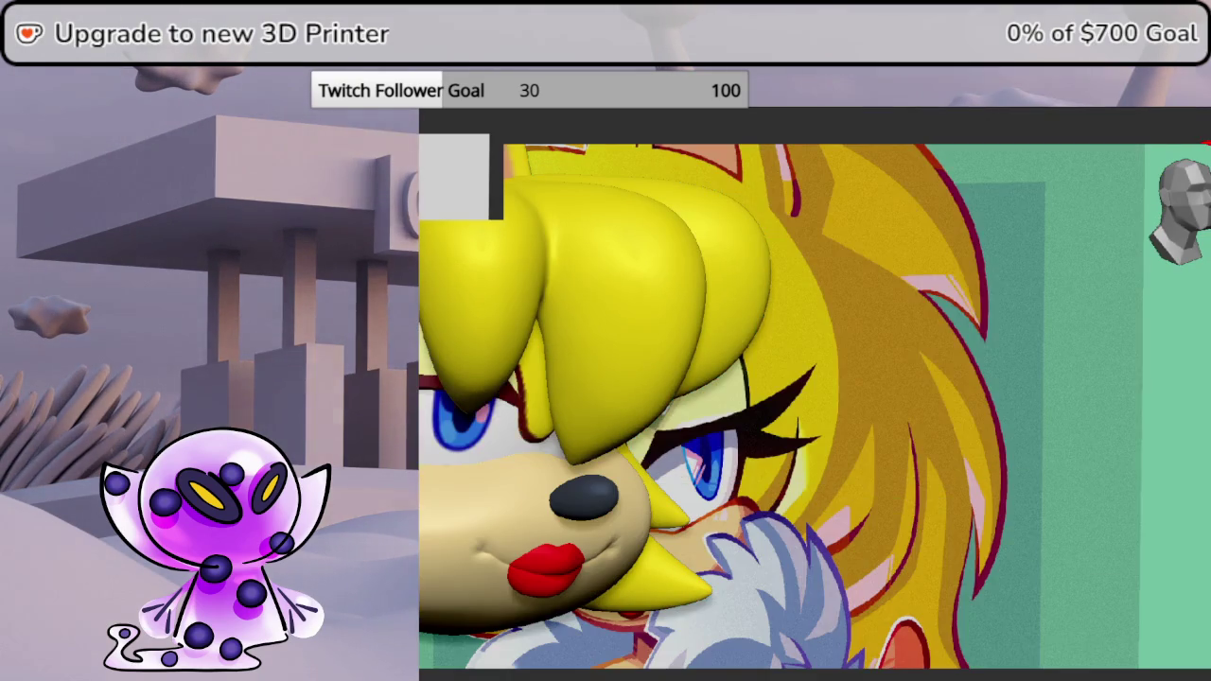
key(ctrl+z)
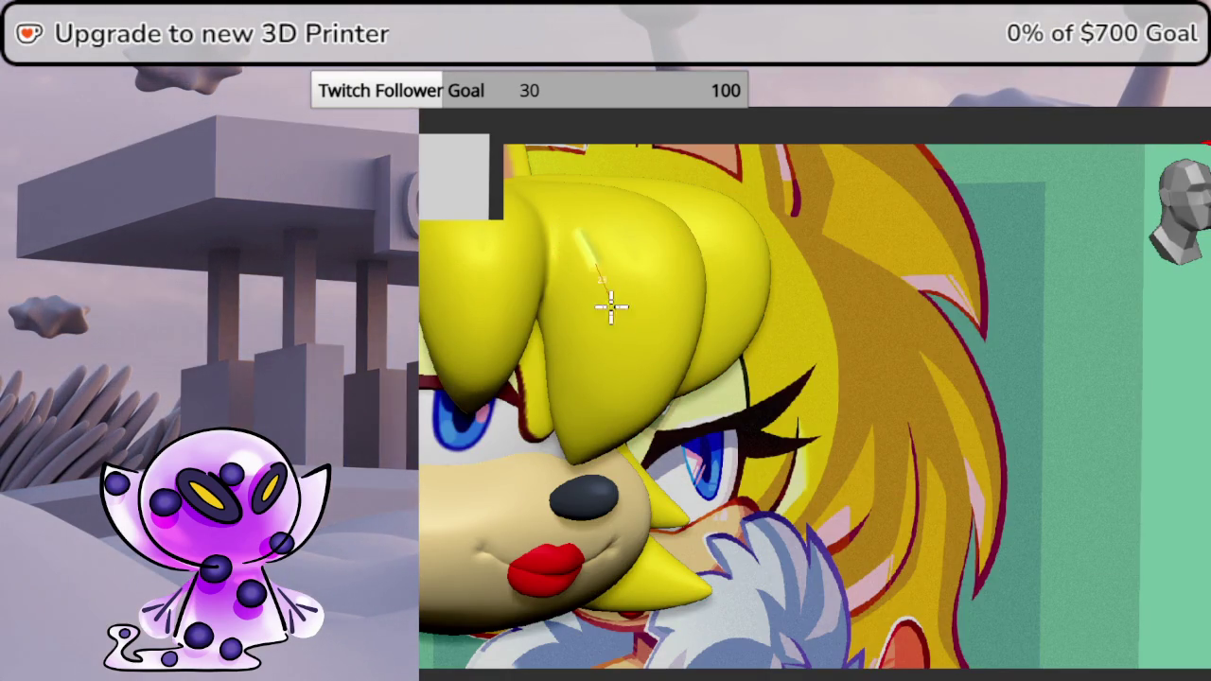
key(ctrl+z)
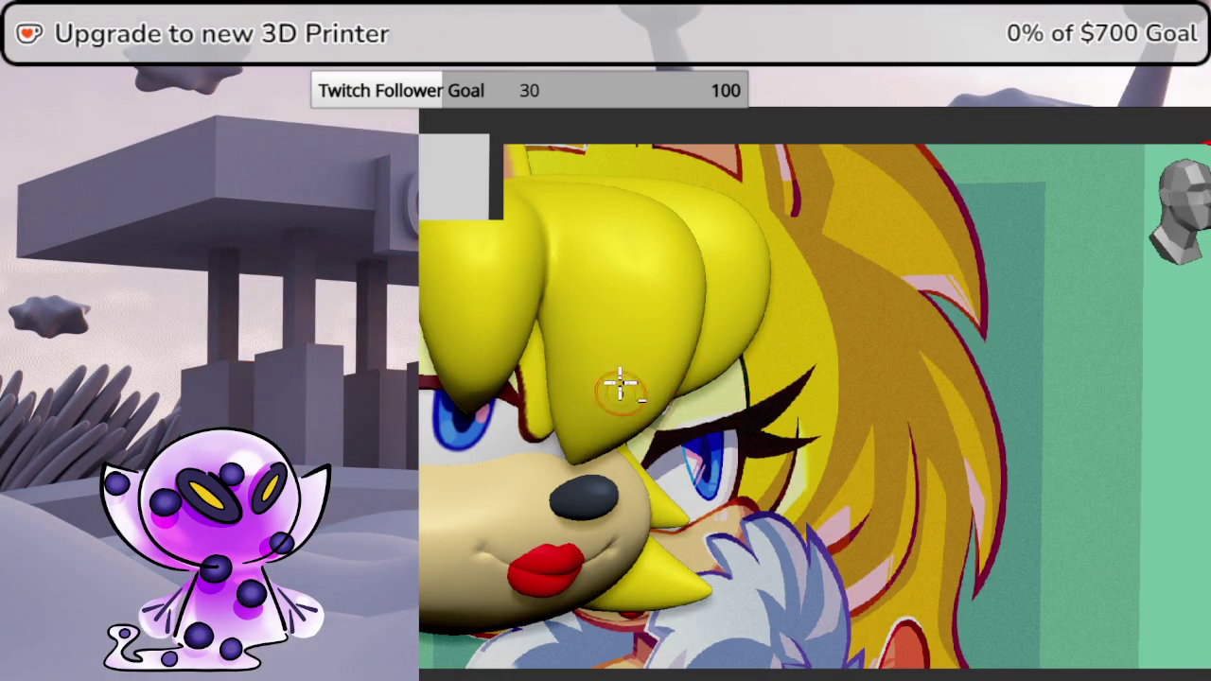
shift+middle_drag(619, 400, 730, 405)
- Pick a different sculpting brush and make its Draw Size much larger
key(shift+space)
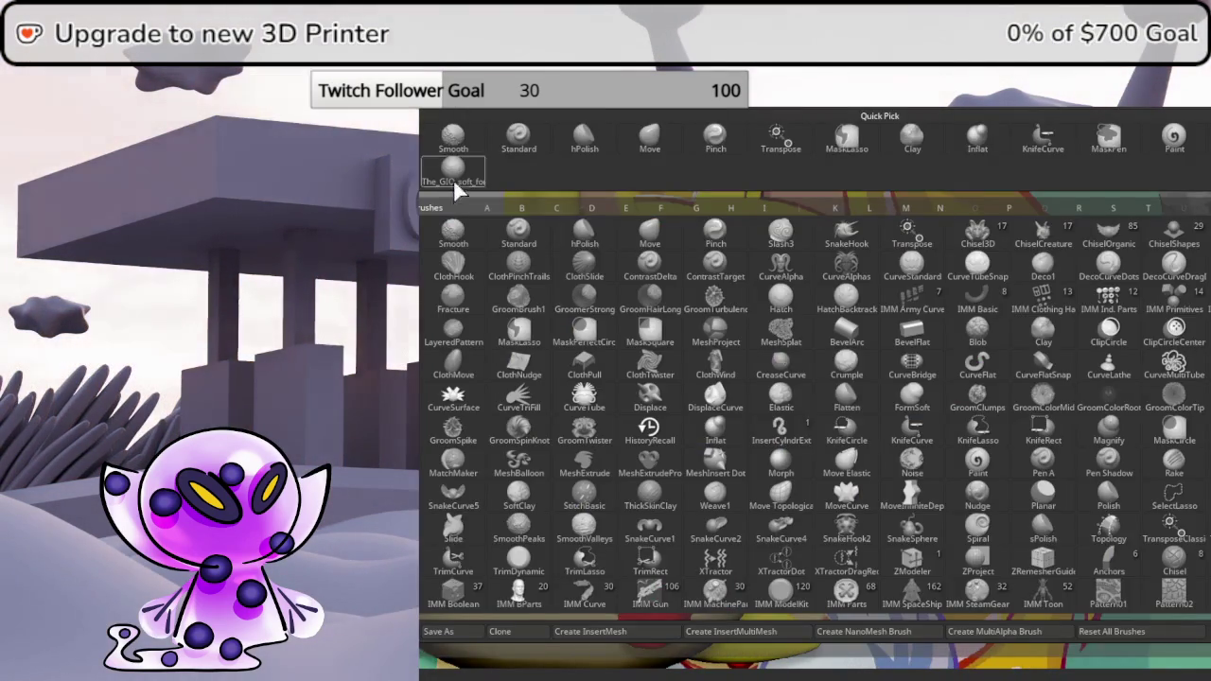
click(470, 198)
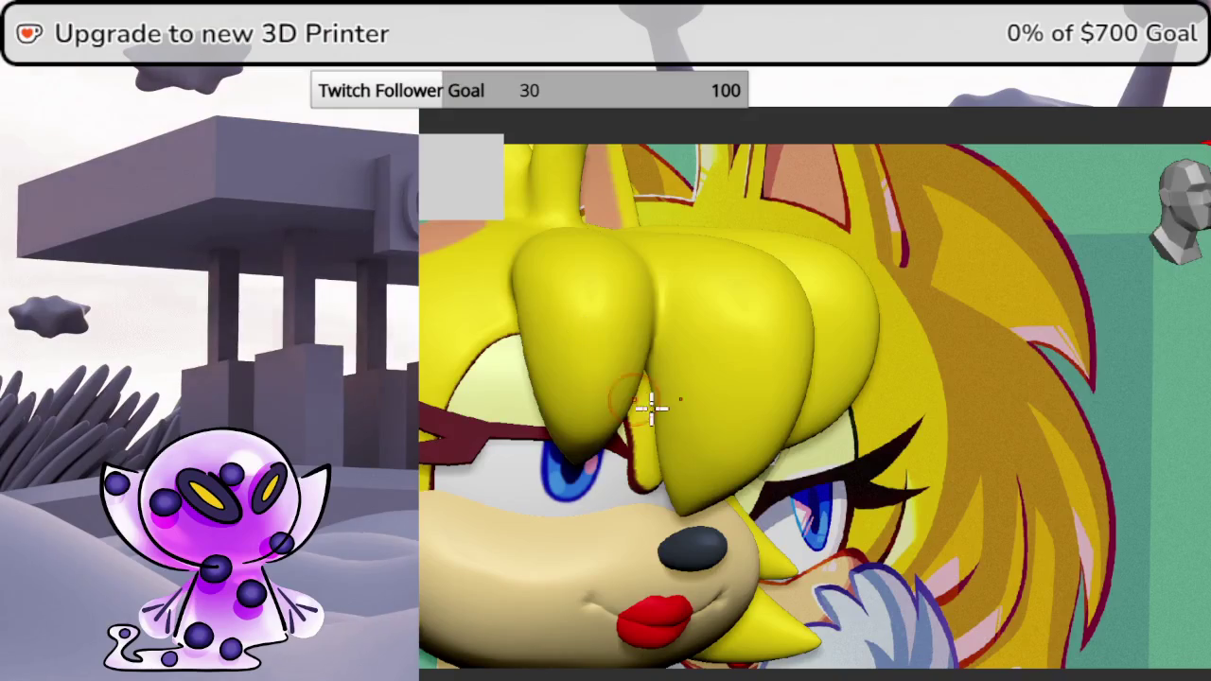
right_click(734, 405)
drag(711, 326, 747, 327)
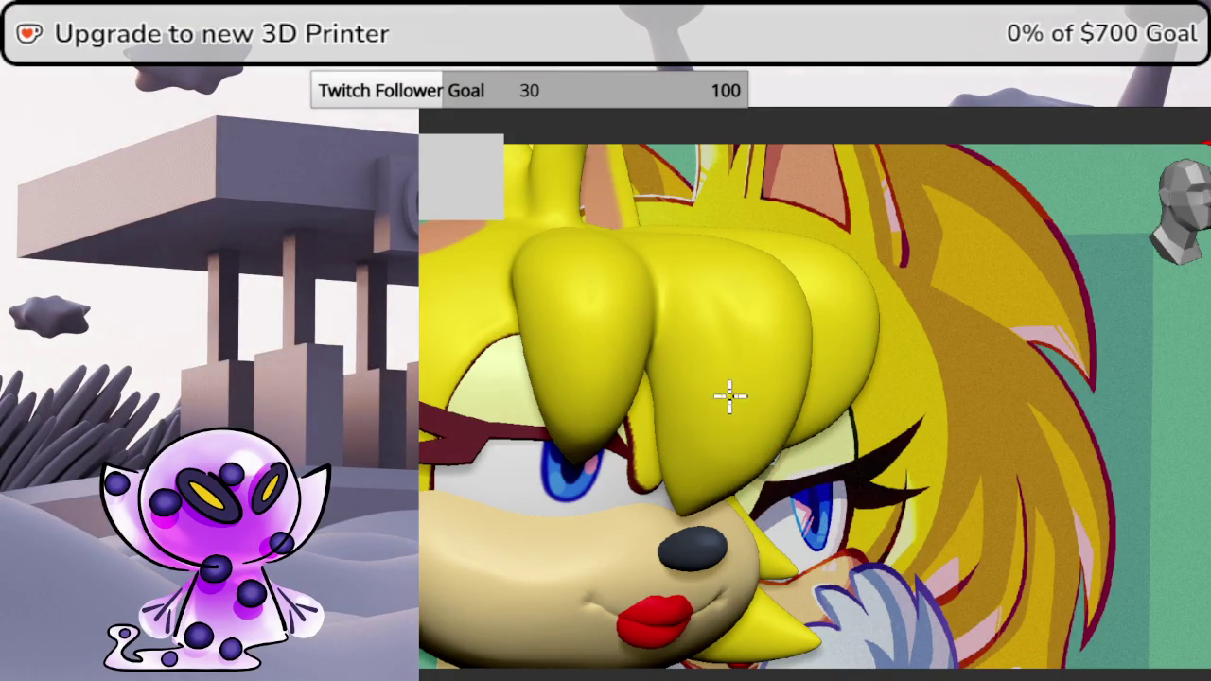
drag(1206, 487, 1185, 462)
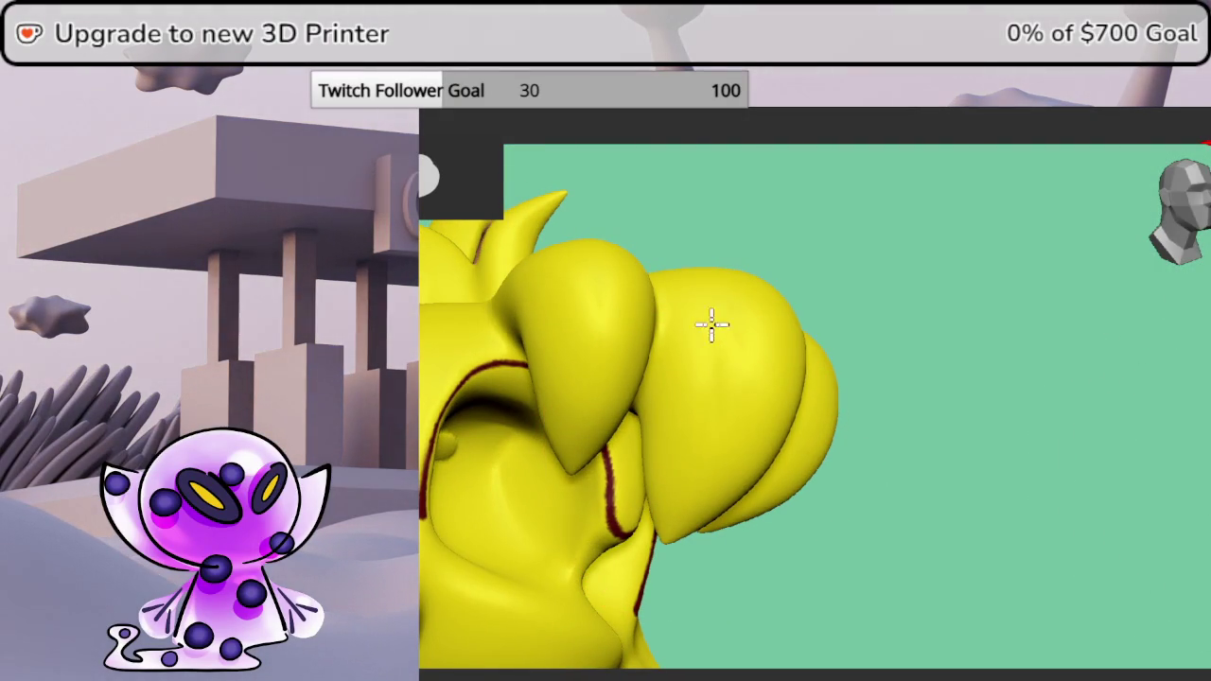
- Slightly increase the brush's Draw Size and check its Z Intensity
right_click(728, 375)
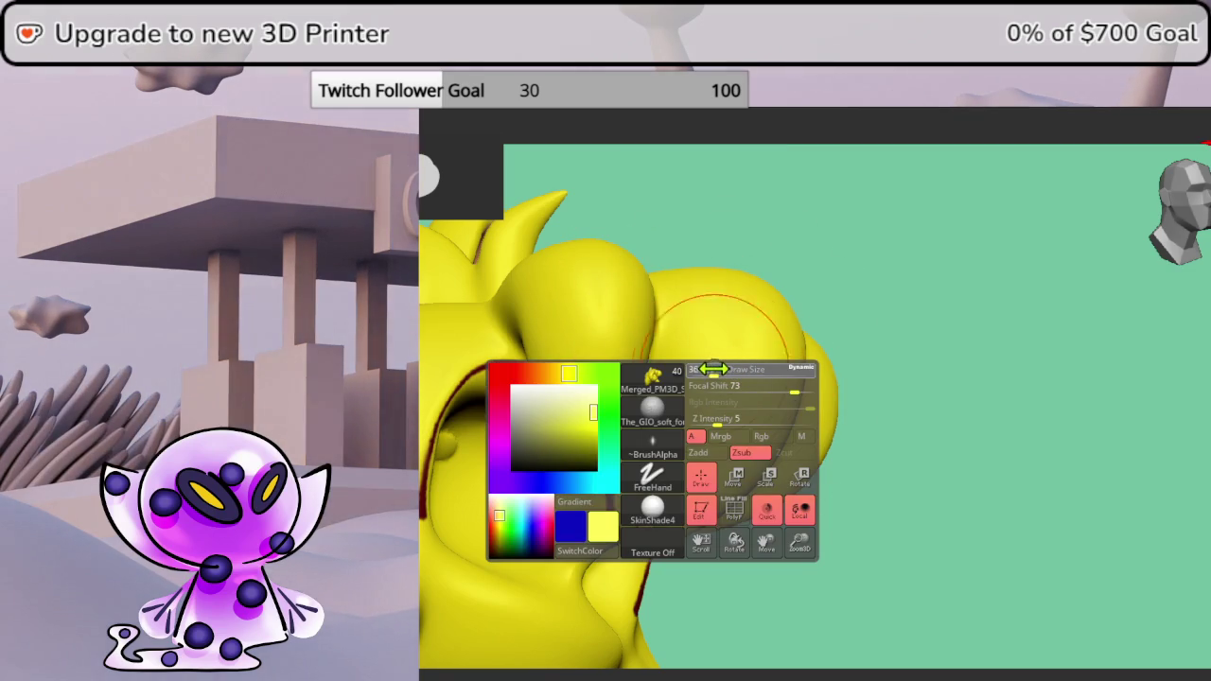
drag(711, 369, 733, 371)
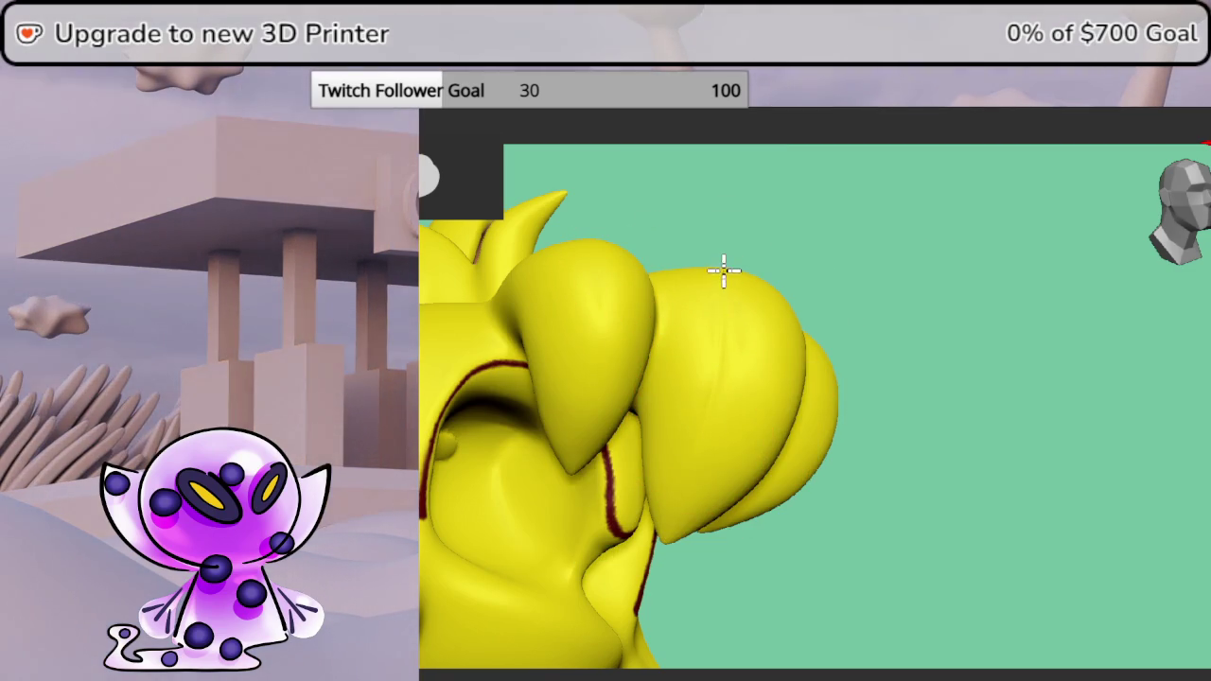
right_click(731, 382)
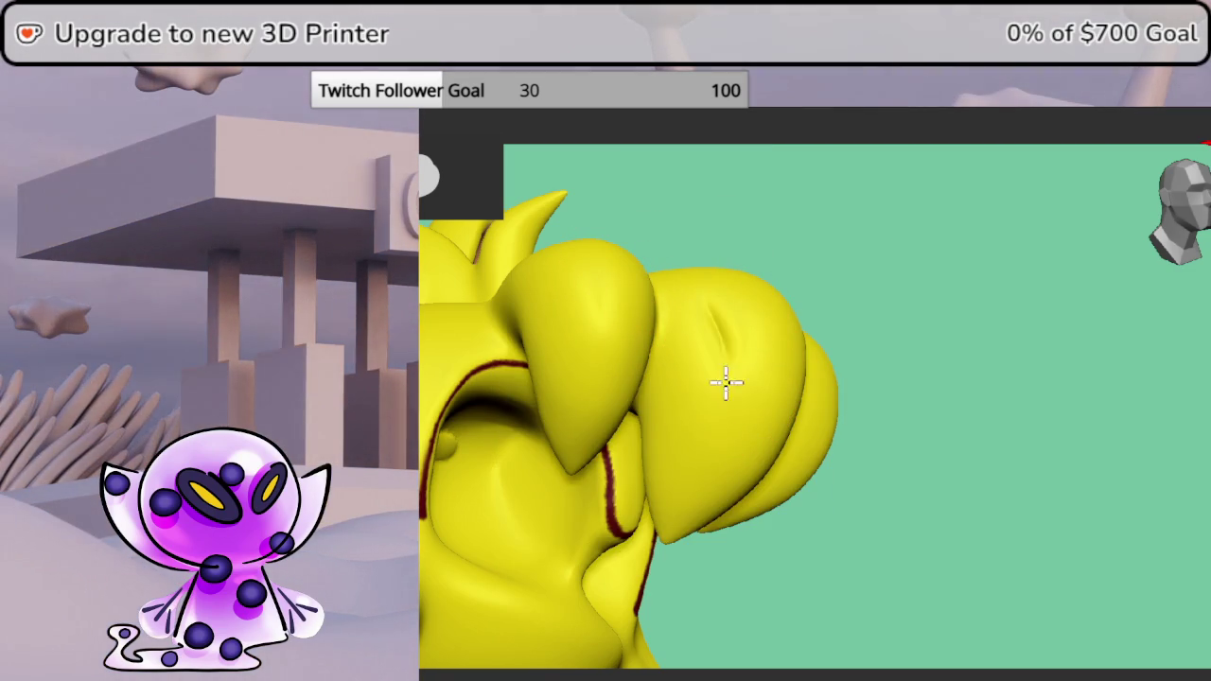
mouse_move(867, 454)
mouse_down()
mouse_move(1080, 470)
mouse_move(870, 463)
mouse_up()
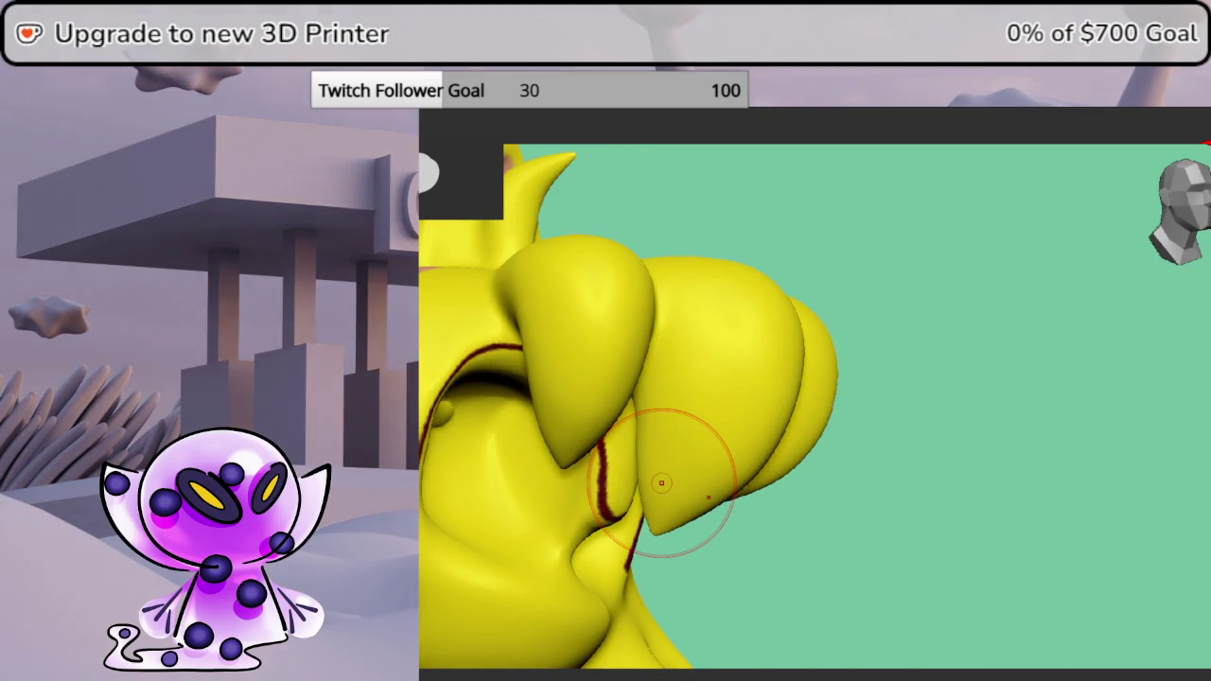
- Carve a trial strand groove along a front bang, then view the back quills
drag(667, 490, 718, 288)
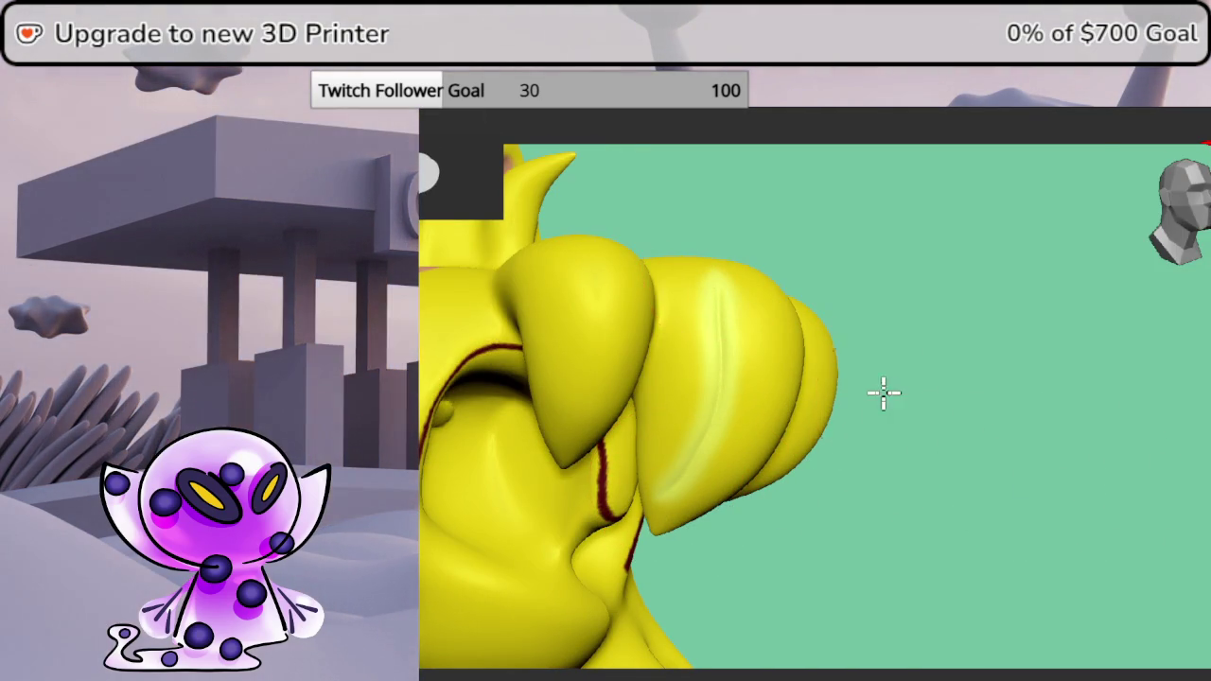
drag(886, 393, 870, 432)
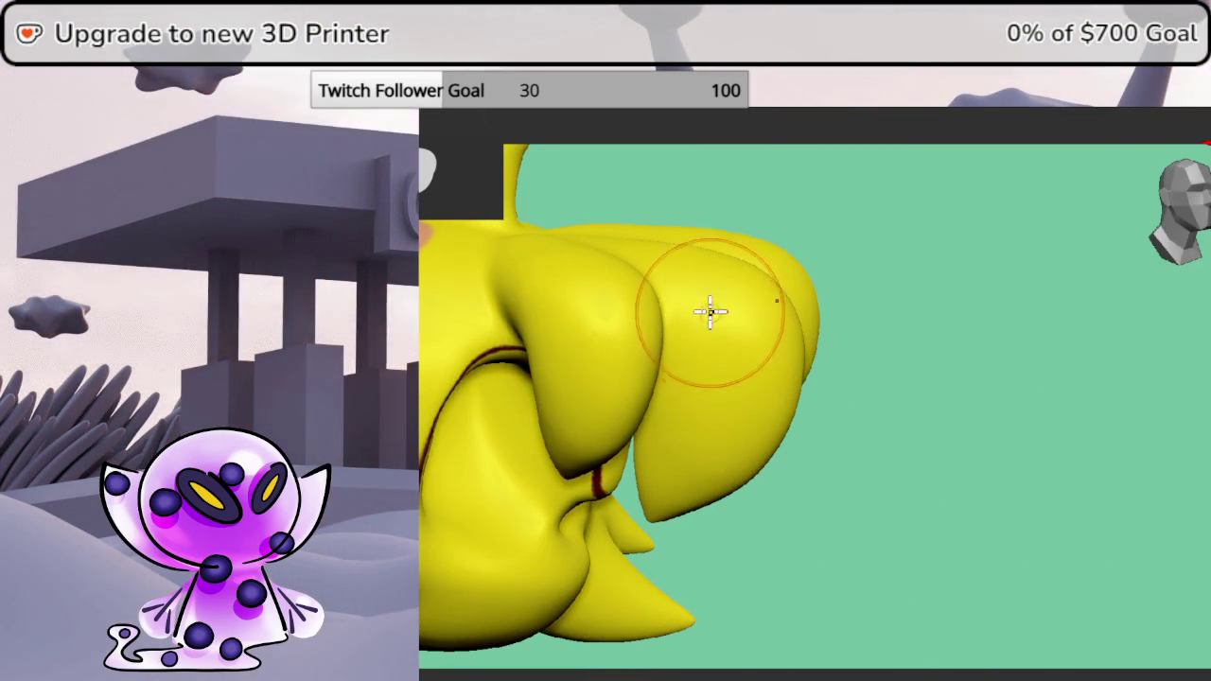
mouse_move(648, 505)
mouse_down()
mouse_move(879, 392)
mouse_move(840, 417)
mouse_up()
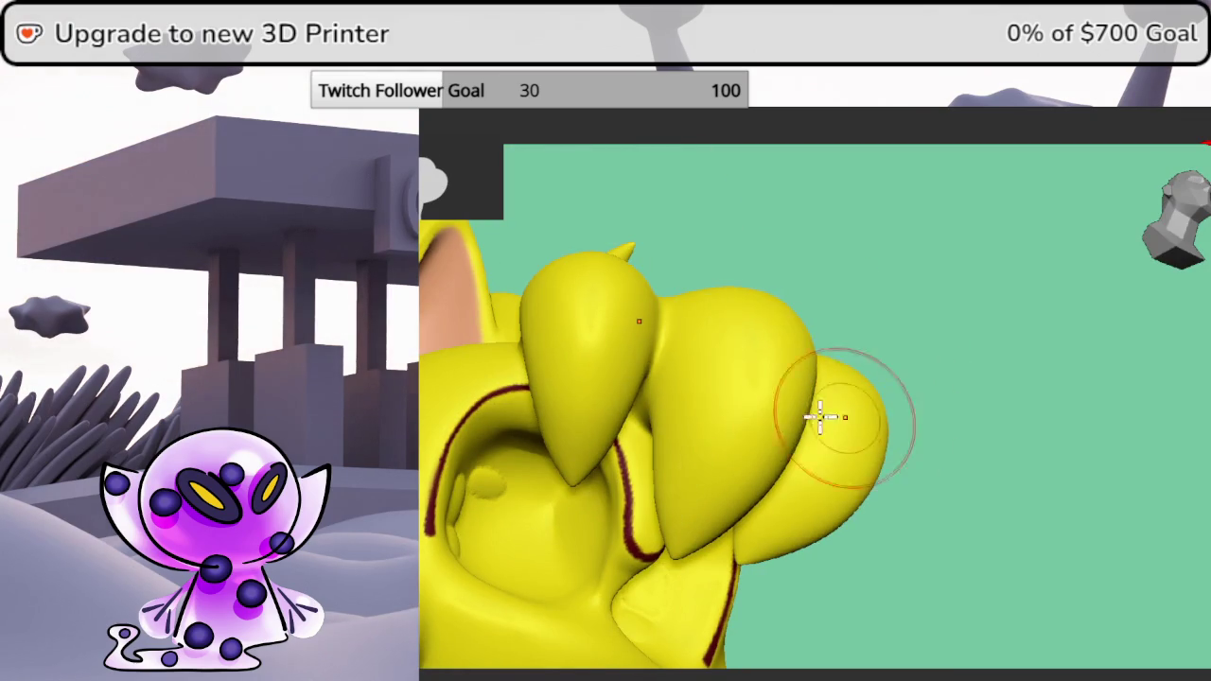
mouse_move(898, 444)
mouse_down()
mouse_move(968, 425)
mouse_move(1111, 463)
mouse_move(1028, 474)
mouse_move(811, 446)
mouse_move(845, 400)
mouse_move(829, 425)
mouse_move(678, 440)
mouse_move(909, 328)
mouse_up()
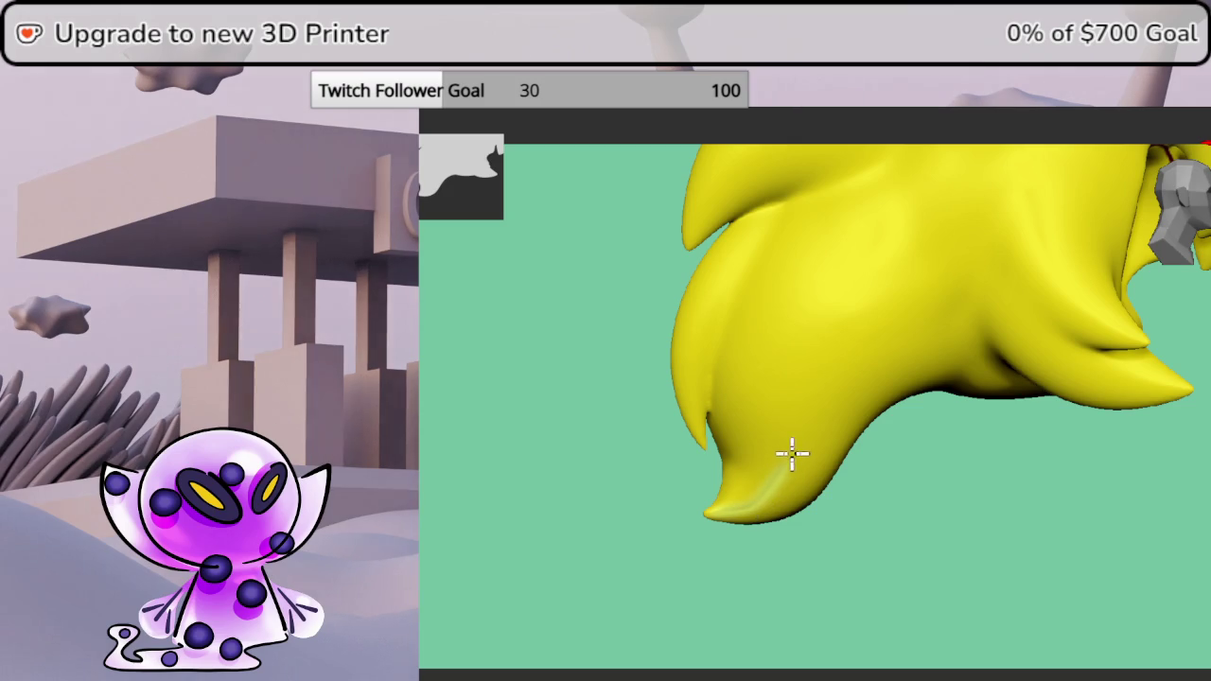
- Undo the stray streak, enable Lazy Mouse, and carve two grooves up the back quill
key(ctrl+z)
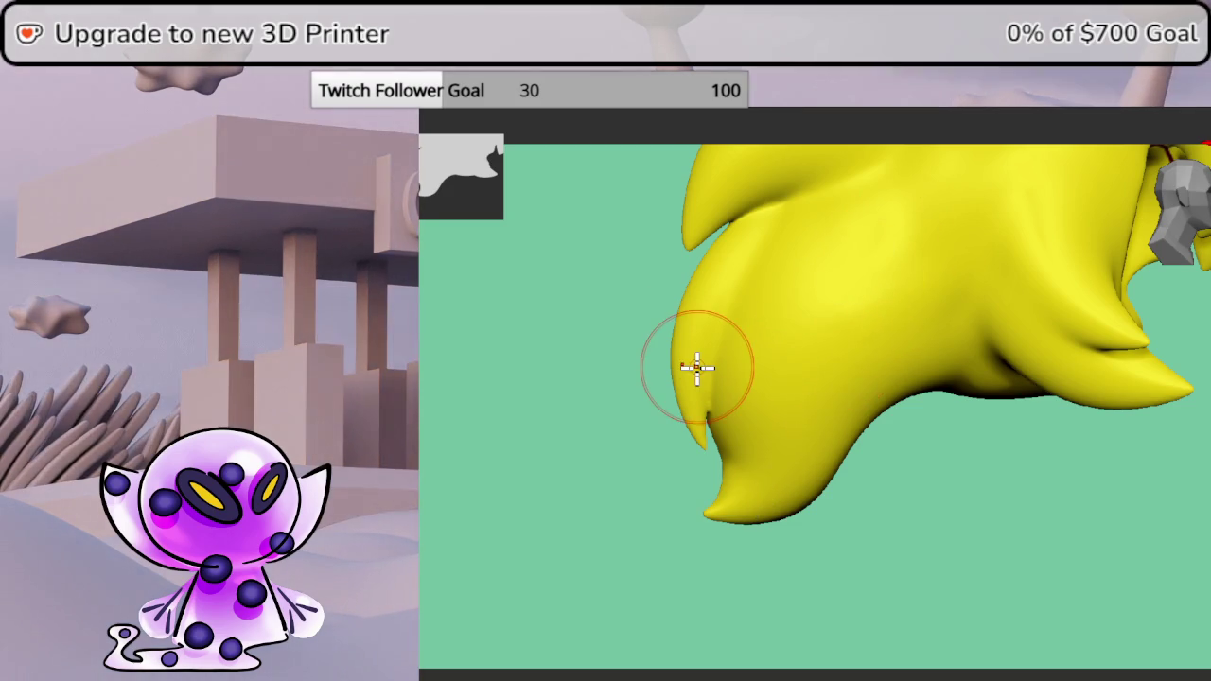
click(949, 113)
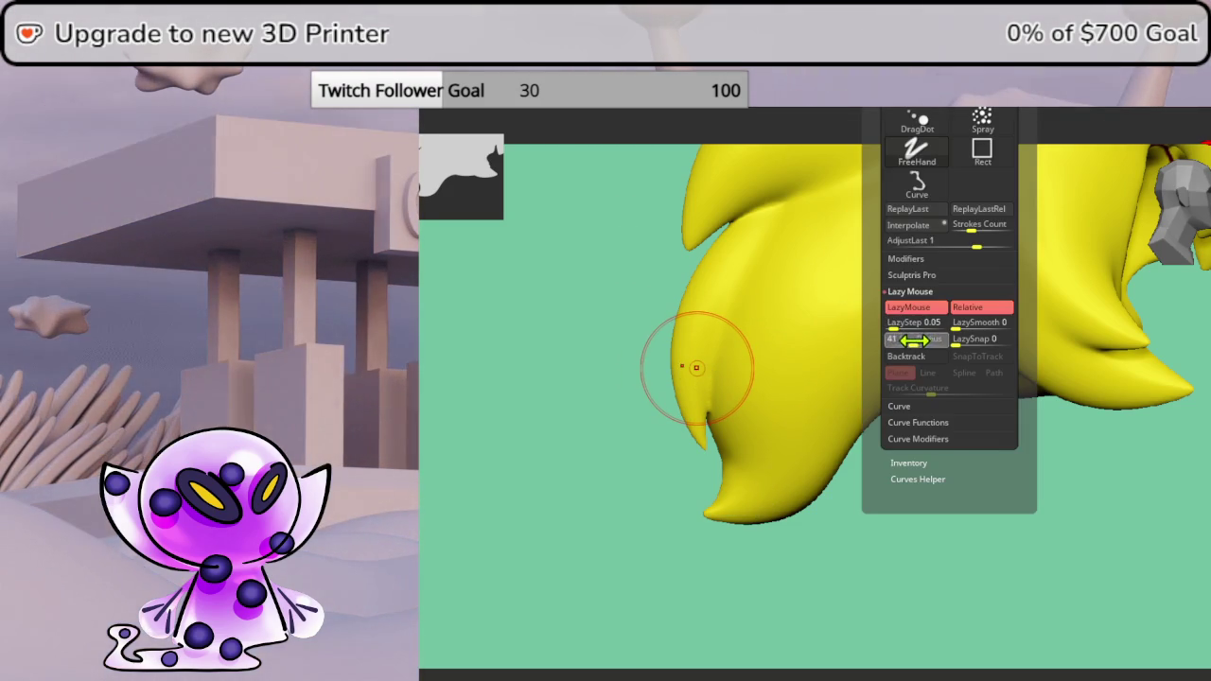
mouse_move(722, 508)
mouse_down()
mouse_move(800, 463)
mouse_move(816, 275)
mouse_move(934, 221)
mouse_up()
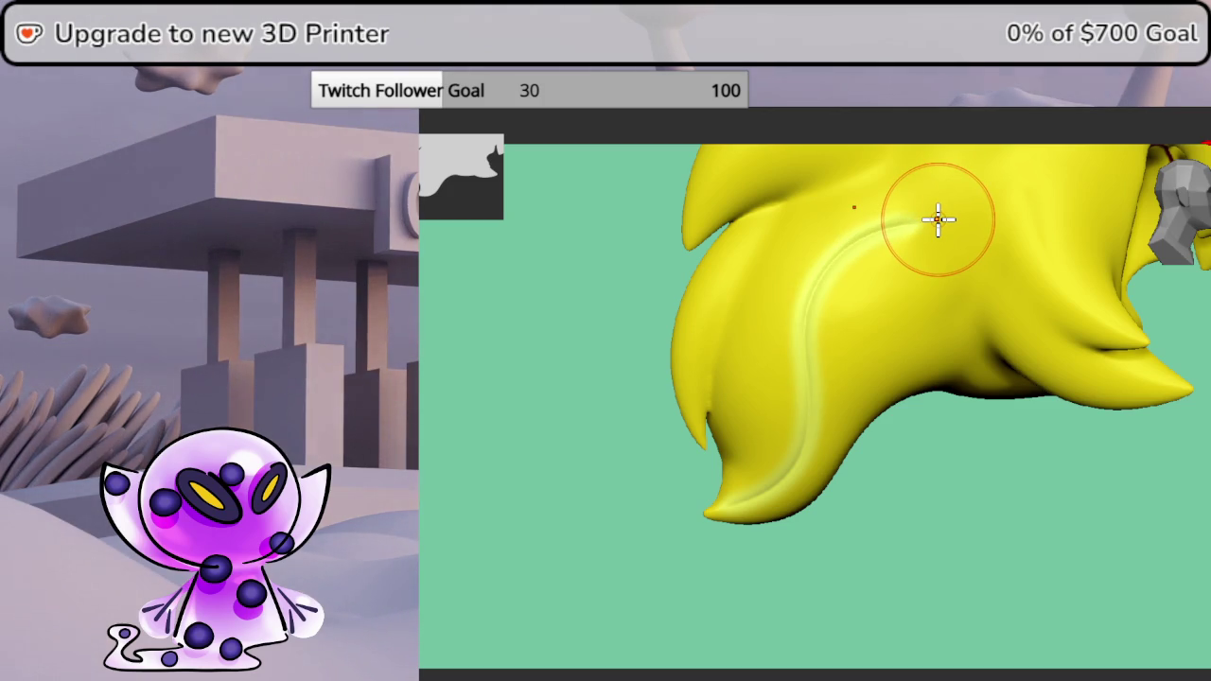
drag(938, 220, 834, 436)
mouse_move(905, 425)
mouse_down()
mouse_move(973, 481)
mouse_move(932, 508)
mouse_move(905, 492)
mouse_up()
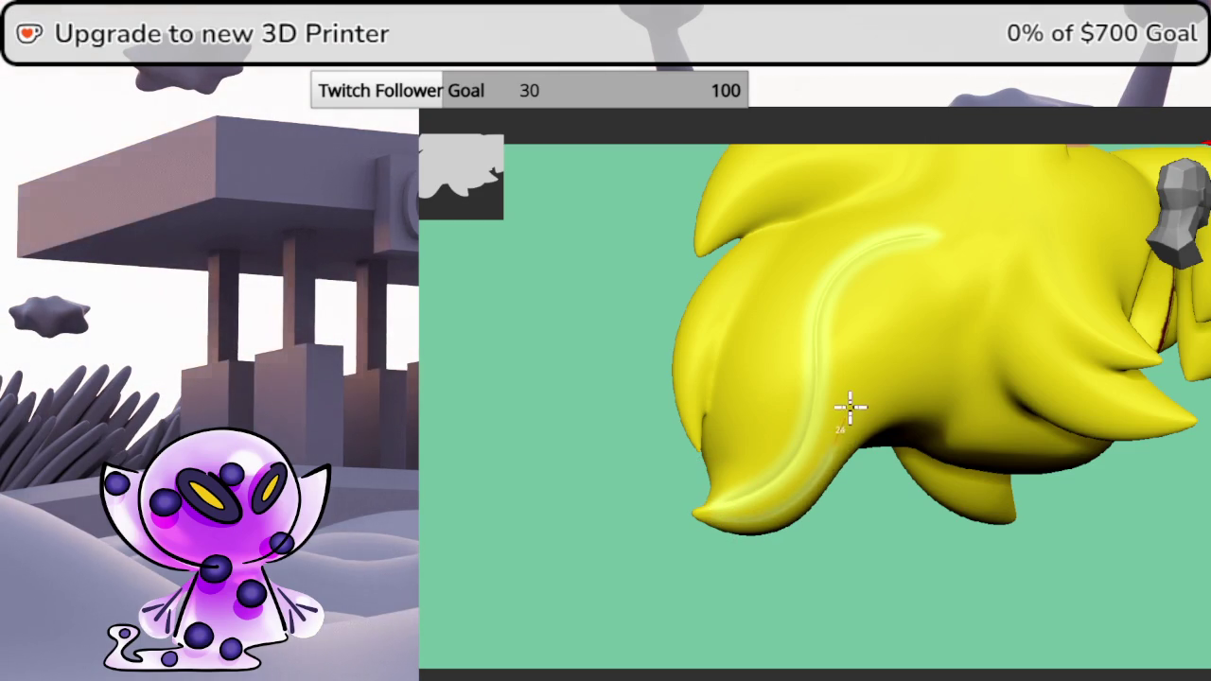
drag(848, 412, 906, 313)
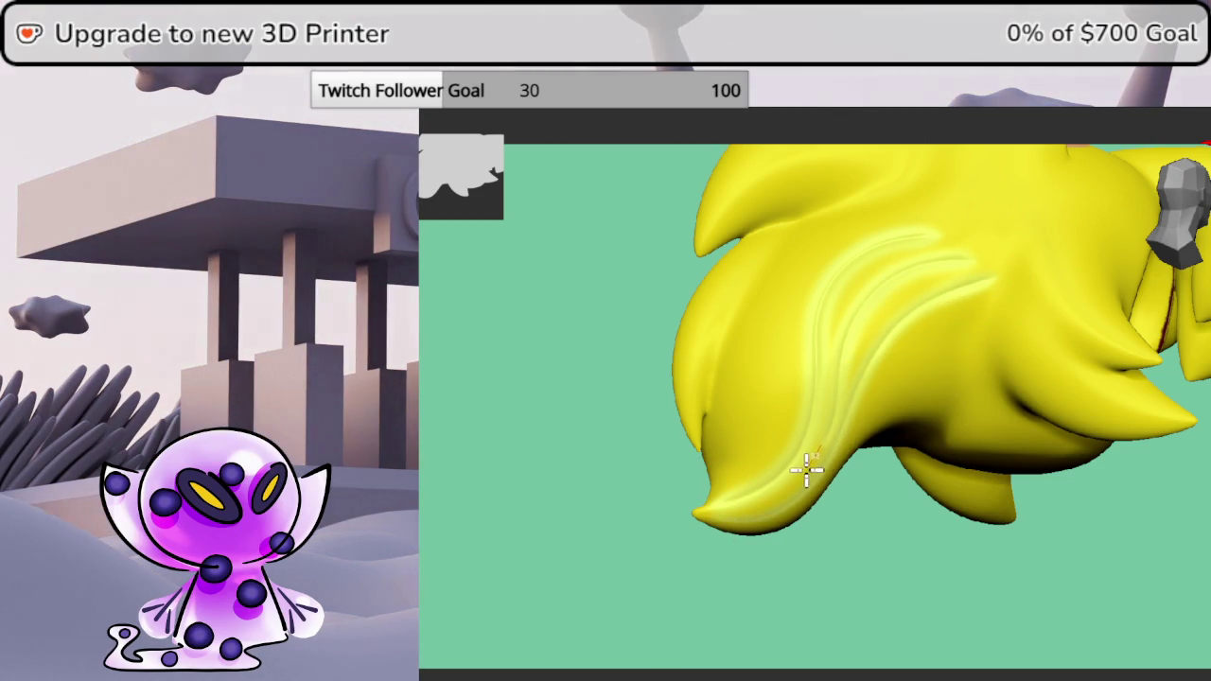
- Carve several strand creases down the side quill near the ear
mouse_move(700, 520)
mouse_down()
mouse_move(986, 595)
mouse_move(936, 567)
mouse_move(930, 532)
mouse_move(956, 559)
mouse_move(930, 559)
mouse_up()
mouse_move(714, 518)
mouse_down()
mouse_move(813, 596)
mouse_move(798, 600)
mouse_move(804, 587)
mouse_up()
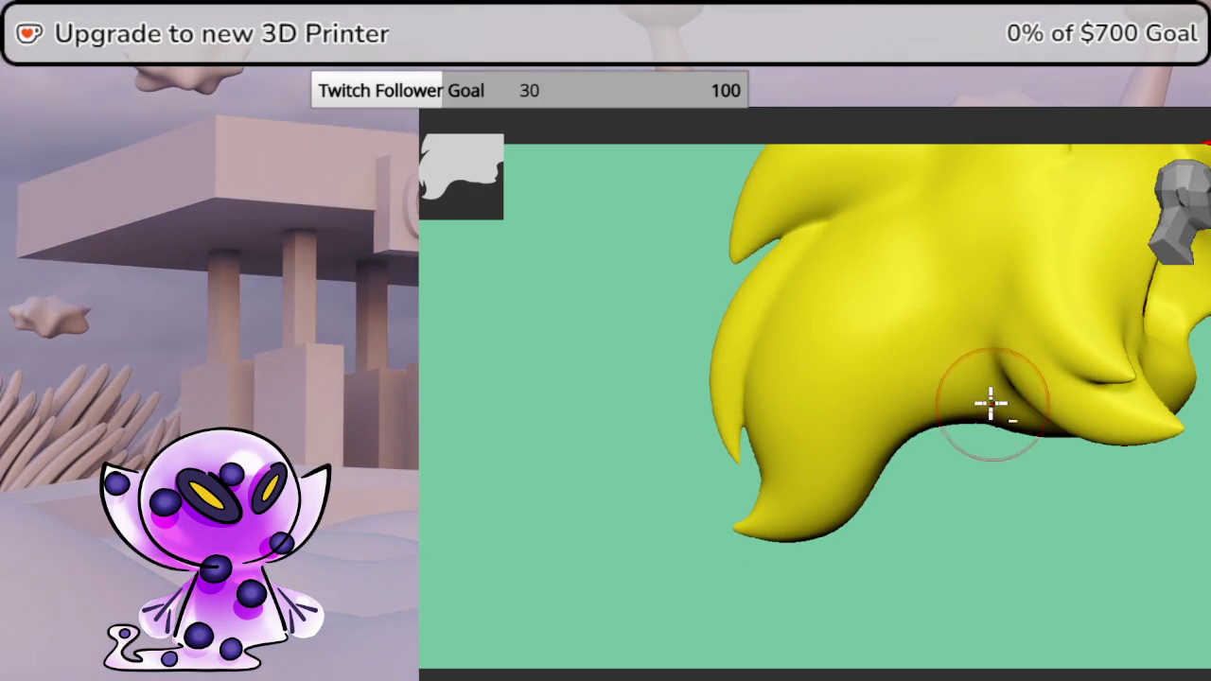
drag(989, 411, 784, 521)
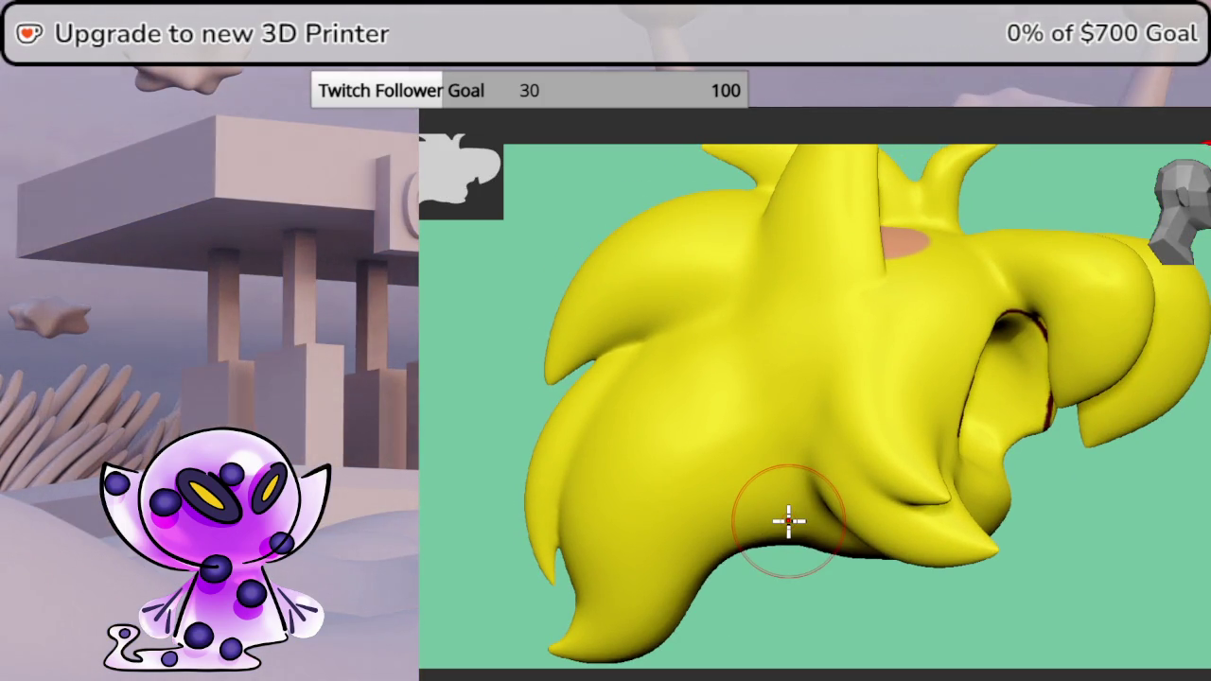
mouse_move(905, 289)
mouse_down()
mouse_move(878, 400)
mouse_move(902, 457)
mouse_move(960, 508)
mouse_up()
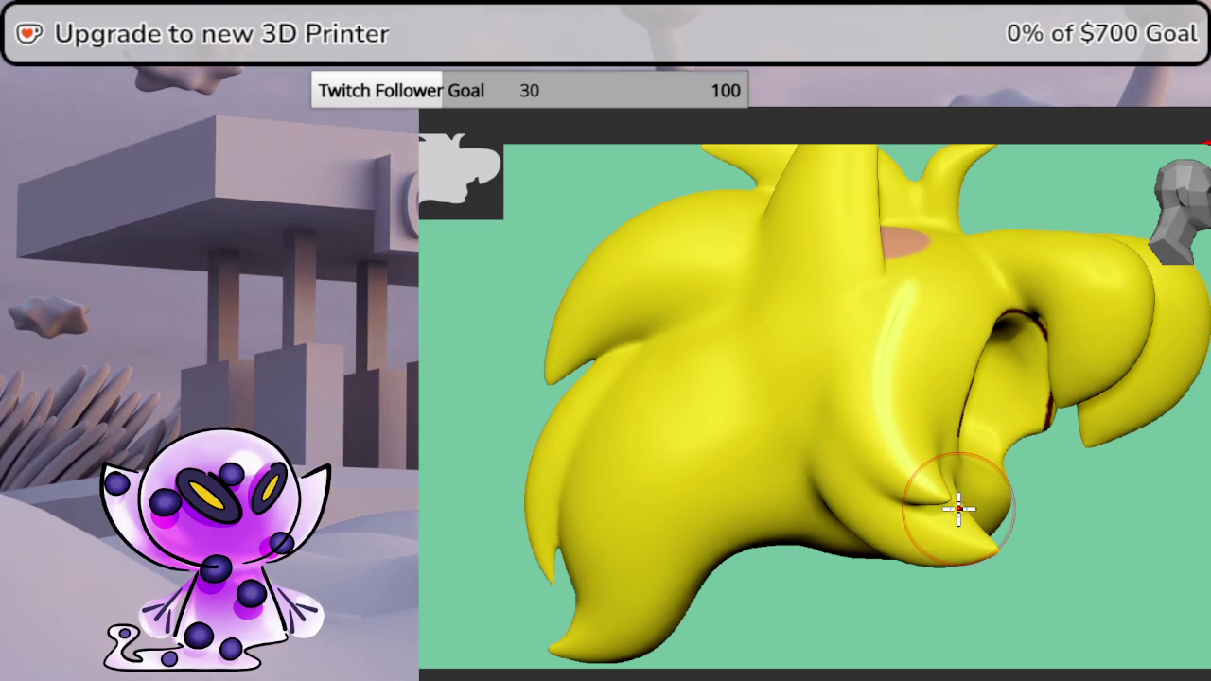
mouse_move(867, 290)
mouse_down()
mouse_move(830, 406)
mouse_move(861, 478)
mouse_up()
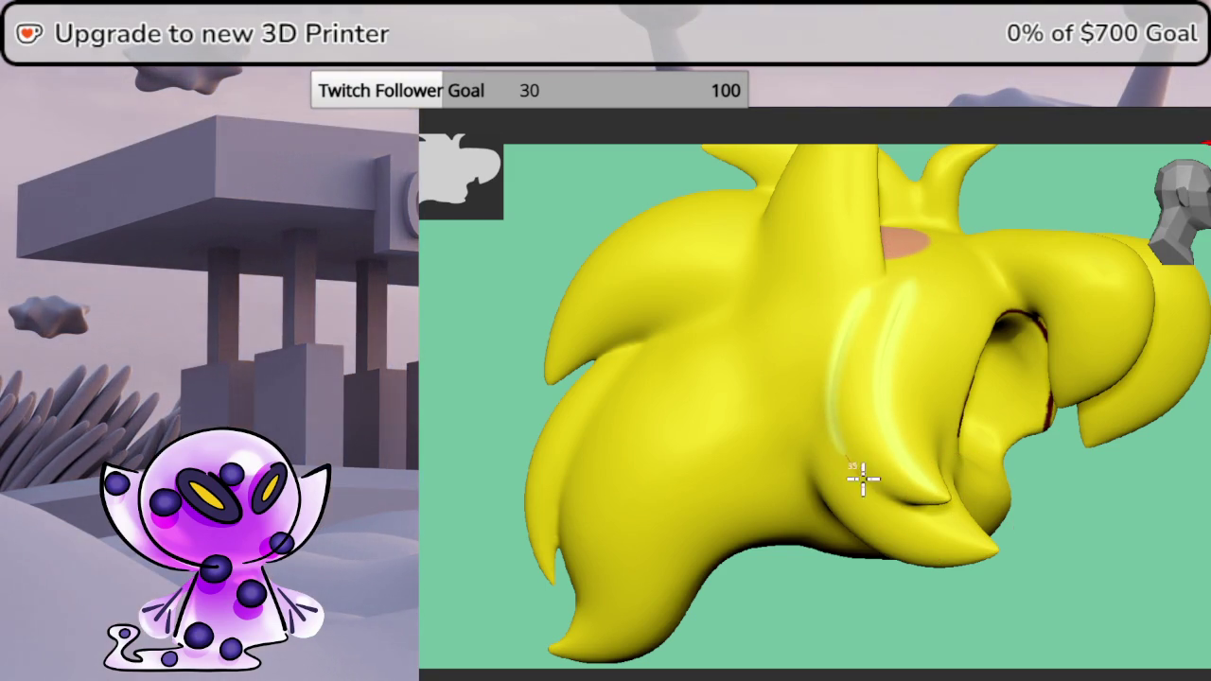
mouse_move(886, 295)
mouse_down()
mouse_move(854, 400)
mouse_move(870, 464)
mouse_move(936, 506)
mouse_up()
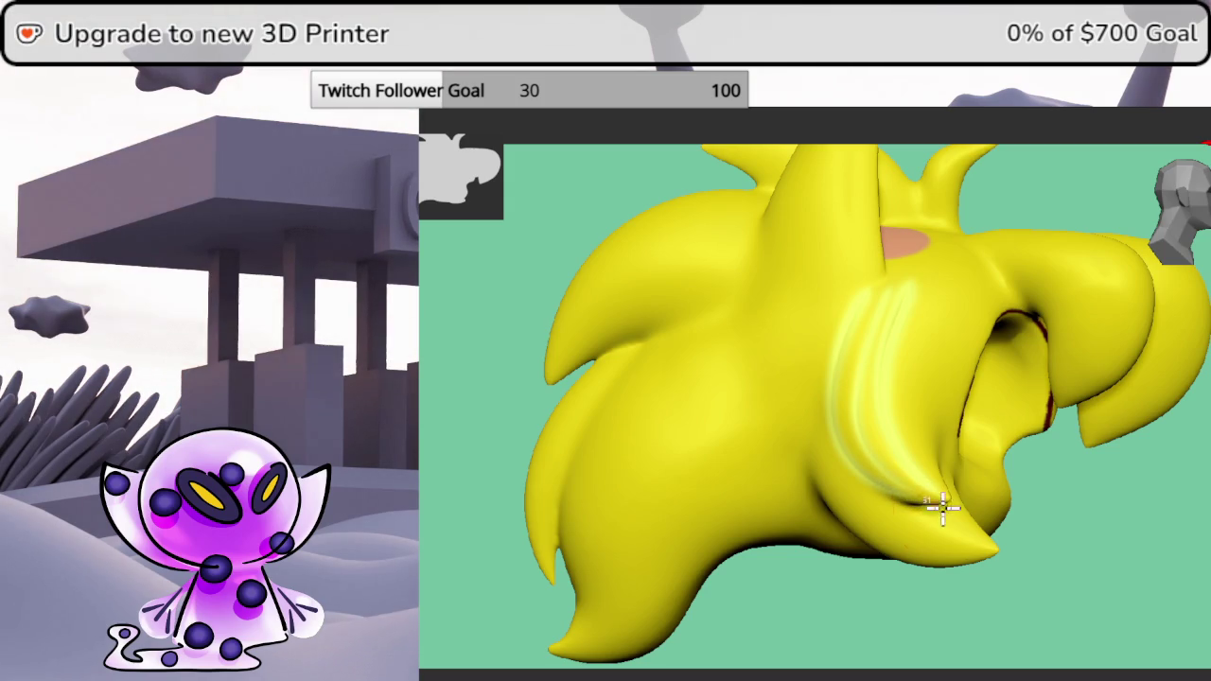
drag(941, 293, 914, 350)
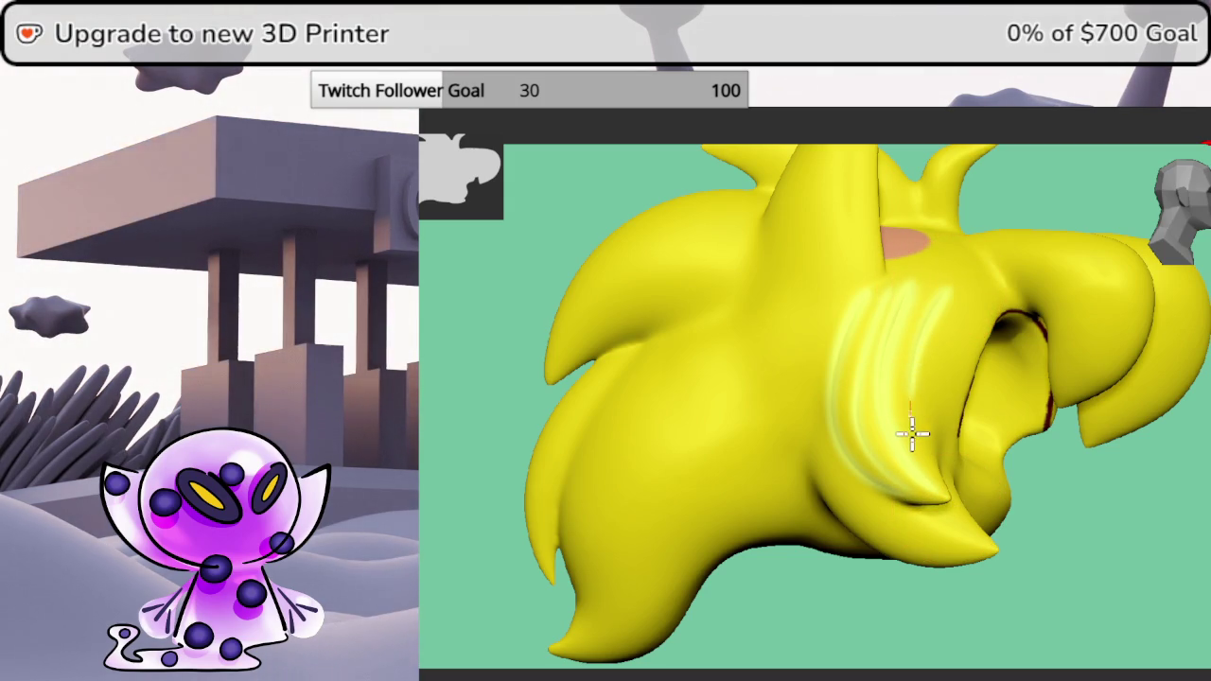
mouse_move(954, 491)
middle_down()
mouse_move(1063, 533)
mouse_move(959, 305)
middle_up()
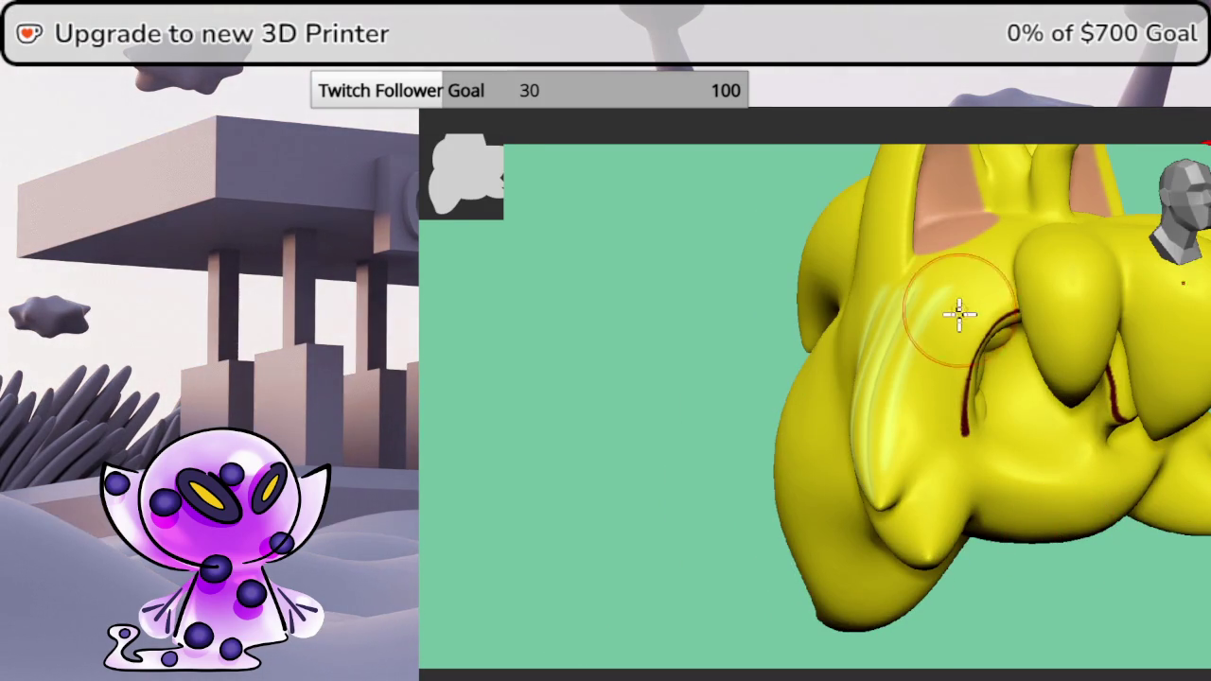
middle_drag(878, 536, 1073, 580)
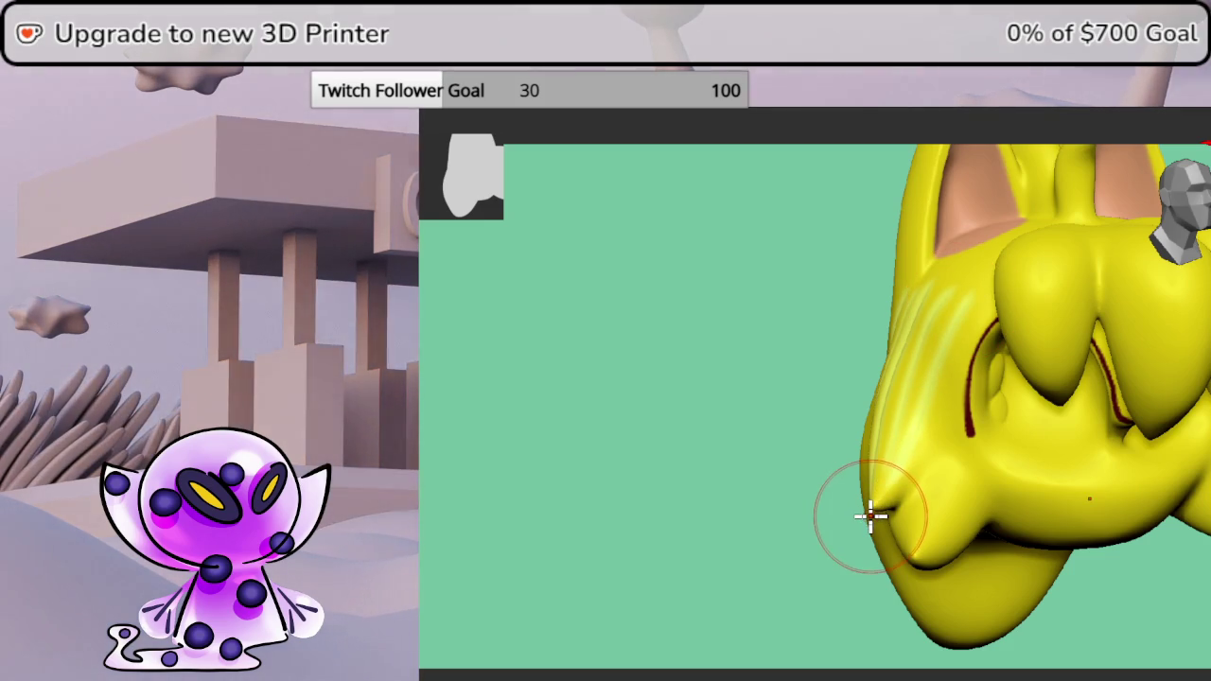
mouse_move(1067, 608)
middle_down()
mouse_move(1135, 600)
mouse_move(1126, 611)
mouse_move(1070, 597)
mouse_move(1107, 615)
middle_up()
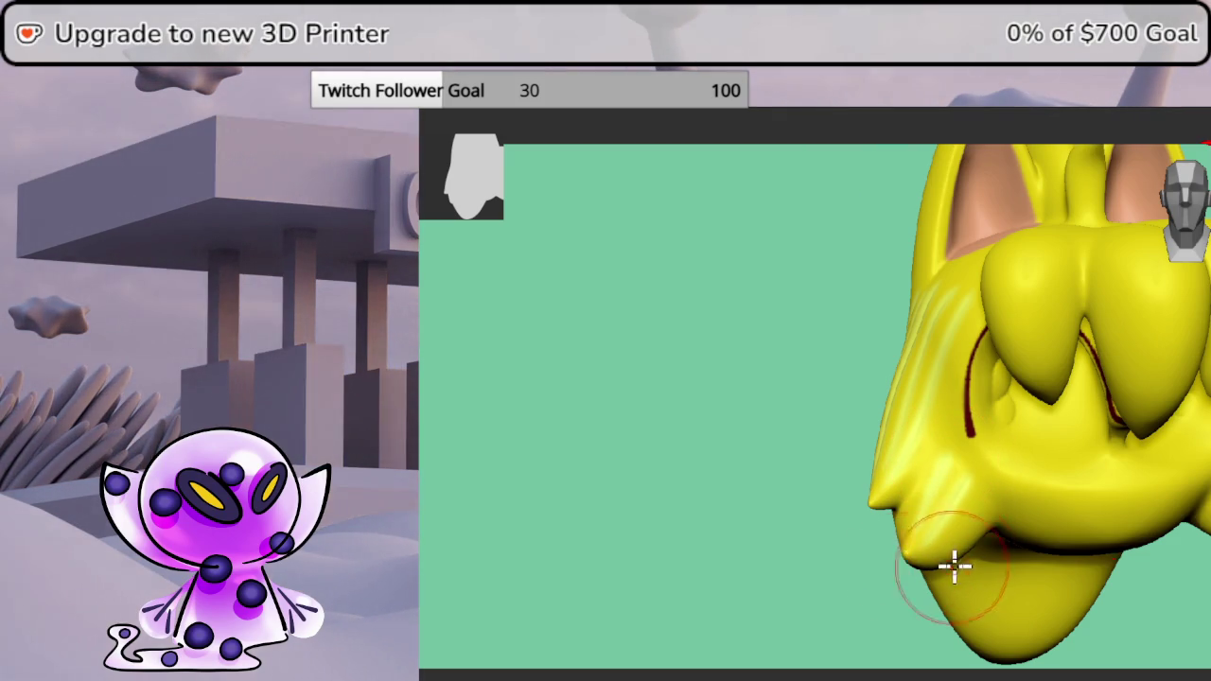
mouse_move(905, 567)
mouse_down()
mouse_move(815, 321)
mouse_move(743, 353)
mouse_move(886, 273)
mouse_move(859, 283)
mouse_move(960, 296)
mouse_move(968, 373)
mouse_move(935, 390)
mouse_up()
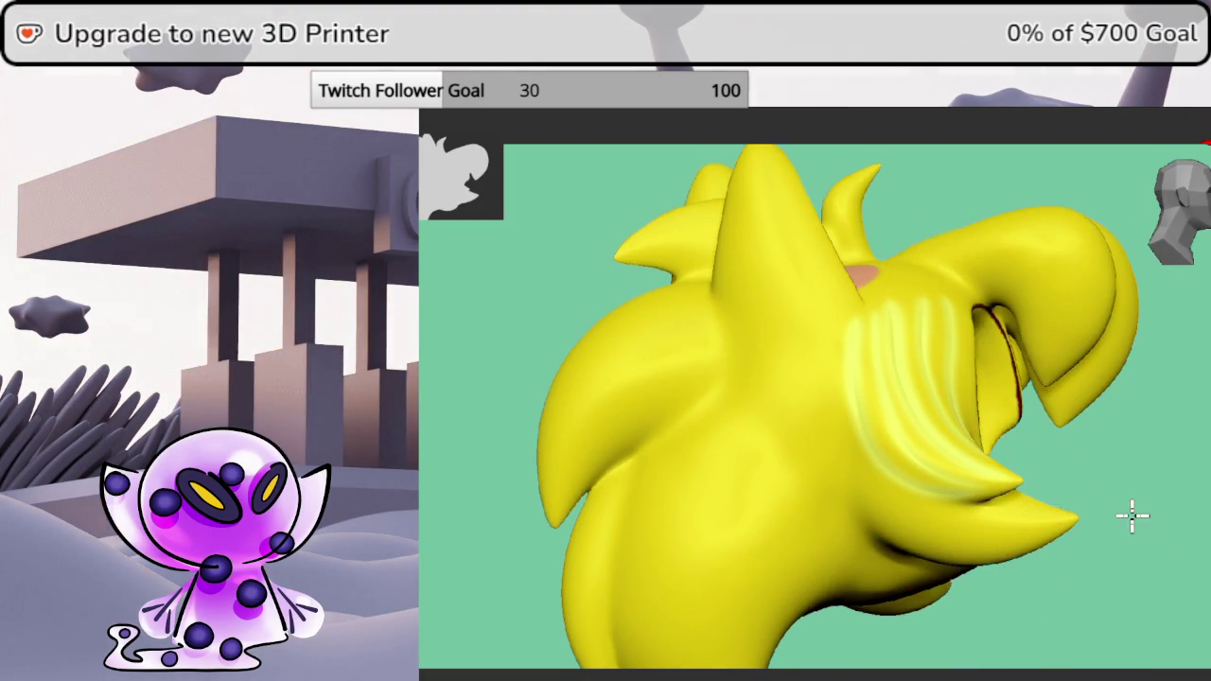
drag(1131, 517, 1122, 511)
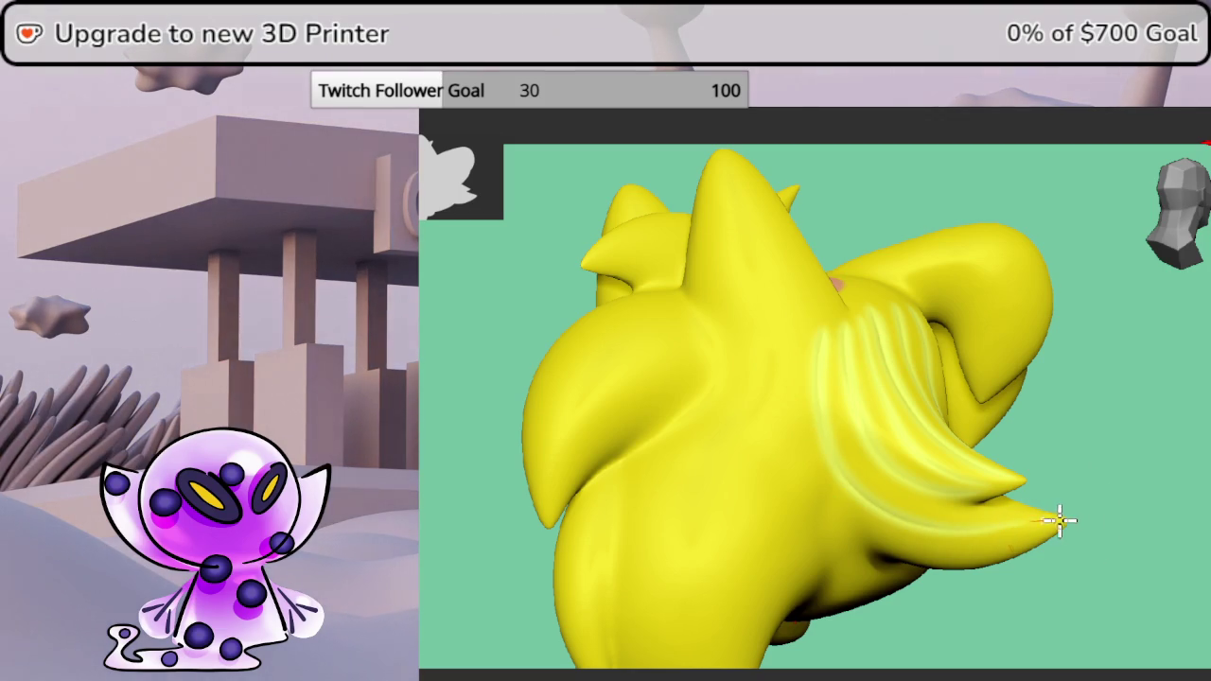
drag(804, 341, 798, 464)
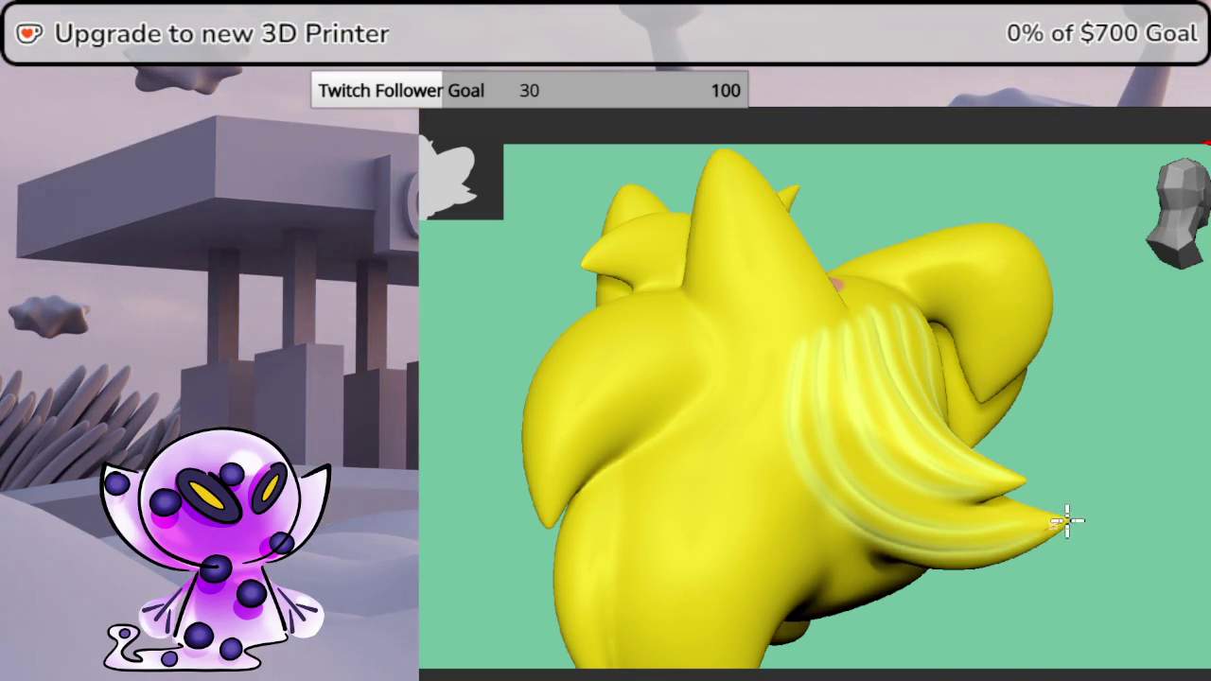
mouse_move(1135, 481)
mouse_down()
mouse_move(1191, 662)
mouse_move(1180, 514)
mouse_move(1206, 549)
mouse_move(1199, 606)
mouse_up()
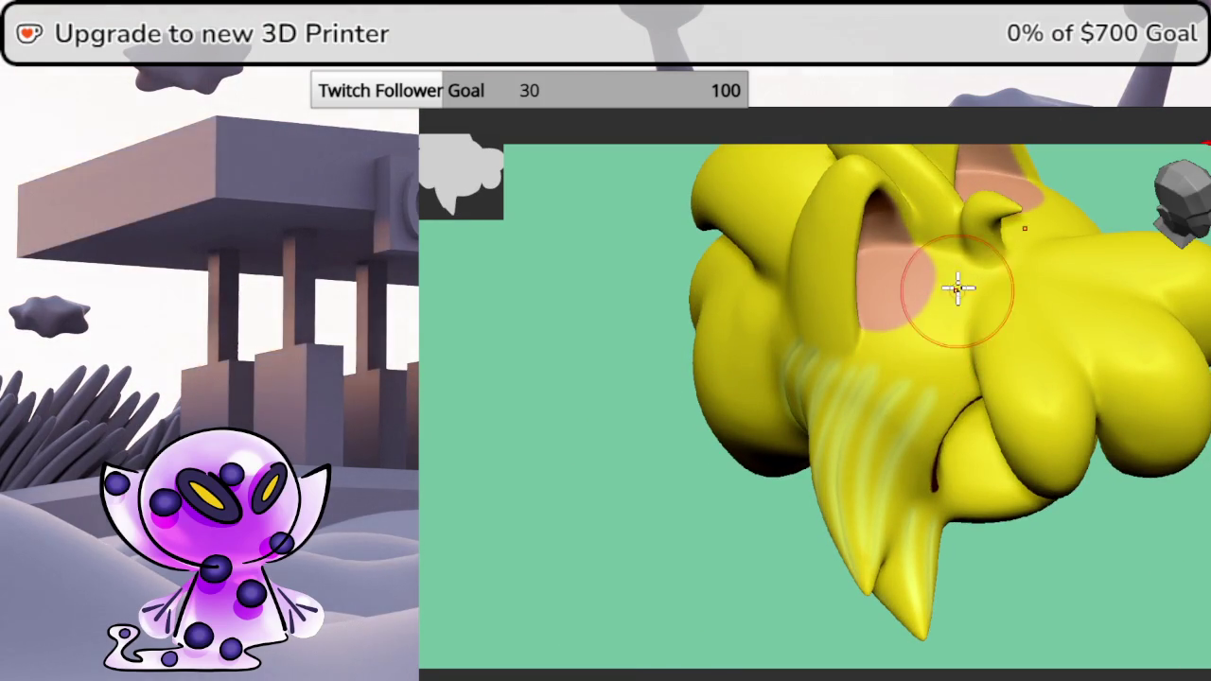
drag(1194, 558, 1203, 514)
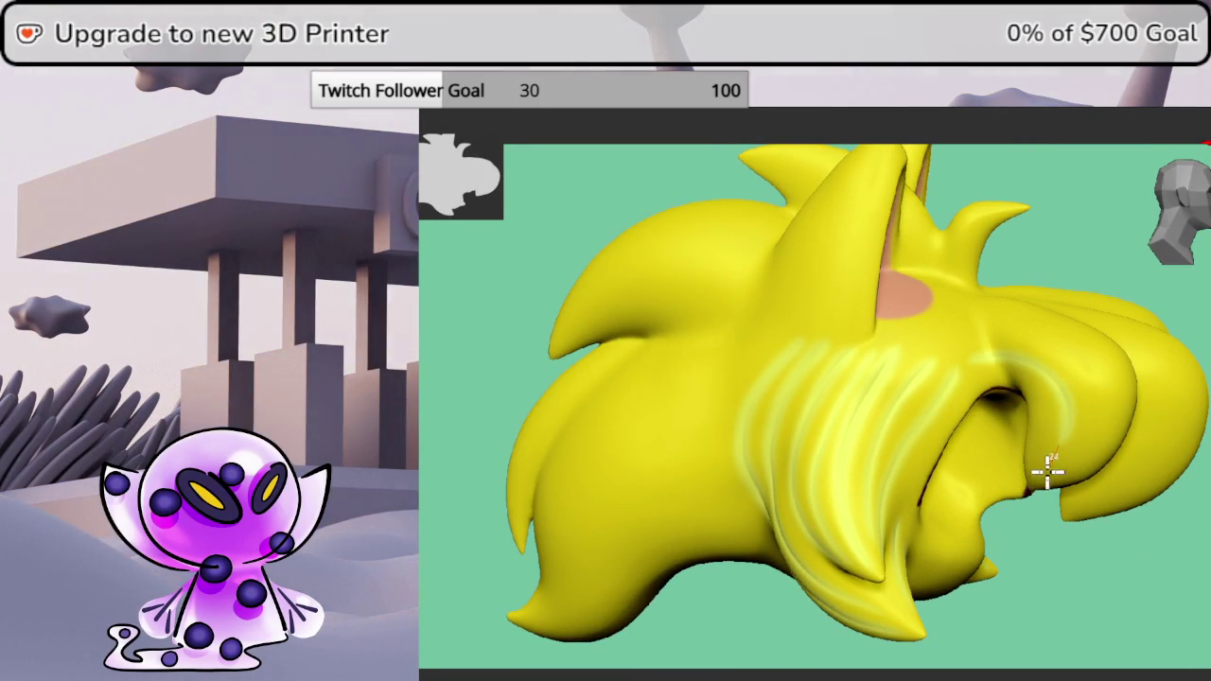
mouse_move(1147, 593)
mouse_down()
mouse_move(1173, 554)
mouse_move(1145, 568)
mouse_up()
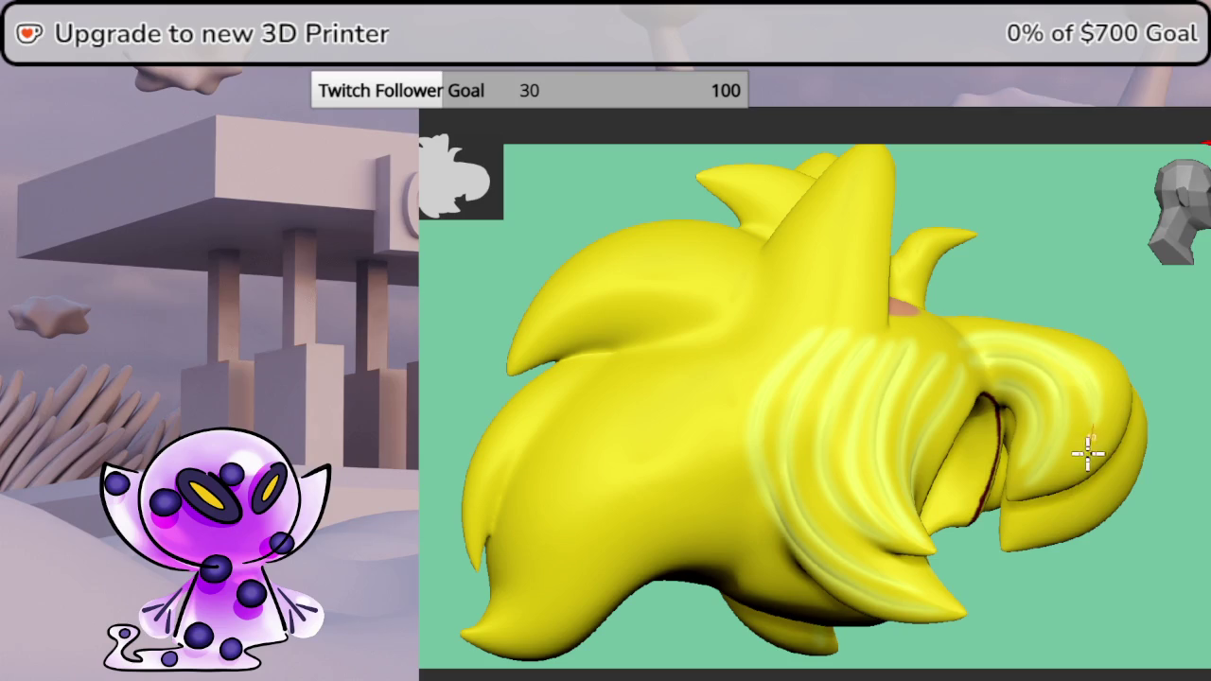
middle_drag(1040, 495, 1181, 553)
drag(1202, 530, 1103, 453)
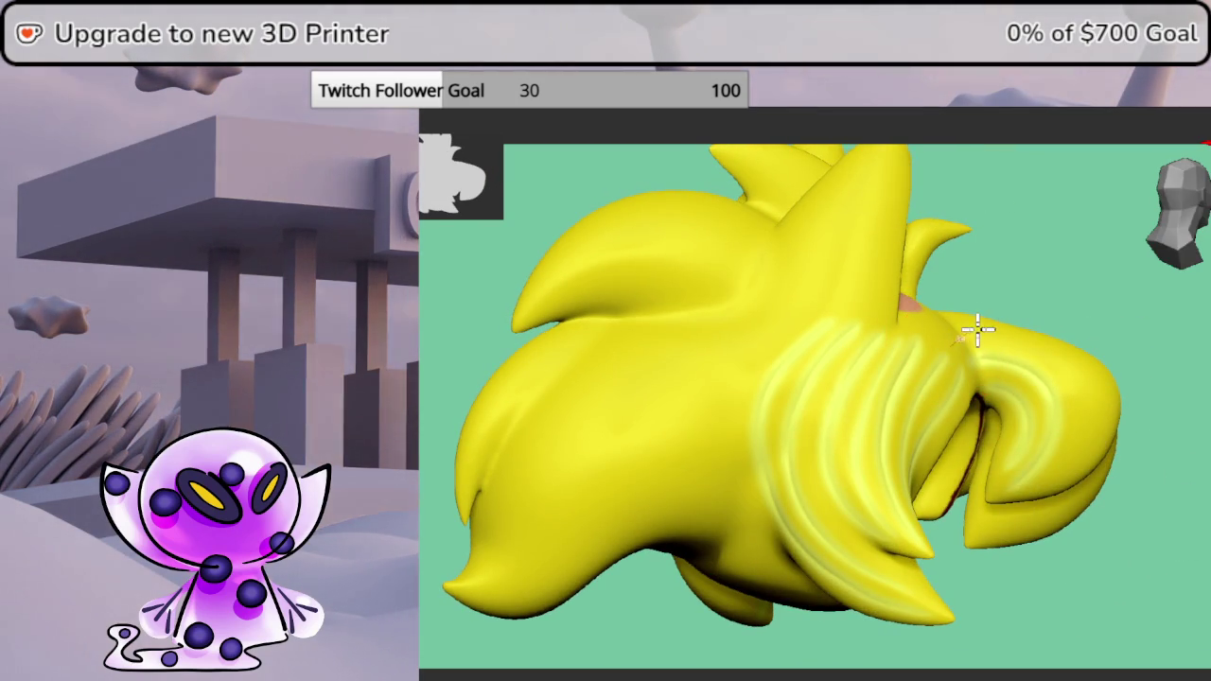
mouse_move(1167, 519)
mouse_down()
mouse_move(1189, 559)
mouse_move(1162, 500)
mouse_move(1164, 576)
mouse_up()
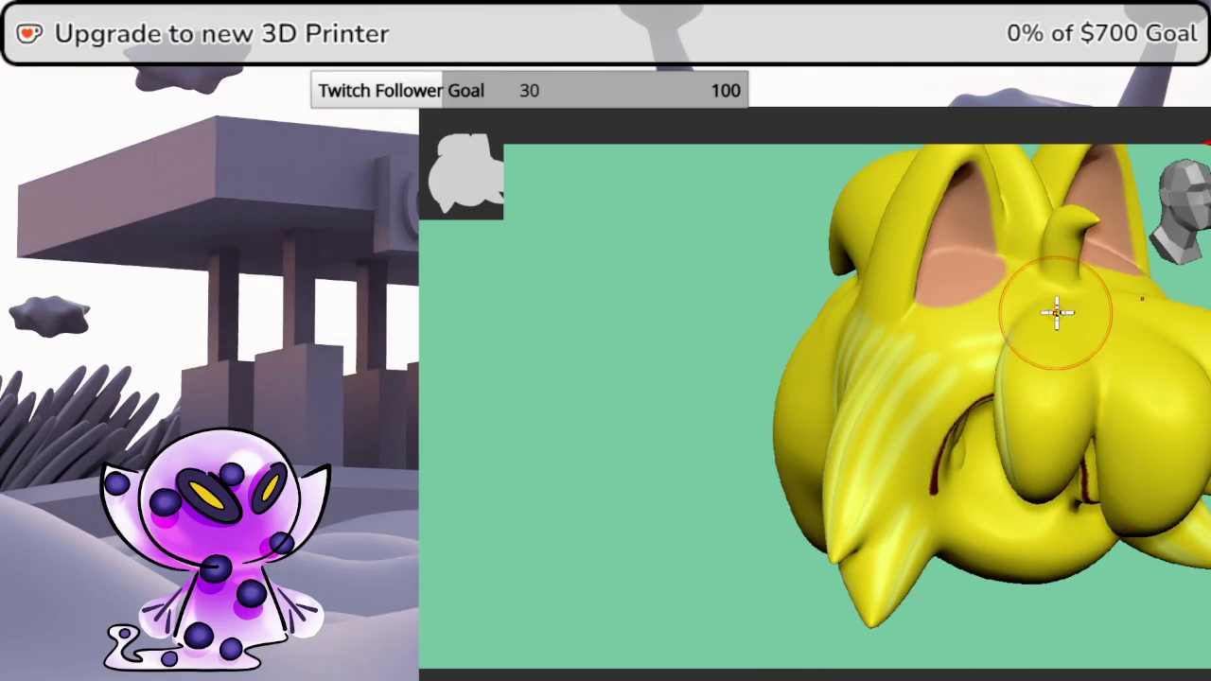
- Carve a groove down the front tuft, then review the grooves from side, front and below
drag(1040, 404, 1036, 484)
mouse_move(1037, 532)
mouse_down()
mouse_move(1167, 521)
mouse_move(1141, 566)
mouse_move(1123, 570)
mouse_up()
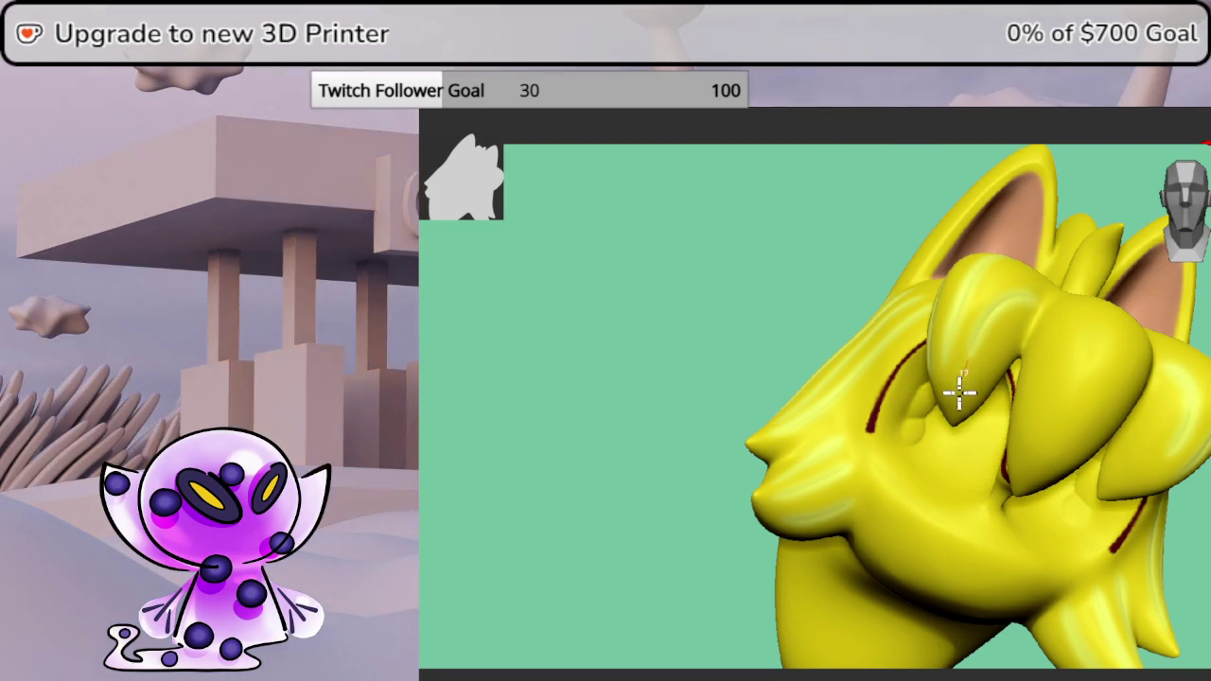
mouse_move(1159, 568)
mouse_down()
mouse_move(1192, 589)
mouse_move(1198, 548)
mouse_up()
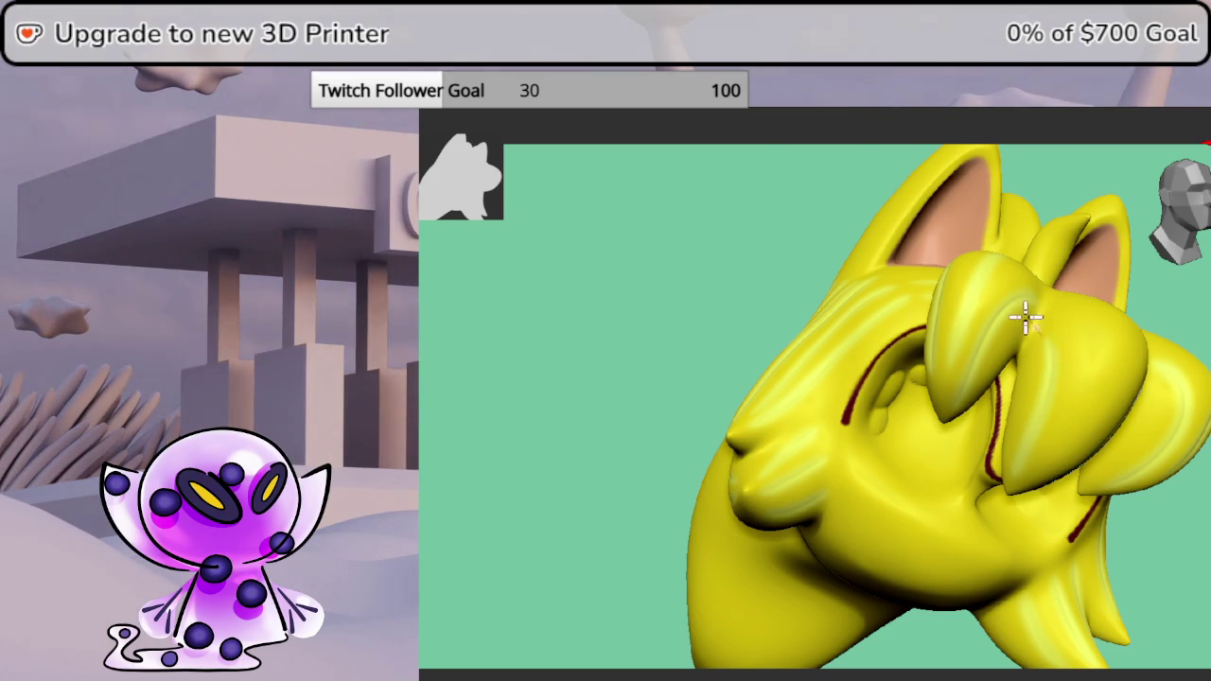
drag(1177, 579, 1162, 530)
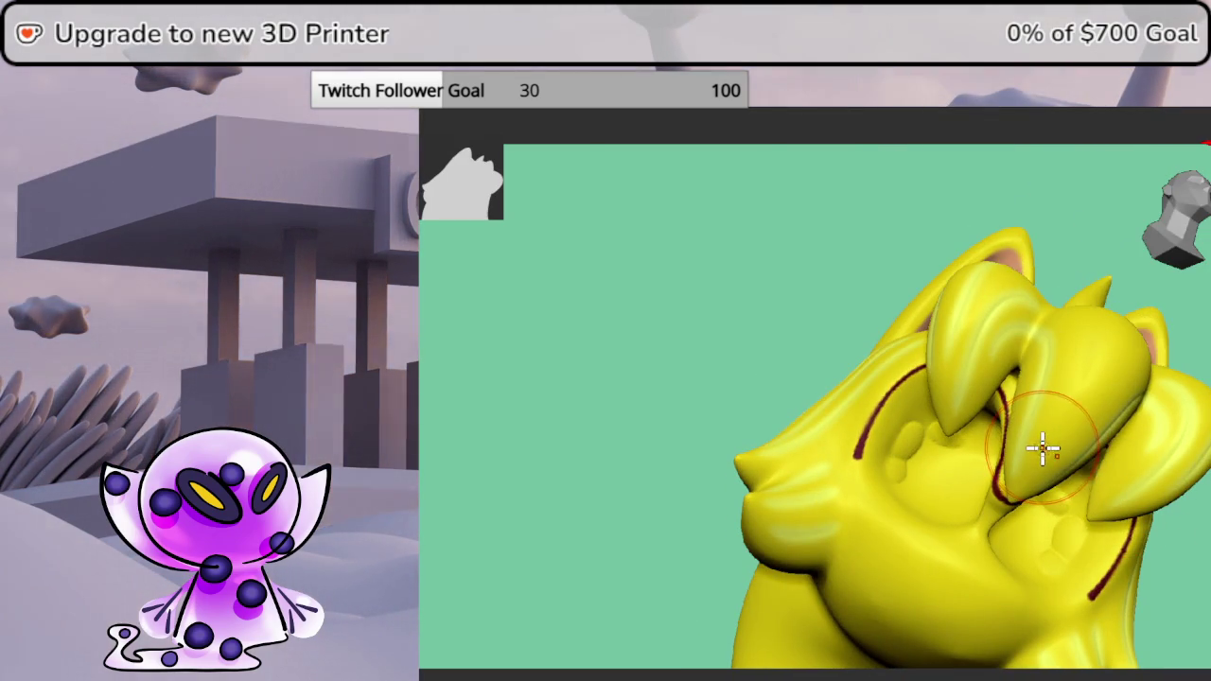
mouse_move(1193, 558)
mouse_down()
mouse_move(1199, 516)
mouse_move(1162, 514)
mouse_move(1198, 568)
mouse_move(777, 401)
mouse_move(870, 403)
mouse_move(856, 434)
mouse_up()
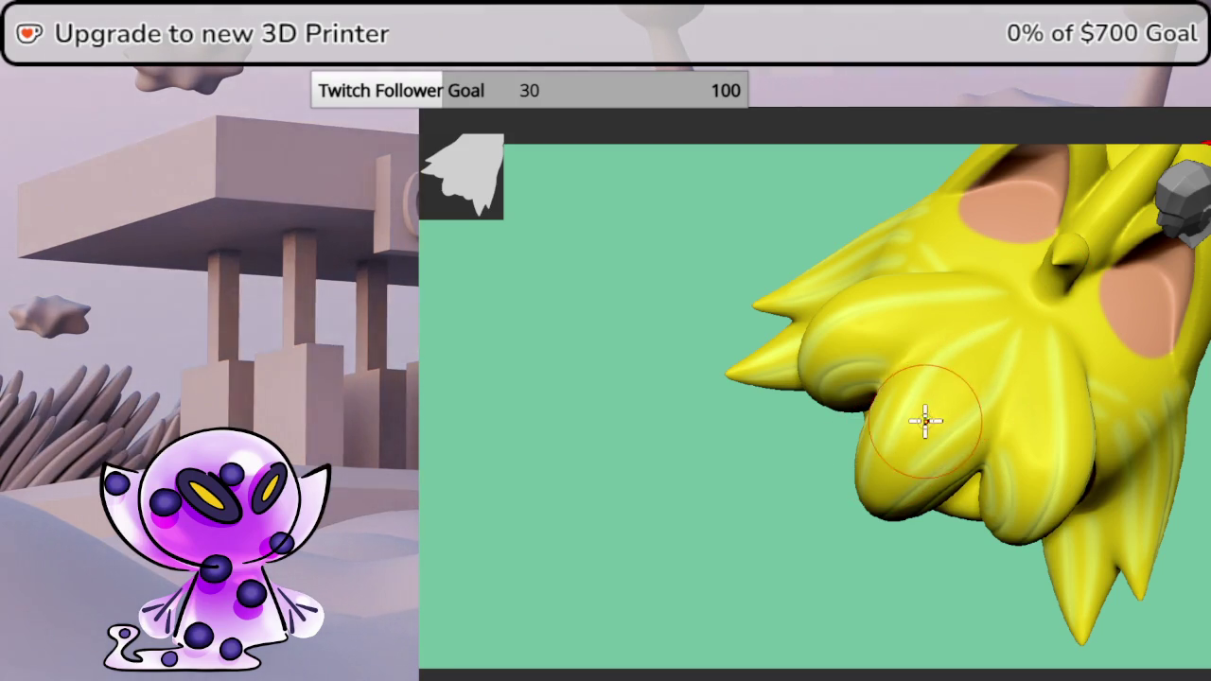
mouse_move(973, 445)
middle_down()
mouse_move(981, 549)
mouse_move(1141, 565)
mouse_move(1121, 608)
middle_up()
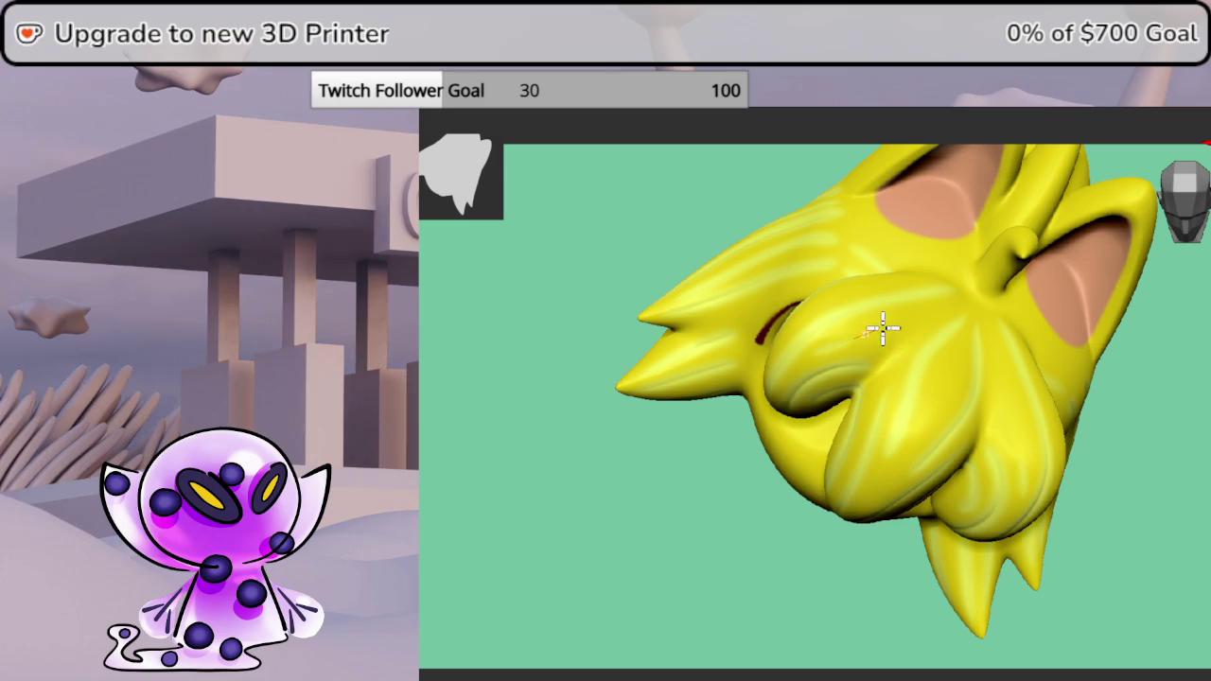
mouse_move(984, 281)
middle_down()
mouse_move(1162, 459)
mouse_move(1152, 512)
mouse_move(1148, 500)
mouse_move(1167, 573)
mouse_move(1130, 554)
mouse_move(1112, 574)
mouse_move(1110, 520)
middle_up()
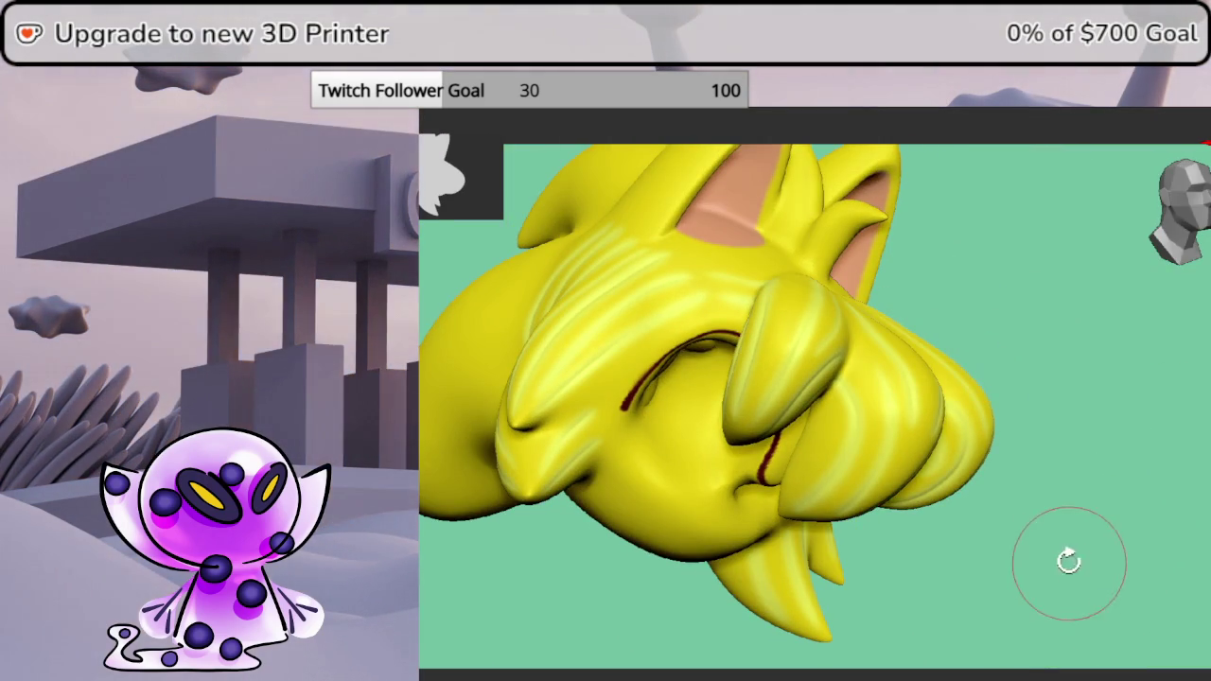
mouse_move(918, 494)
middle_down()
mouse_move(671, 432)
mouse_move(765, 464)
mouse_move(812, 392)
middle_up()
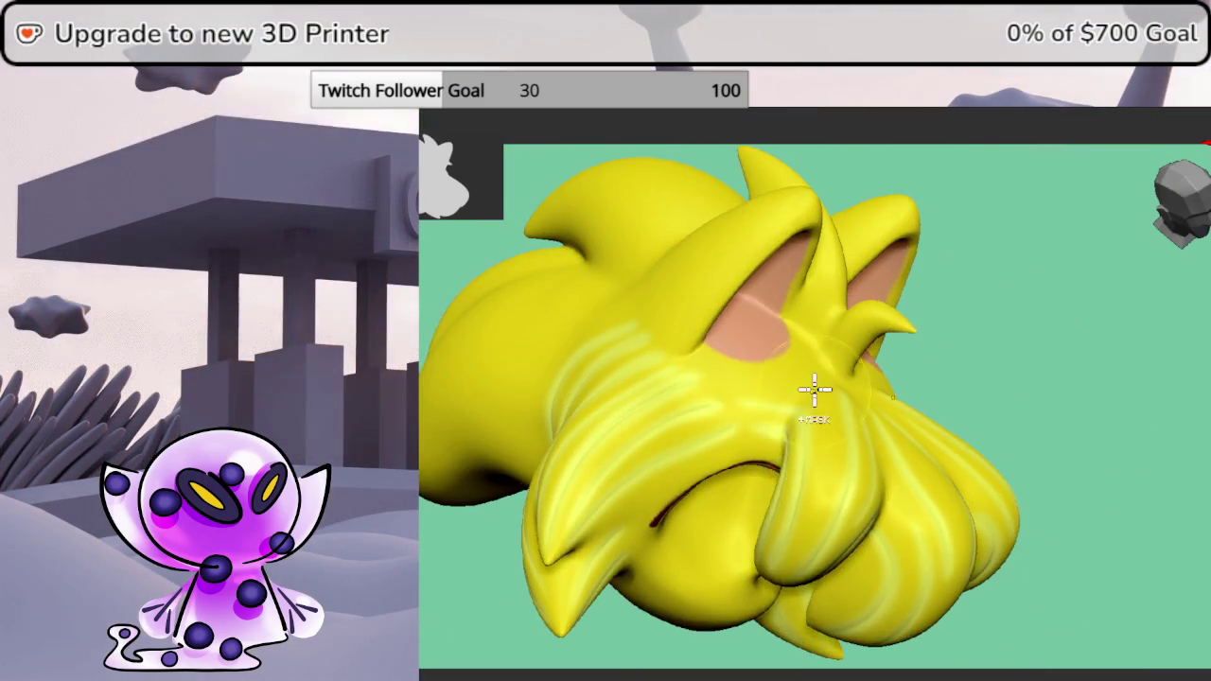
scroll(812, 392, up, 3)
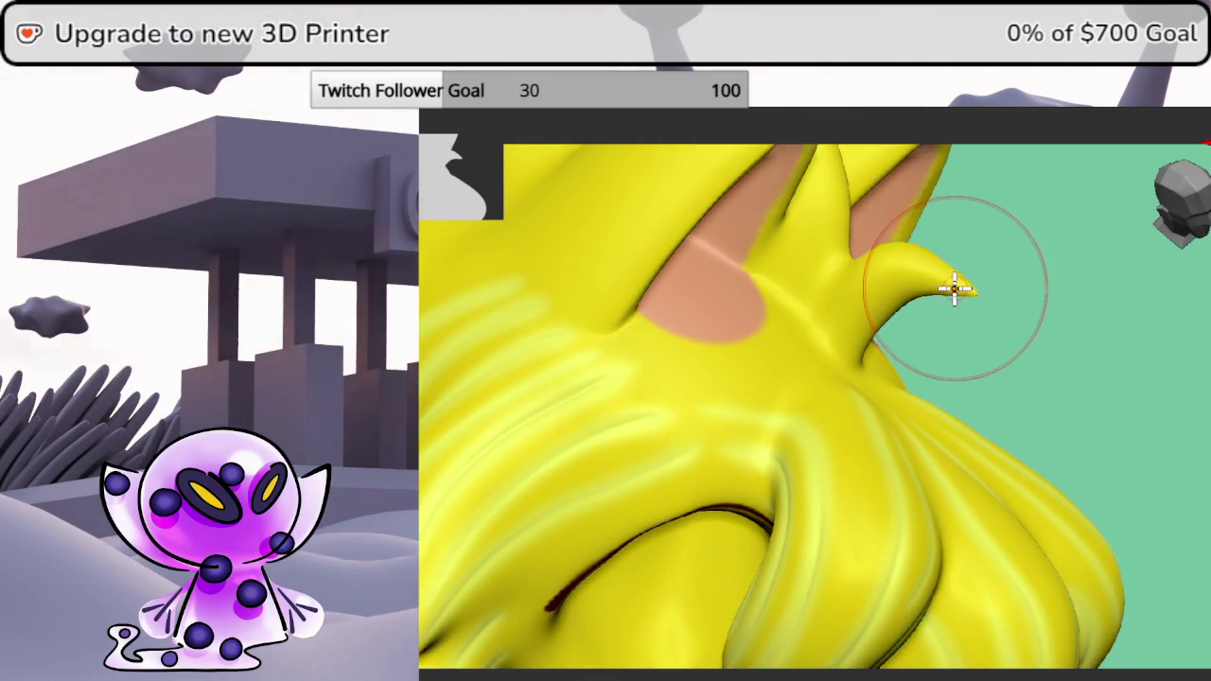
mouse_move(832, 362)
middle_down()
mouse_move(1040, 397)
mouse_move(905, 258)
middle_up()
mouse_move(1071, 402)
middle_down()
mouse_move(1027, 483)
mouse_move(1063, 395)
mouse_move(1031, 336)
mouse_move(1040, 413)
mouse_move(1024, 438)
middle_up()
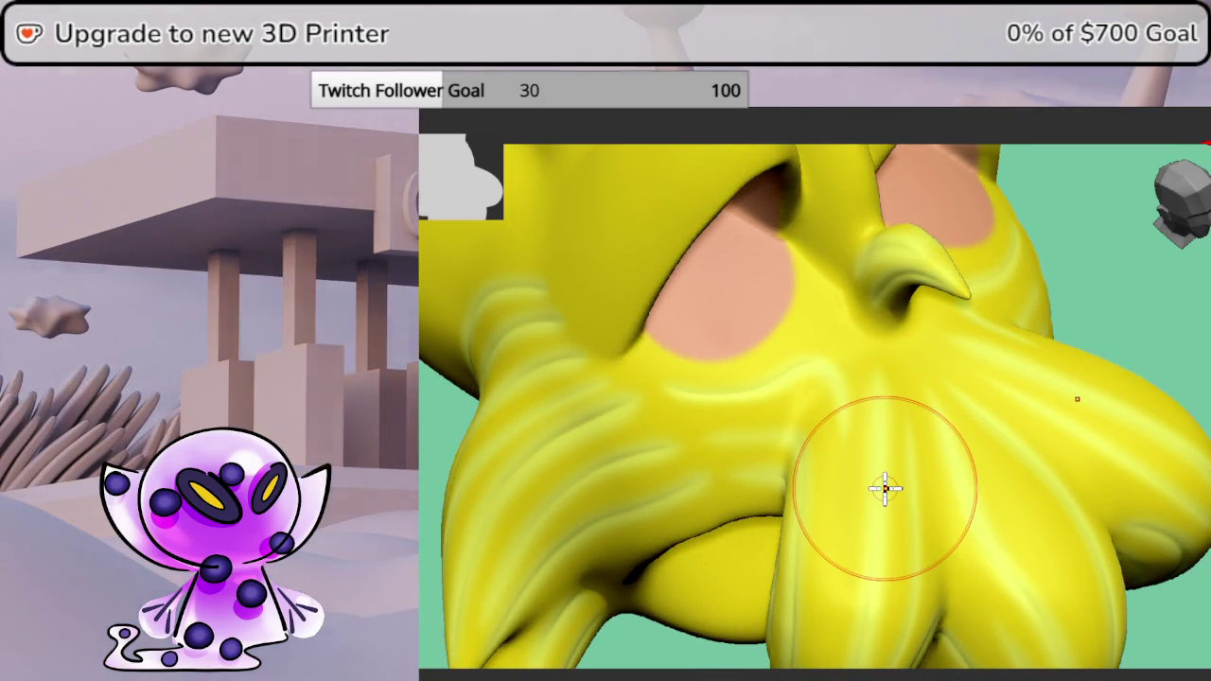
mouse_move(880, 489)
middle_down()
mouse_move(1197, 630)
mouse_move(1185, 635)
mouse_move(937, 464)
mouse_move(946, 518)
mouse_move(914, 460)
mouse_move(943, 481)
mouse_move(905, 460)
mouse_move(939, 475)
mouse_move(940, 491)
mouse_move(1081, 559)
mouse_move(1064, 542)
middle_up()
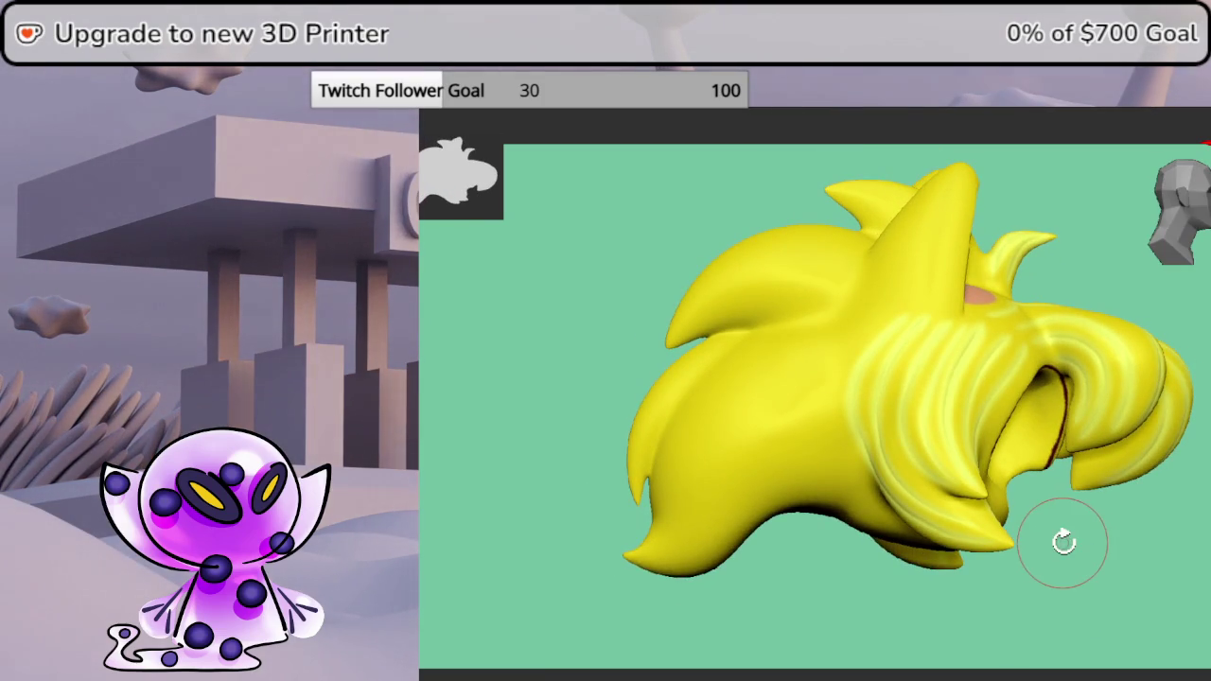
- Carve strand grooves along the lower-left hair spike and across the side of the head
mouse_move(638, 556)
mouse_down()
mouse_move(713, 513)
mouse_move(770, 446)
mouse_move(837, 473)
mouse_up()
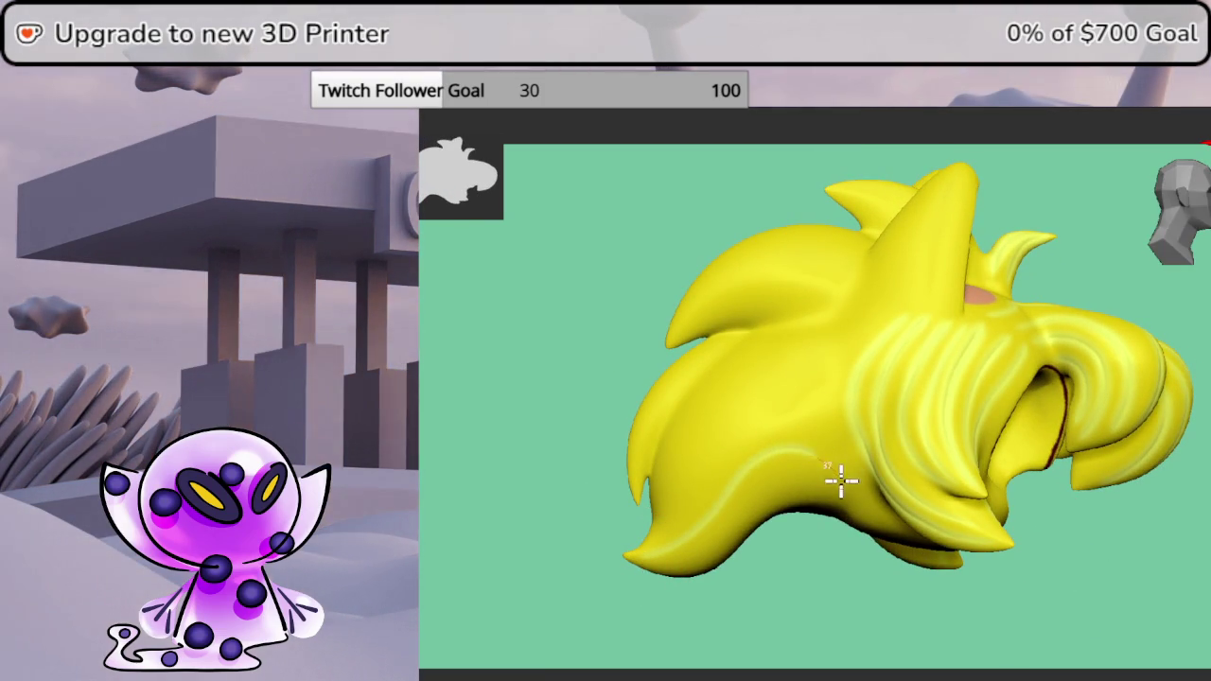
middle_drag(922, 631, 942, 579)
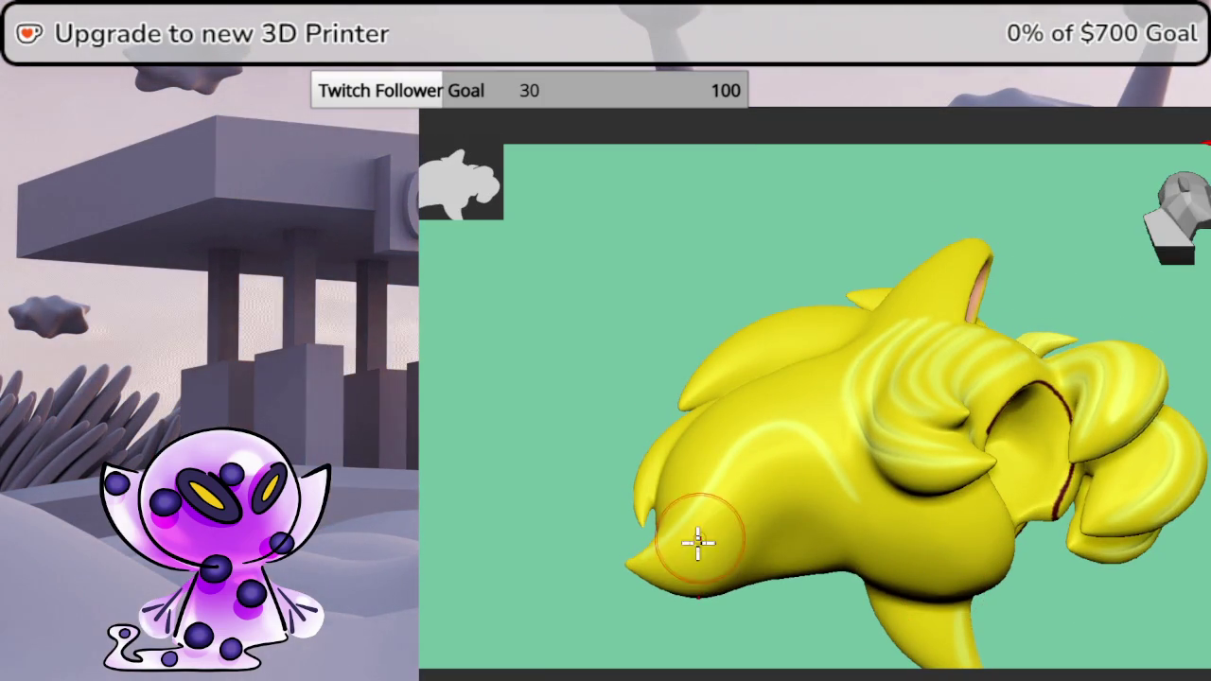
mouse_move(662, 554)
mouse_down()
mouse_move(725, 519)
mouse_move(786, 441)
mouse_up()
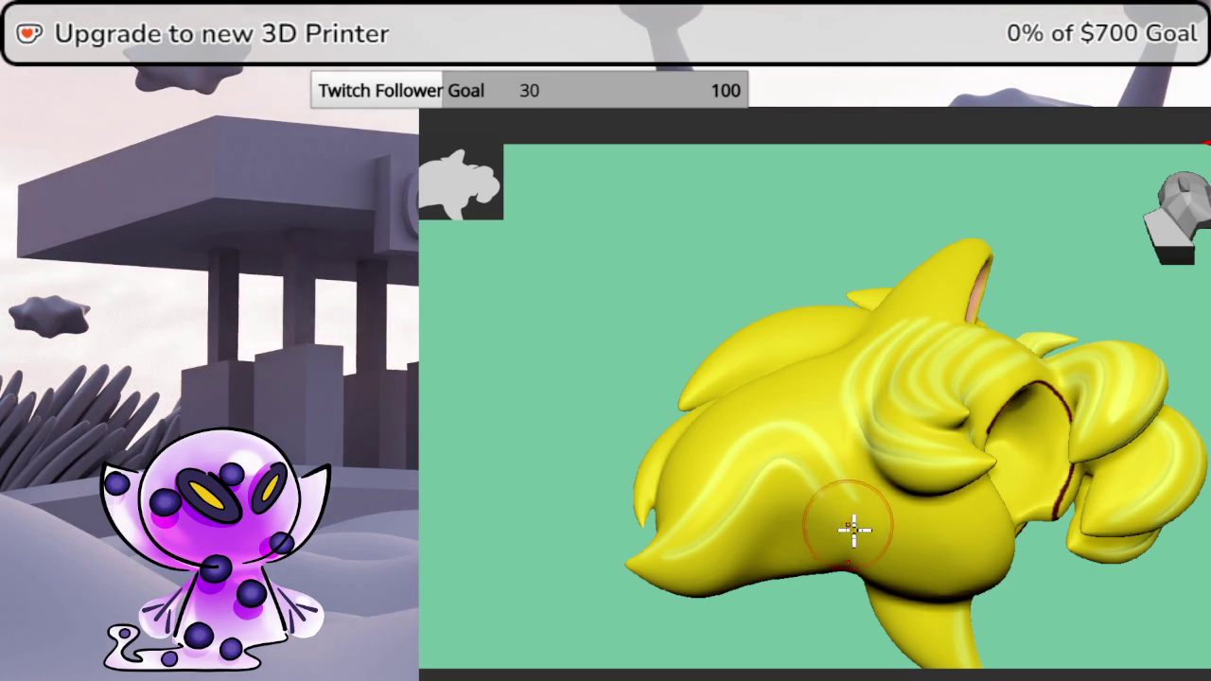
middle_drag(835, 643, 814, 581)
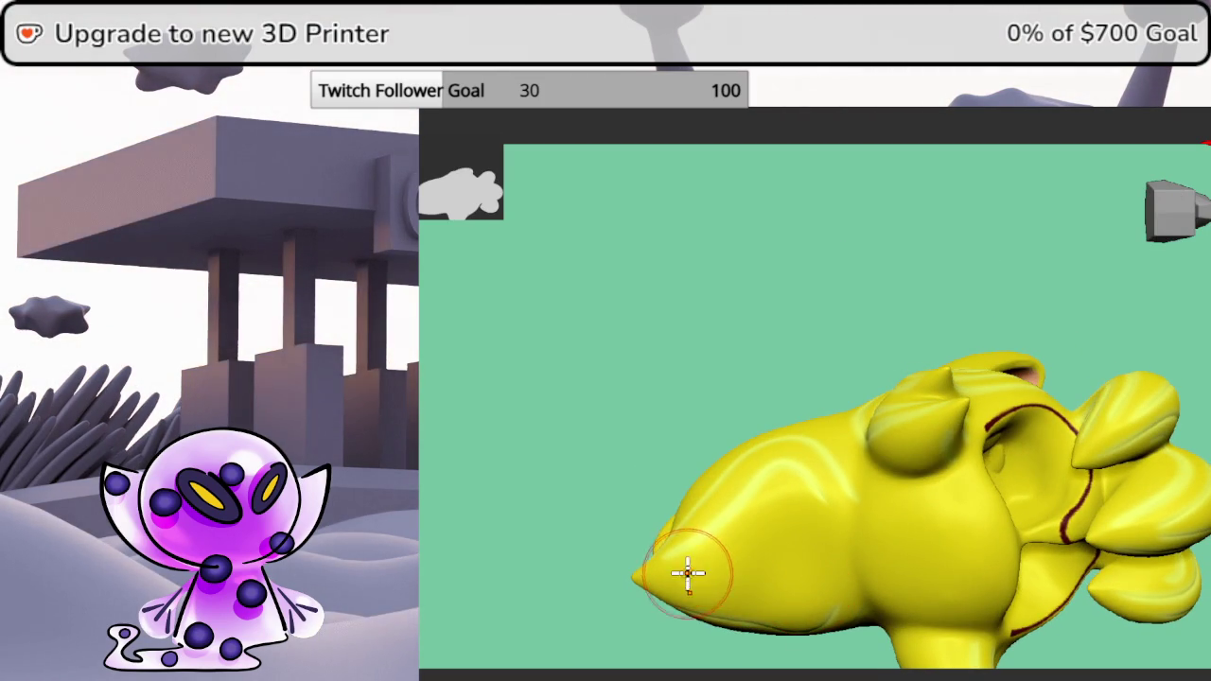
drag(687, 572, 732, 548)
drag(791, 513, 845, 538)
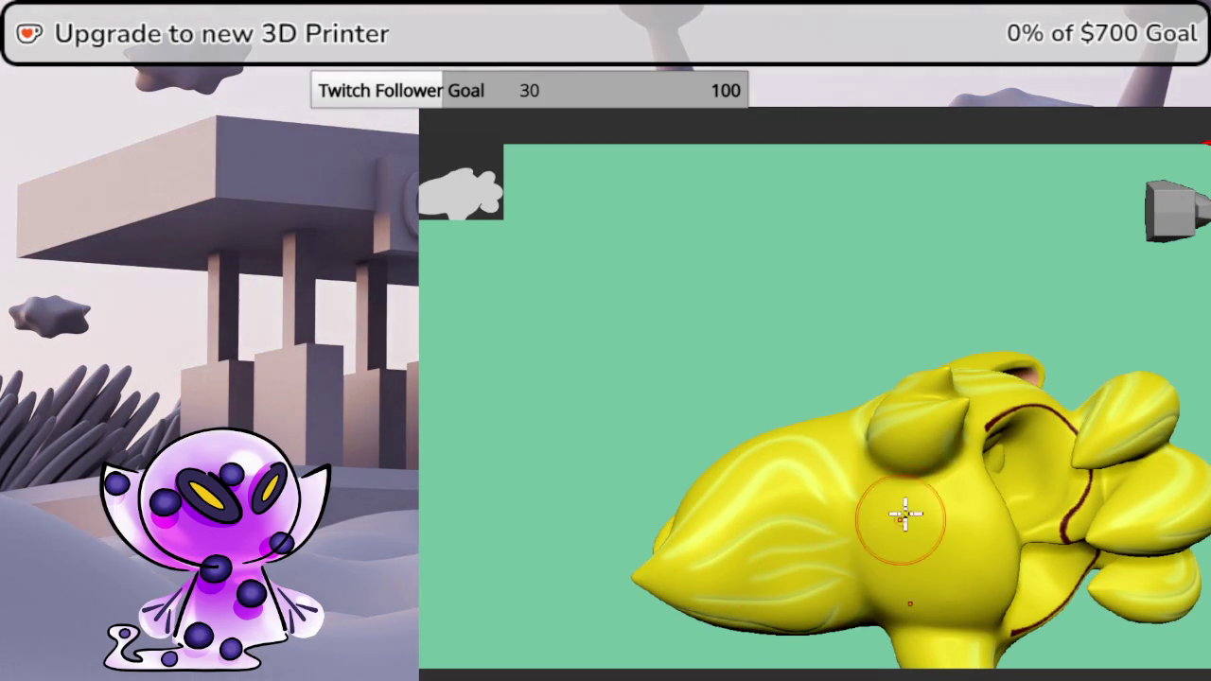
- Check the new grooves from the front-top, then carve one more down the lower-left spike
middle_drag(1044, 669, 1110, 589)
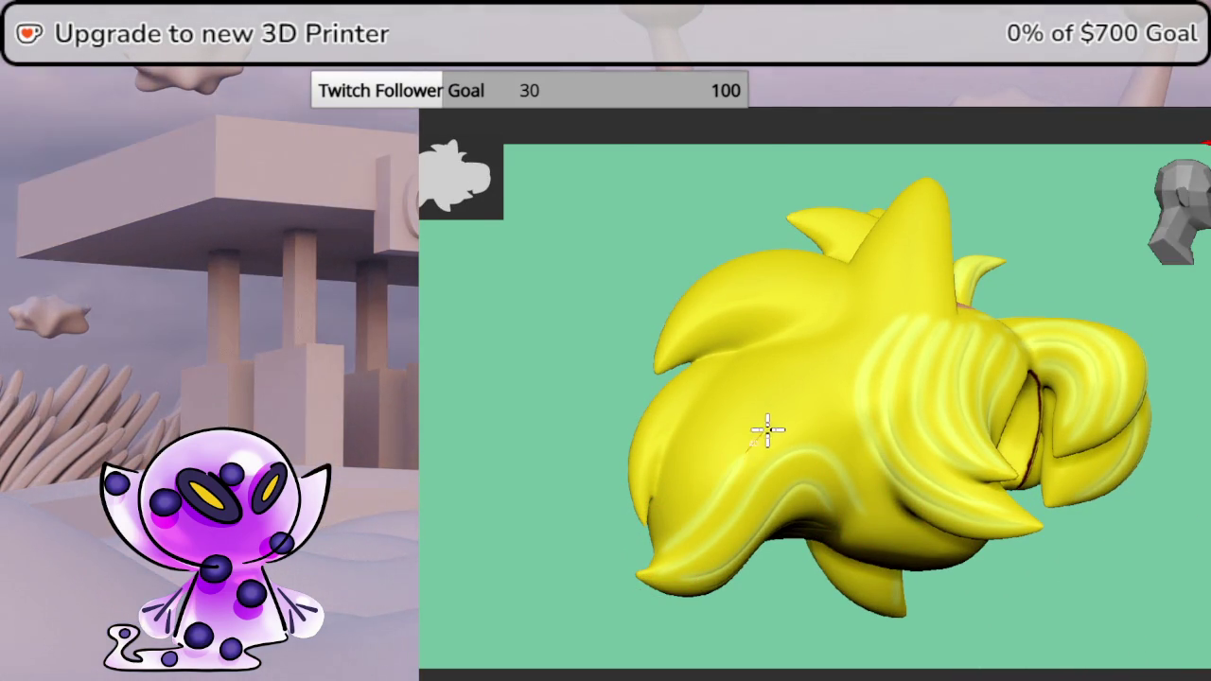
middle_drag(974, 555, 1079, 523)
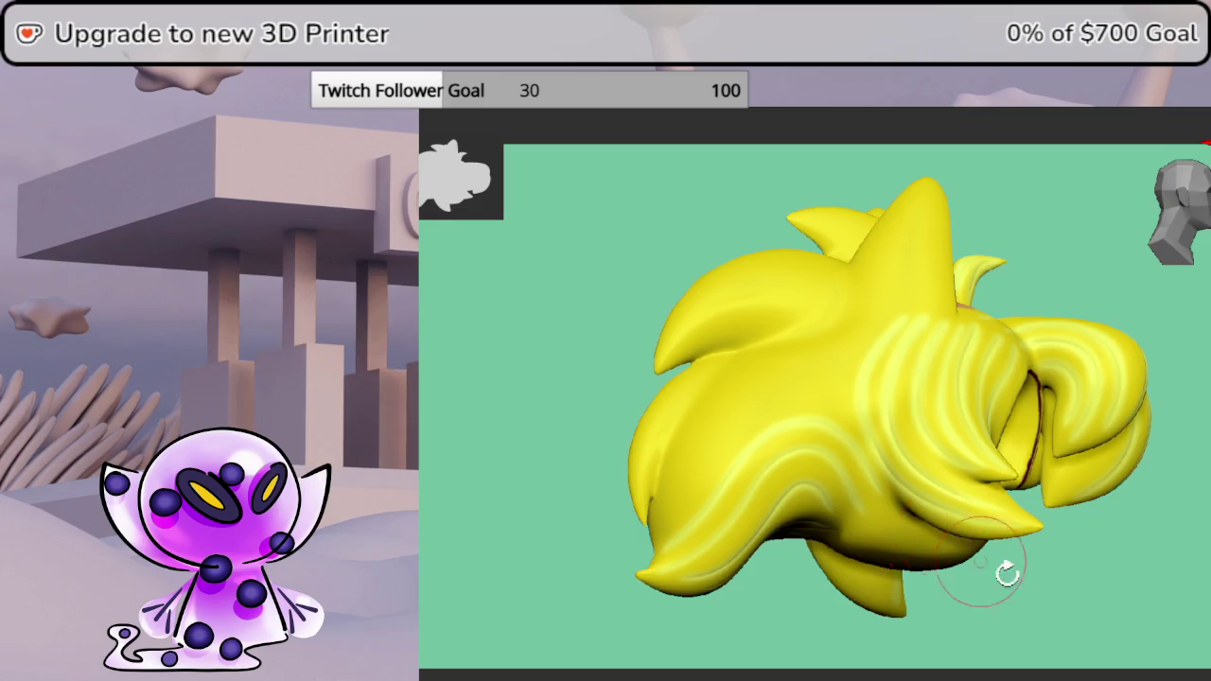
mouse_move(1070, 592)
middle_down()
mouse_move(1078, 578)
mouse_move(1041, 577)
middle_up()
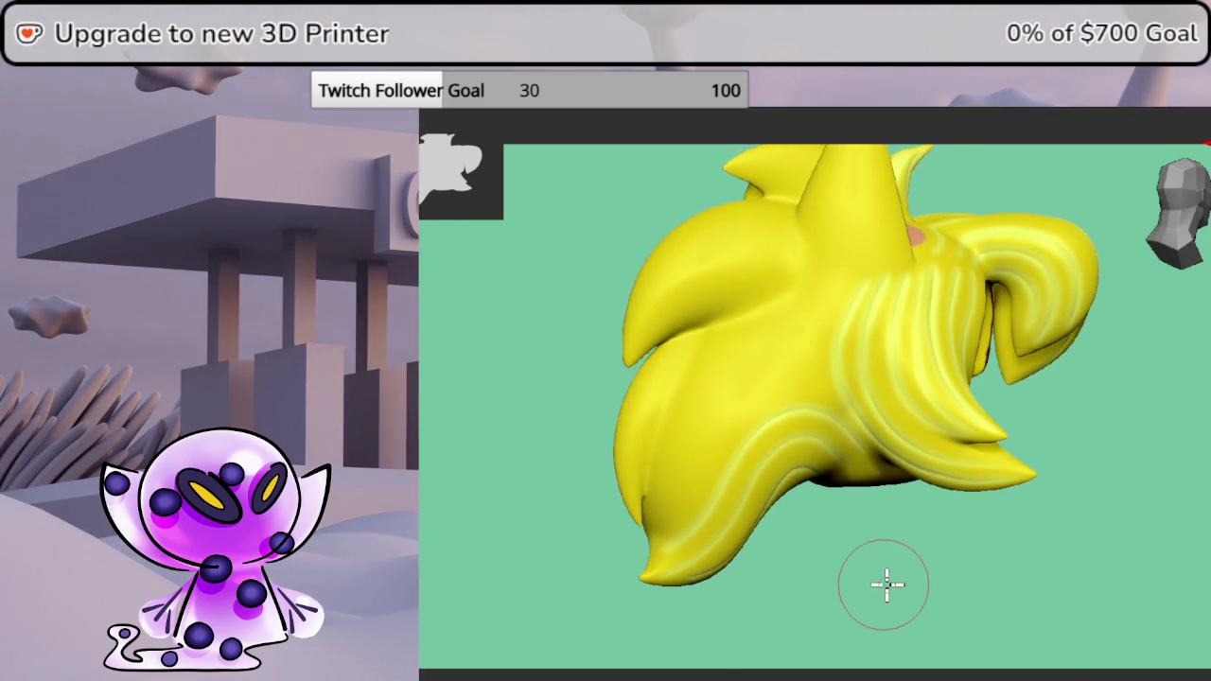
middle_drag(884, 583, 870, 573)
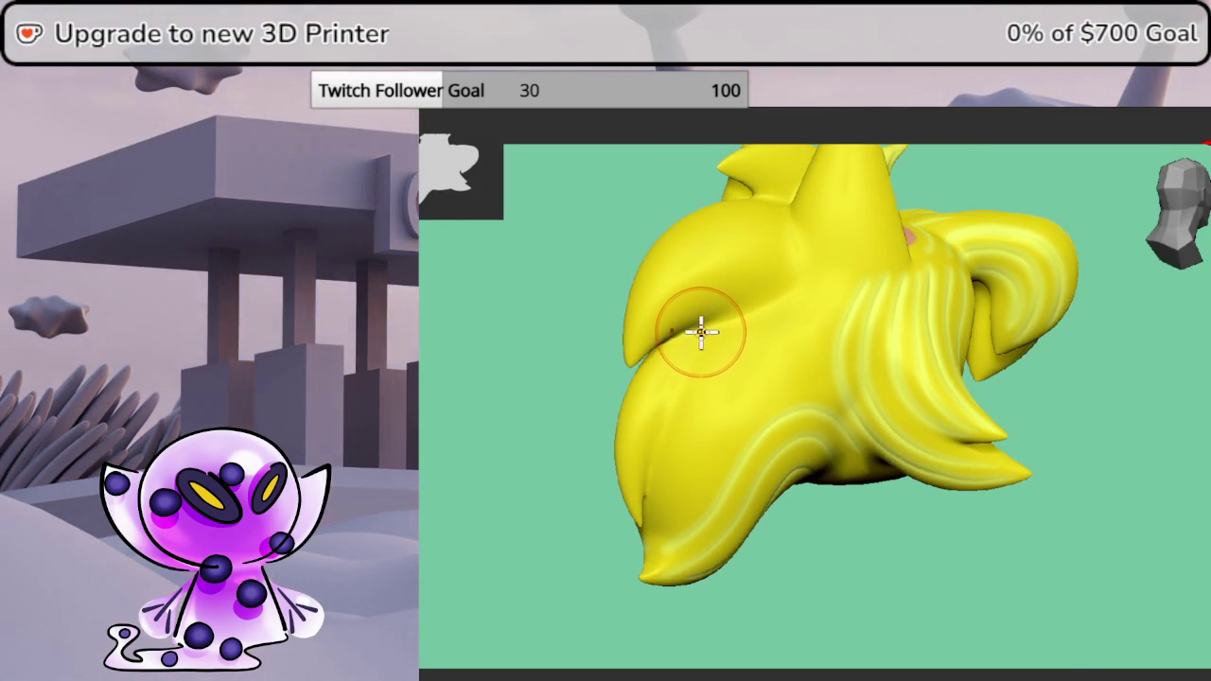
middle_drag(645, 546, 865, 584)
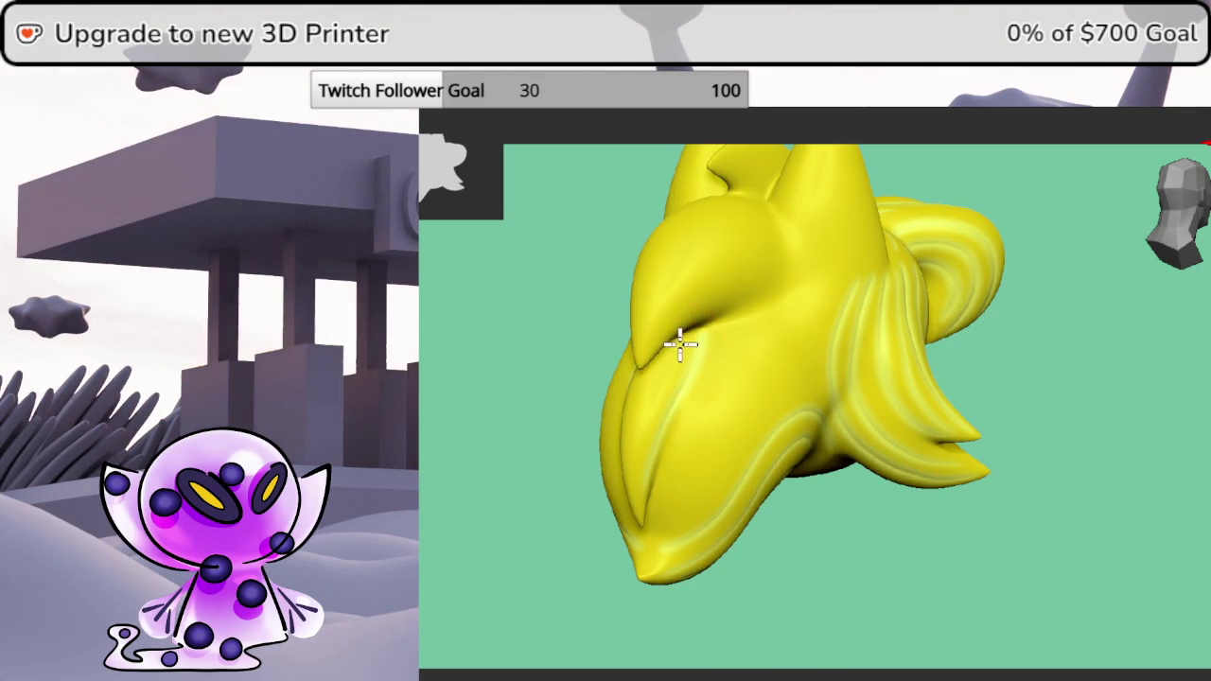
drag(654, 389, 638, 453)
mouse_move(641, 520)
middle_down()
mouse_move(930, 532)
mouse_move(846, 533)
mouse_move(1063, 605)
middle_up()
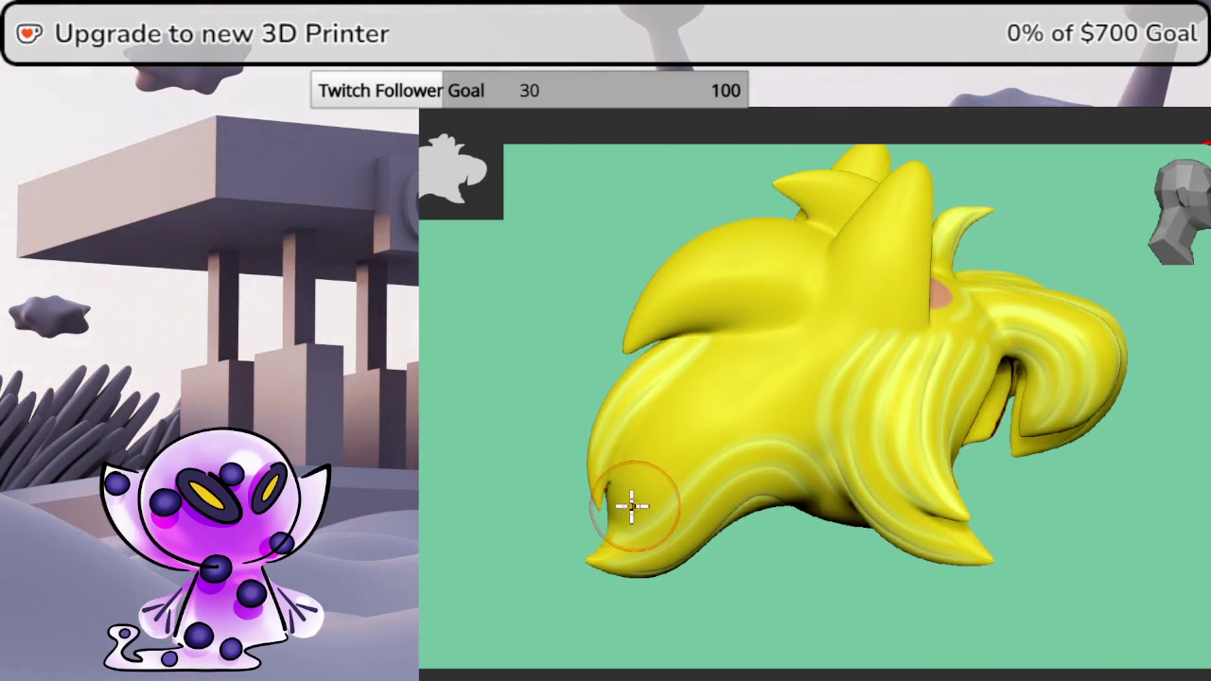